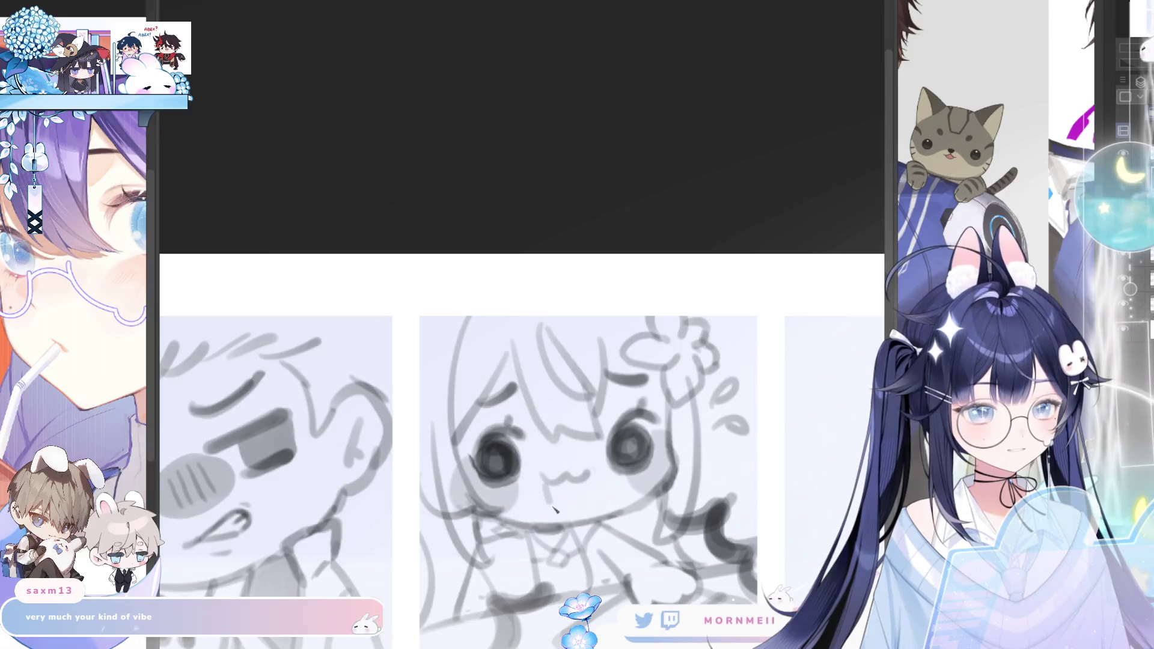
scroll(803, 289, "down", 3)
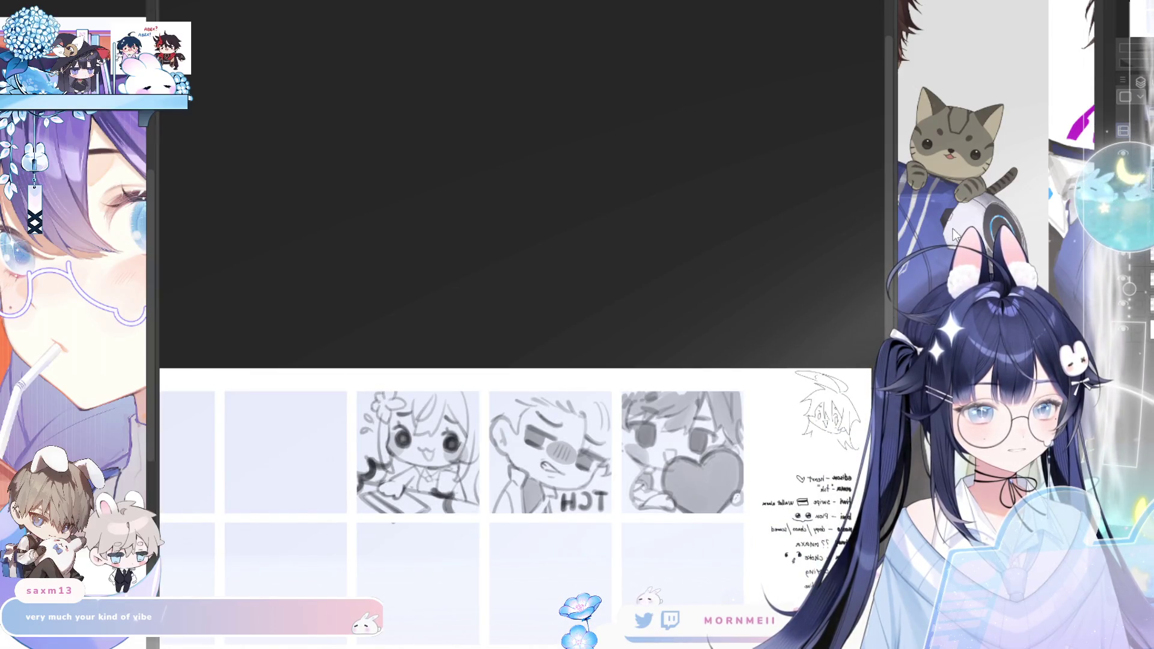
scroll(952, 234, "right", 3)
scroll(952, 234, "down", 3)
scroll(1128, 263, "right", 3)
scroll(1128, 264, "left", 3)
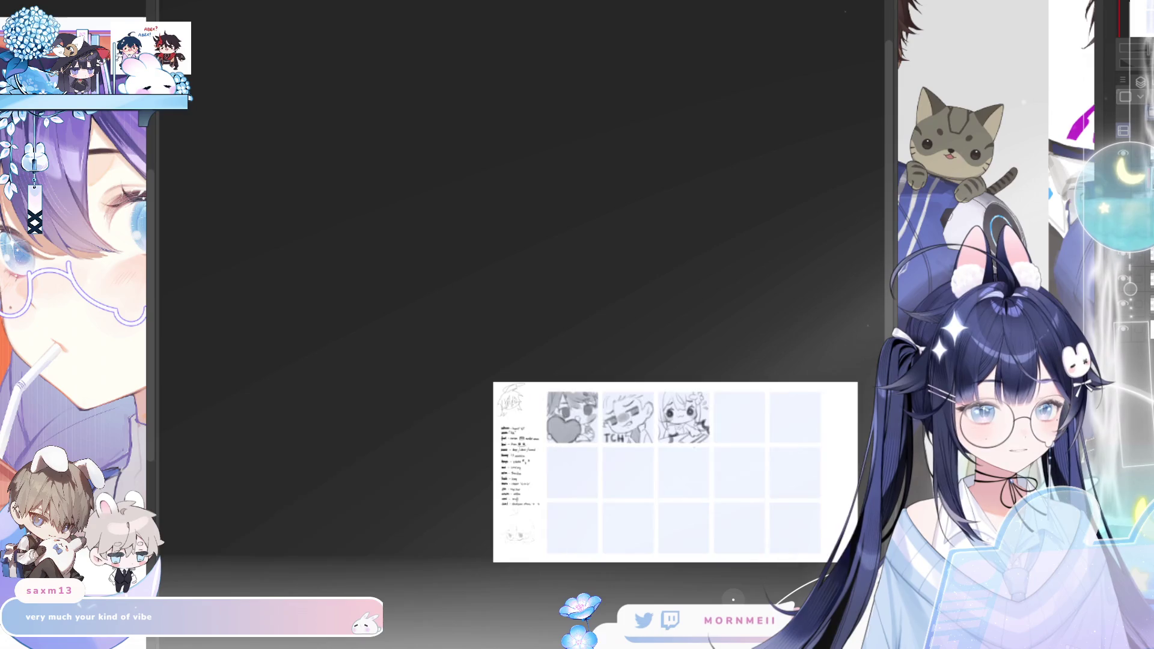
scroll(1130, 264, "right", 3)
scroll(1128, 263, "down", 3)
scroll(591, 315, "up", 3)
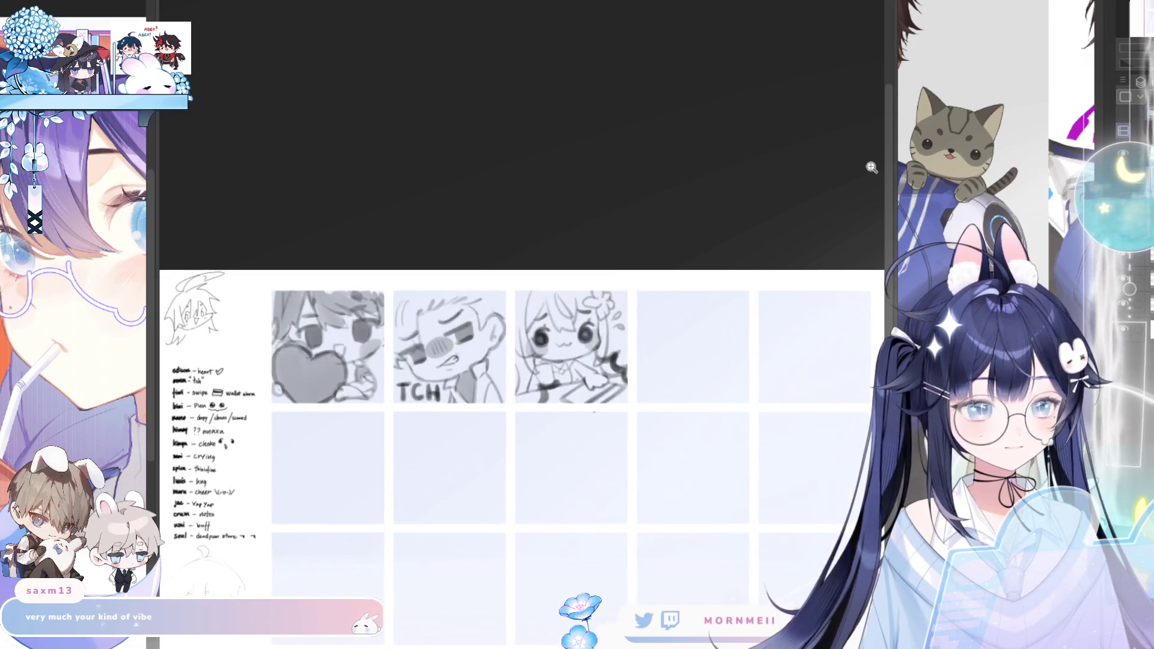
scroll(572, 312, "up", 3)
scroll(572, 313, "up", 1)
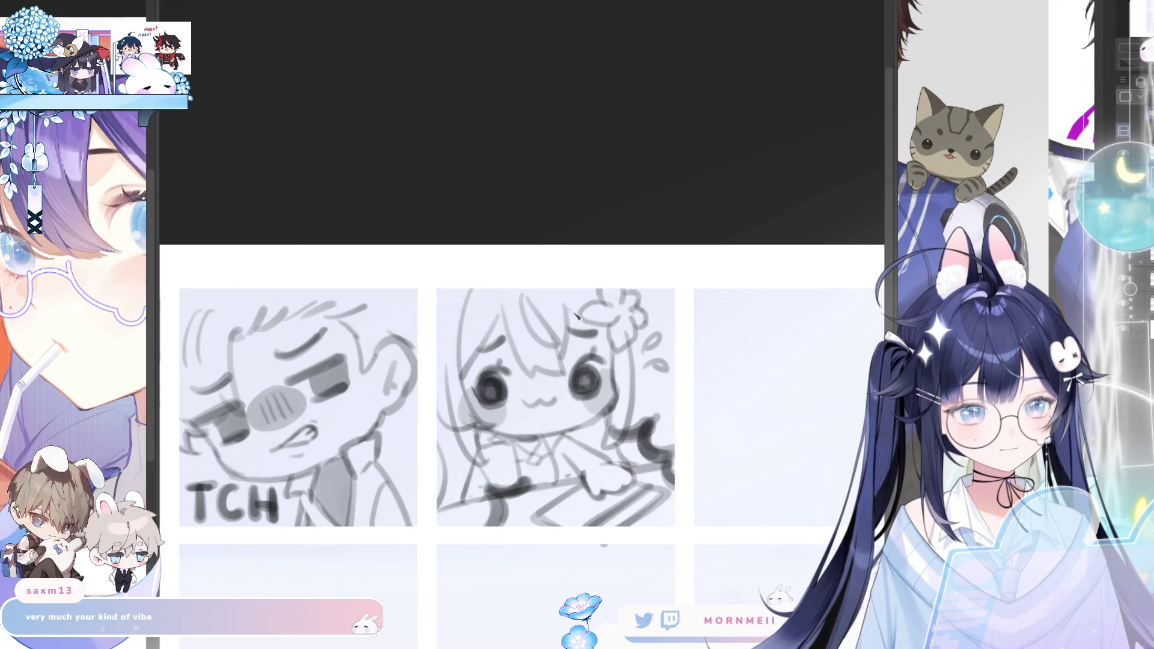
scroll(675, 372, "down", 4)
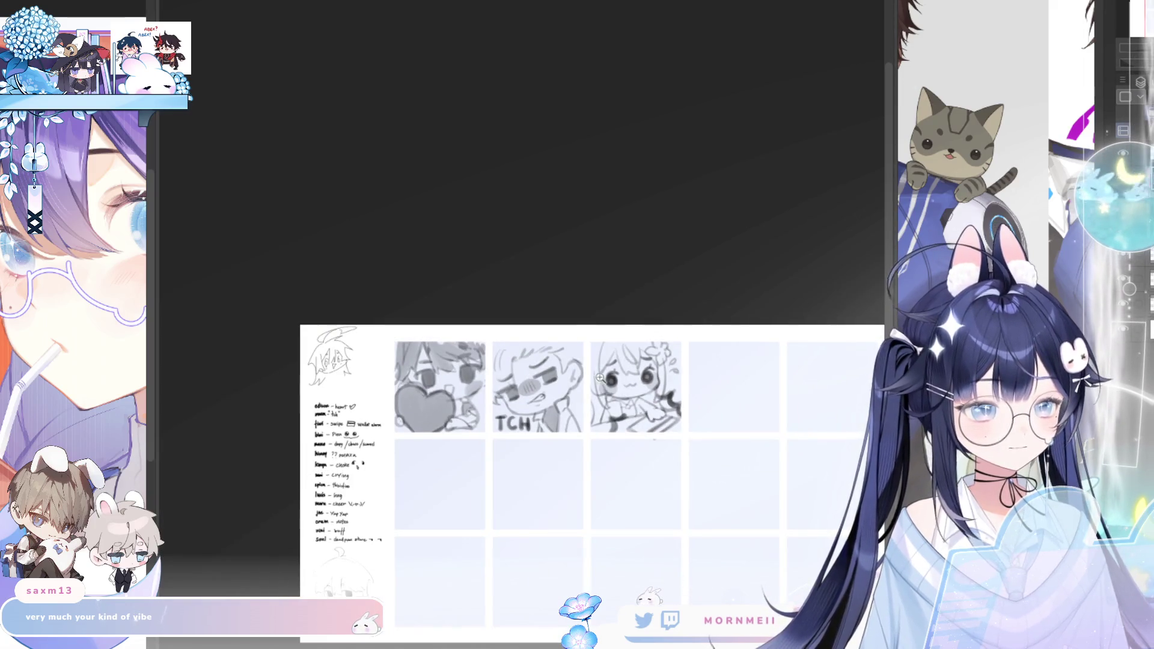
scroll(605, 388, "up", 4)
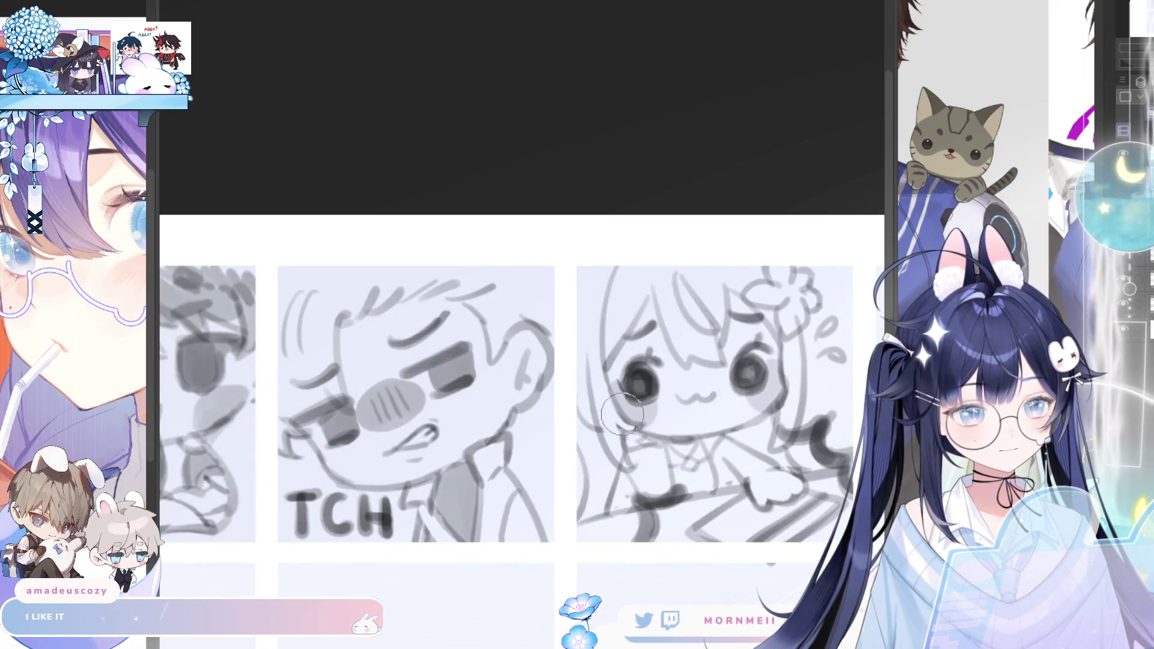
Mirror-check the sketches and zoom in on the flower-haired chibi's face
key("h")
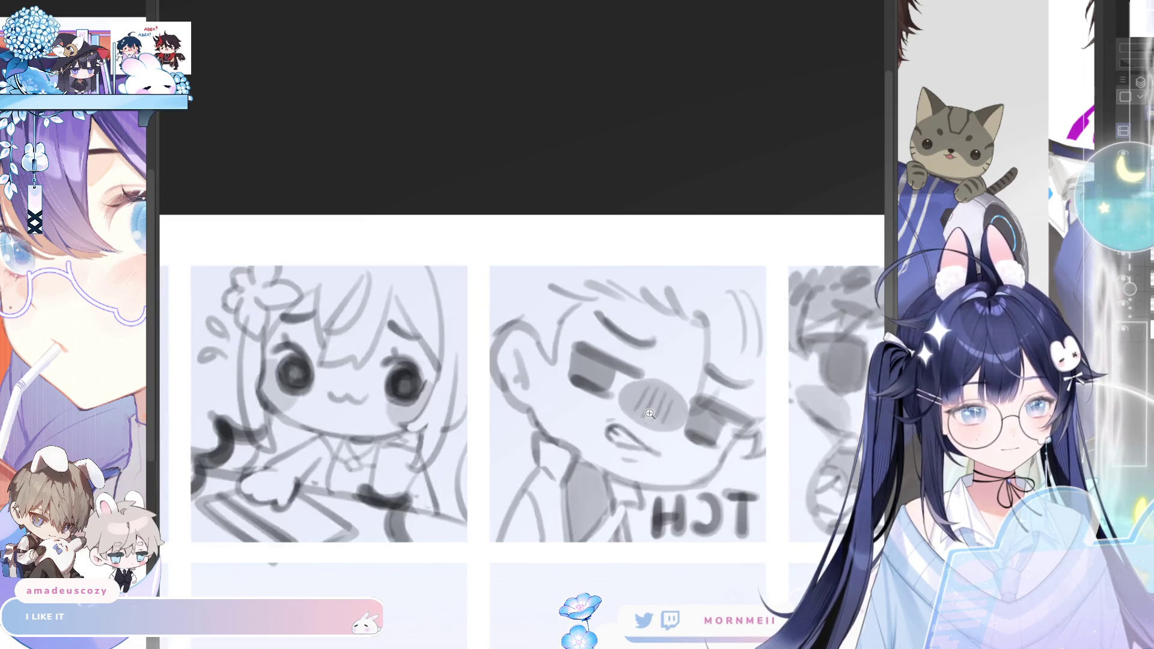
scroll(416, 431, "down", 5)
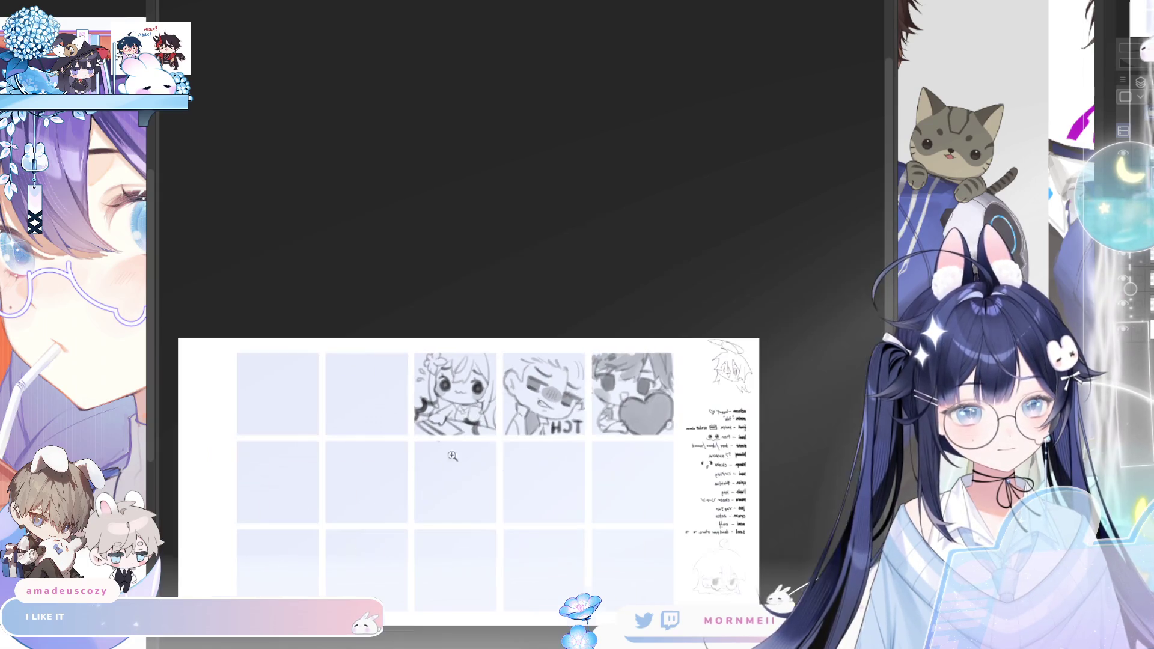
key("h")
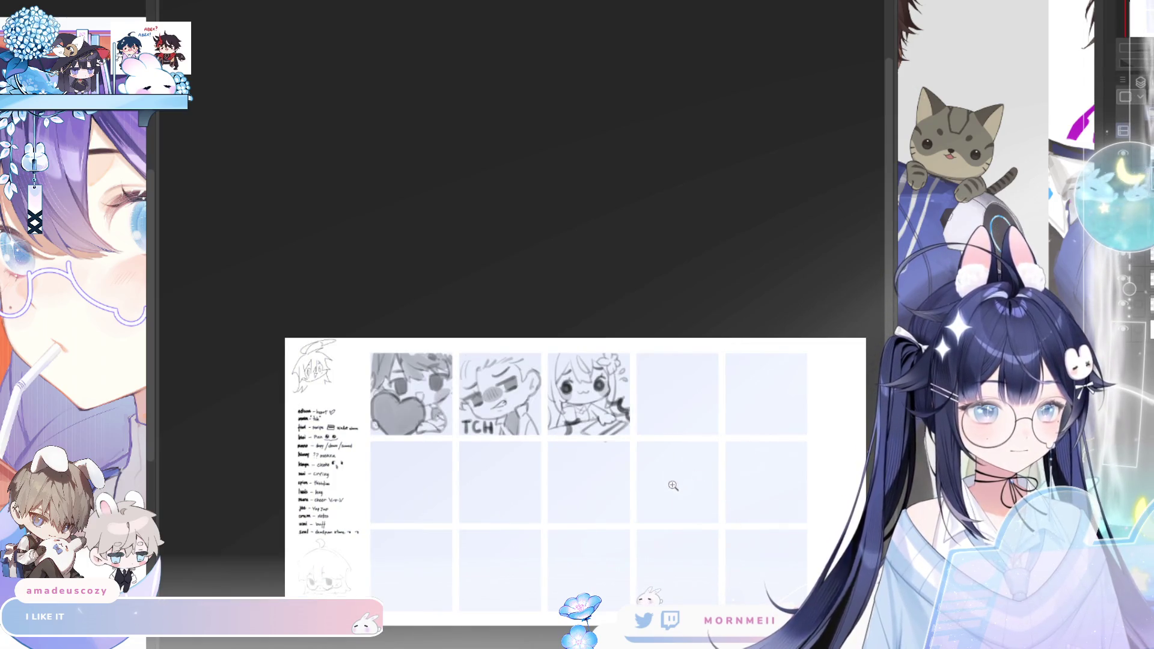
left_click(596, 396)
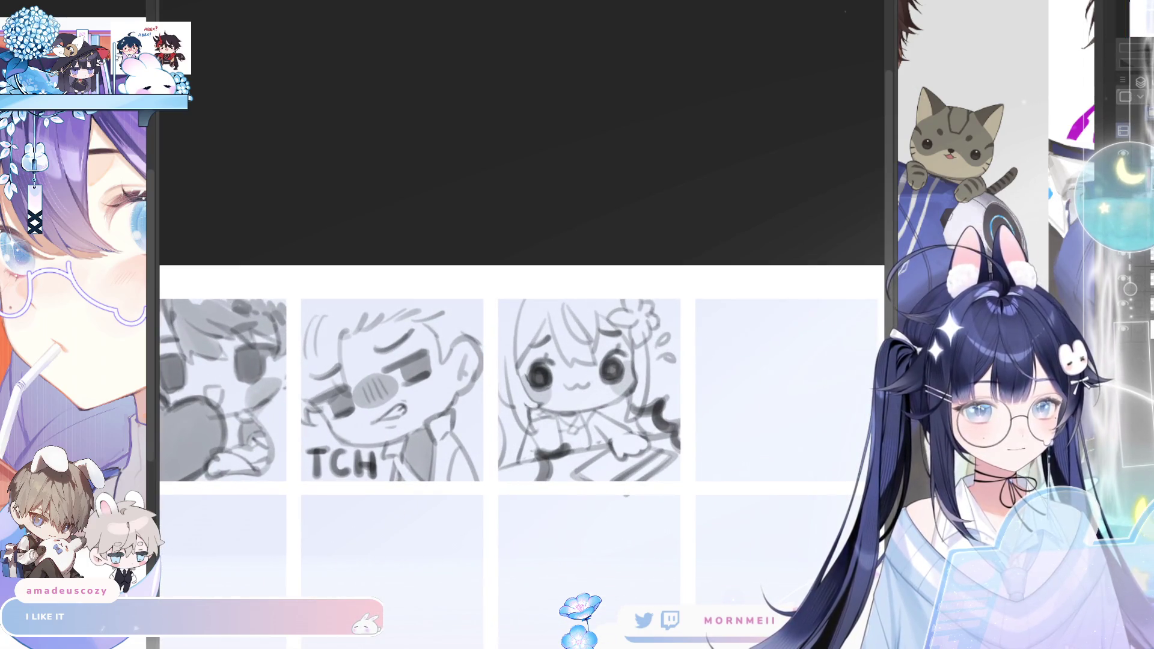
key("h")
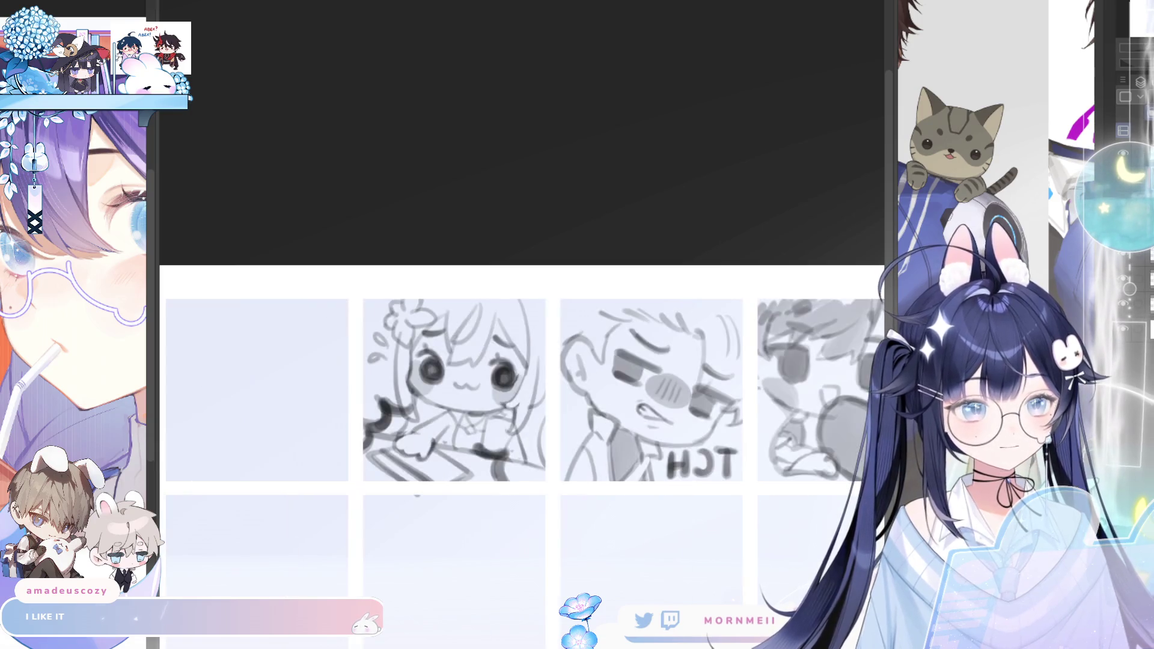
key("h")
left_click(725, 394, "alt")
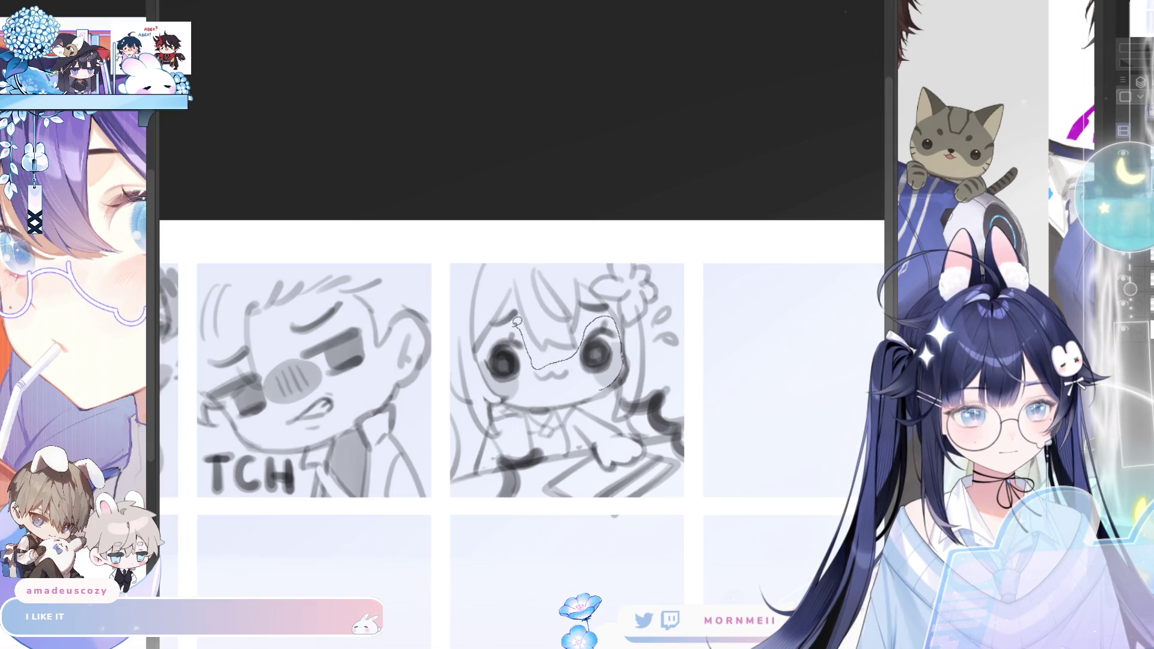
Lasso the flower-haired chibi's eyes, resize and reposition them, then deselect
left_click_drag(512, 390, 516, 393)
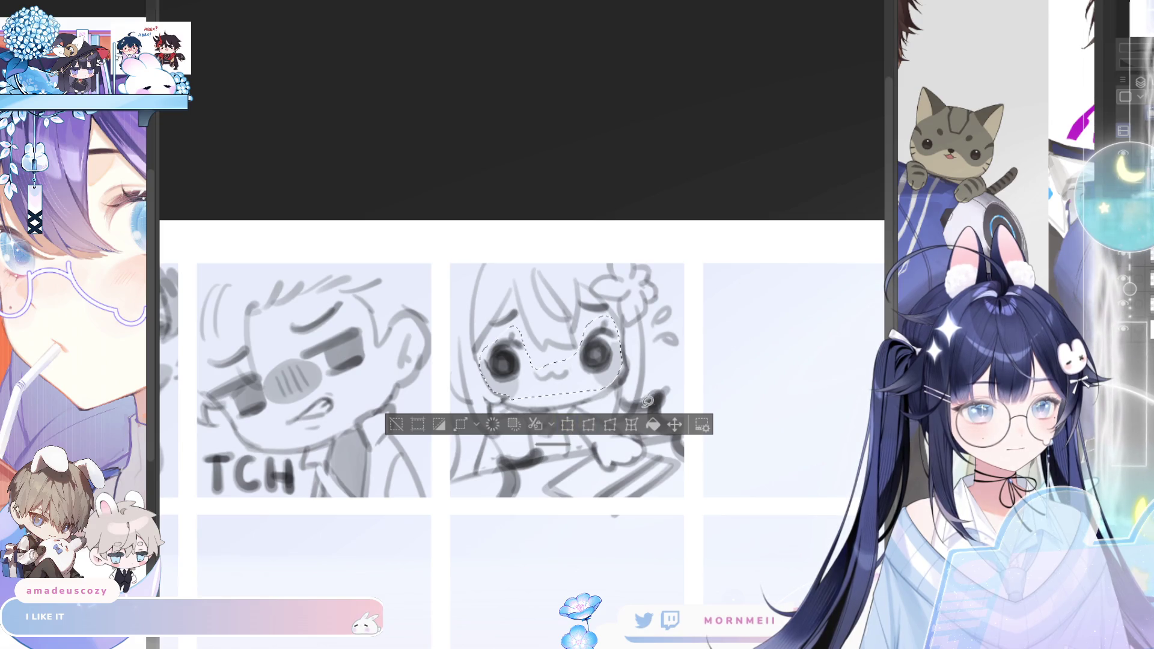
left_click(568, 423)
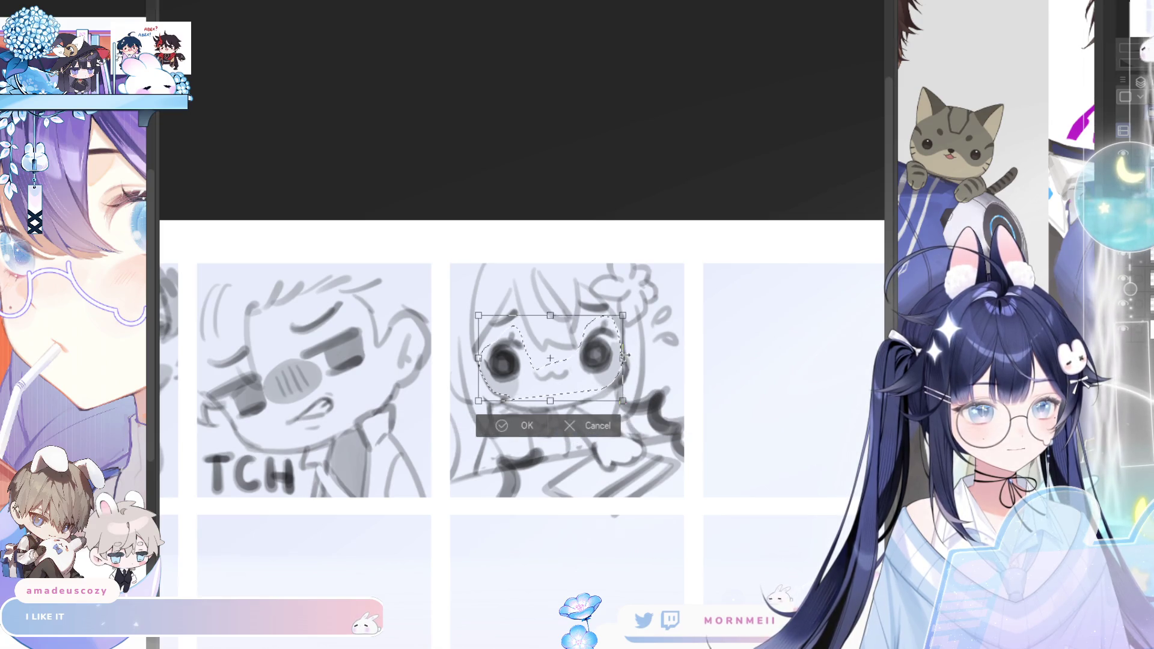
left_click(530, 426)
key("ctrl+d")
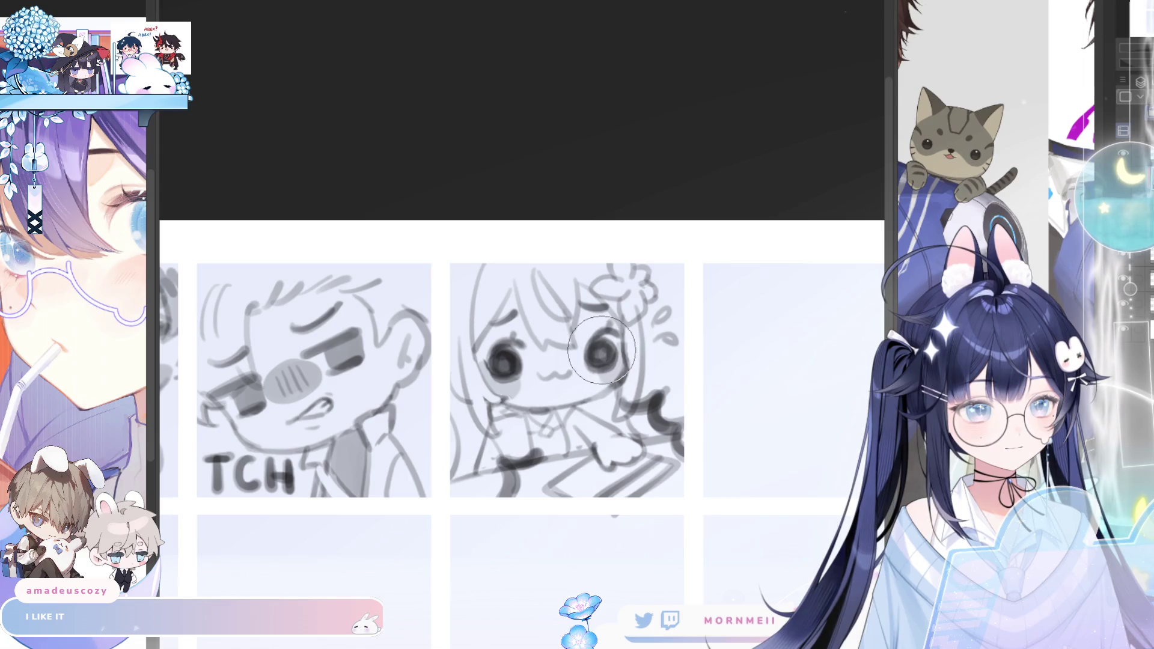
scroll(650, 377, "down", 5)
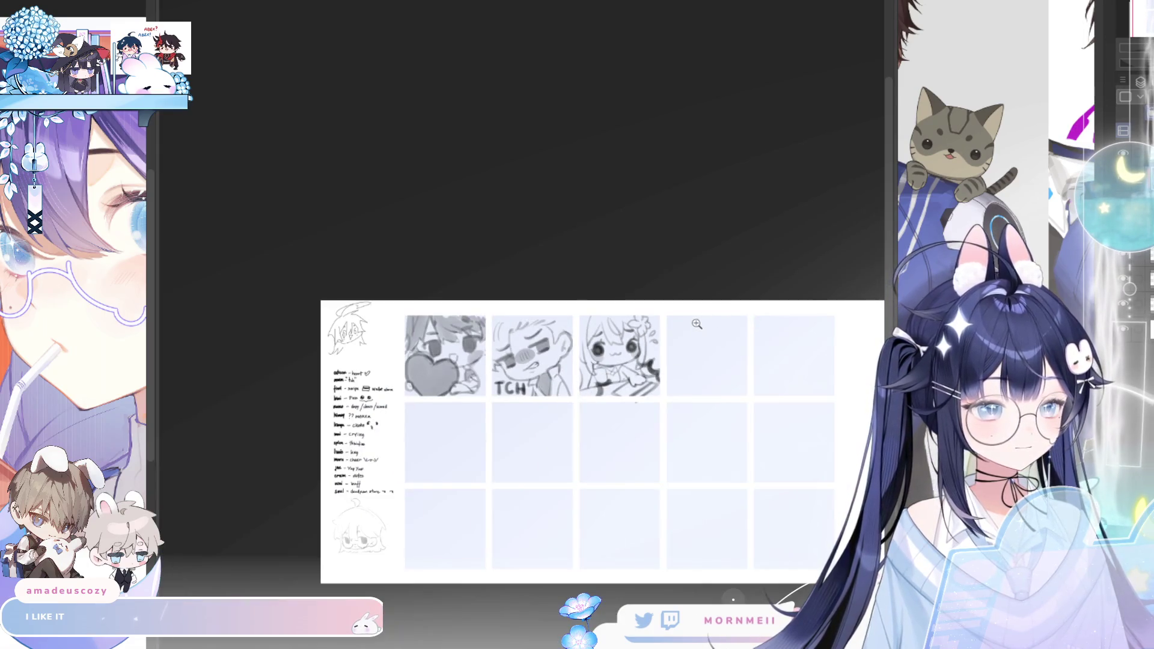
Strengthen the dark strokes on the chibi sketch while mirror-checking the sheet
key("h")
key("h")
scroll(613, 335, "up", 2)
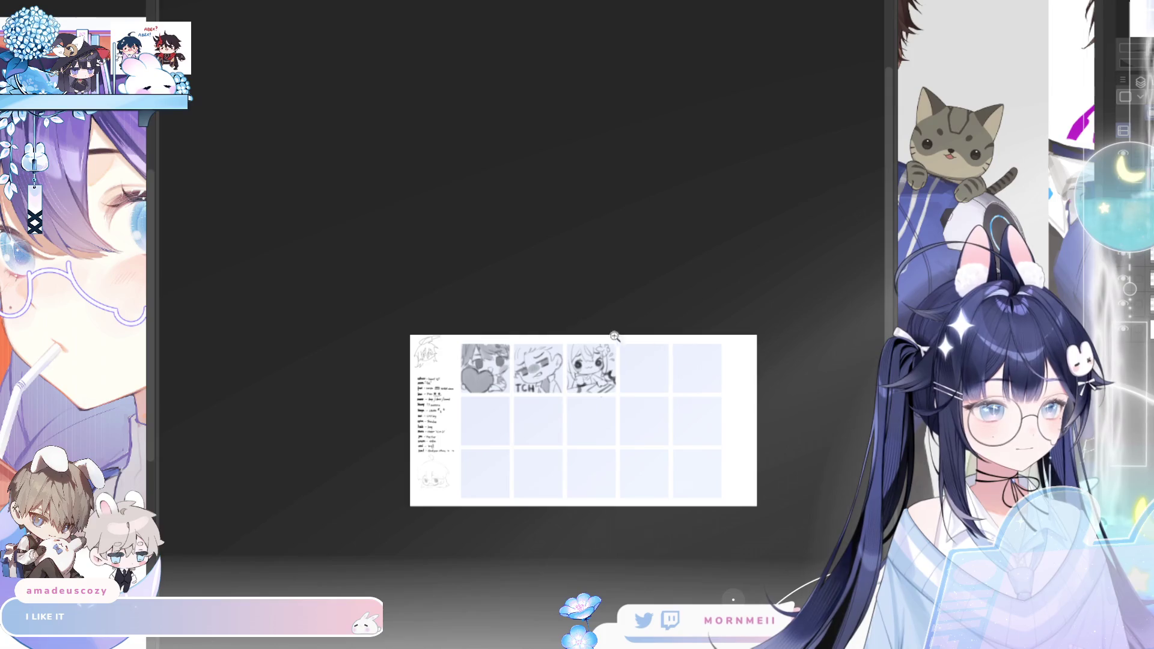
scroll(631, 329, "up", 2)
scroll(658, 327, "up", 3)
scroll(659, 328, "down", 1)
scroll(819, 214, "down", 2)
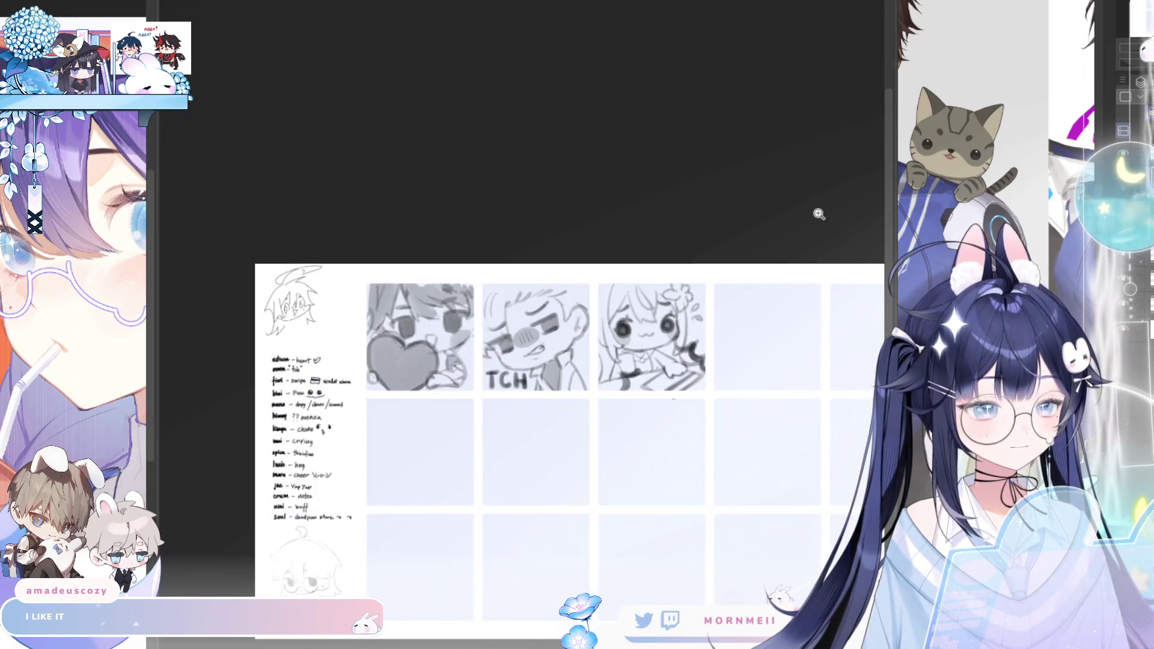
scroll(671, 360, "up", 3)
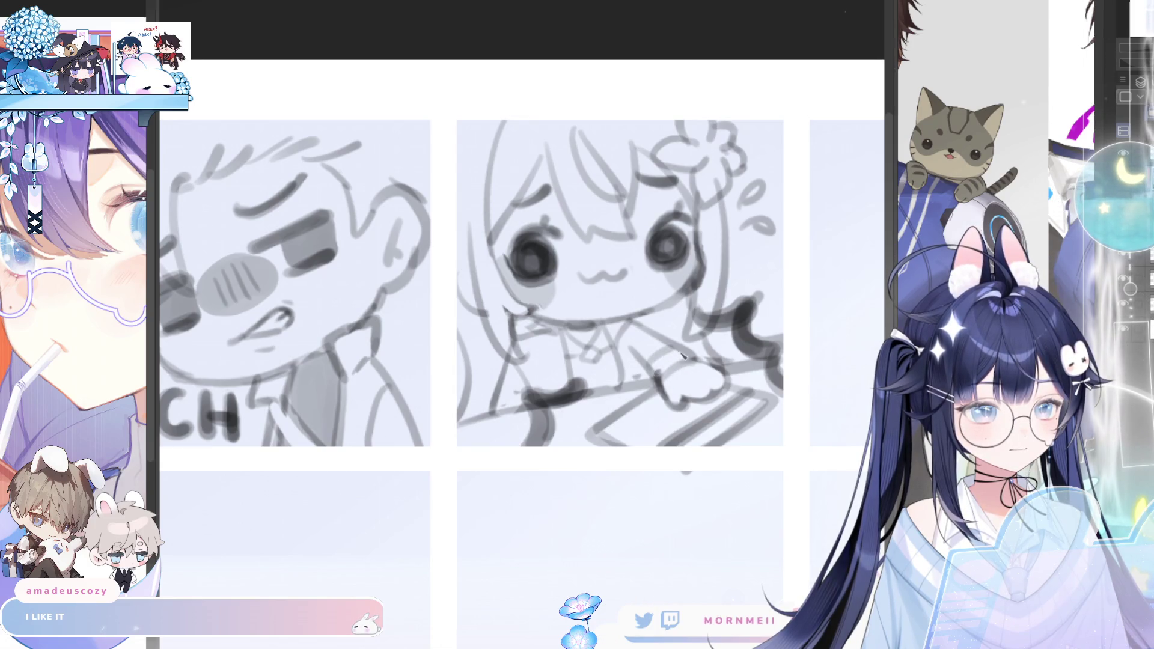
scroll(663, 390, "down", 3)
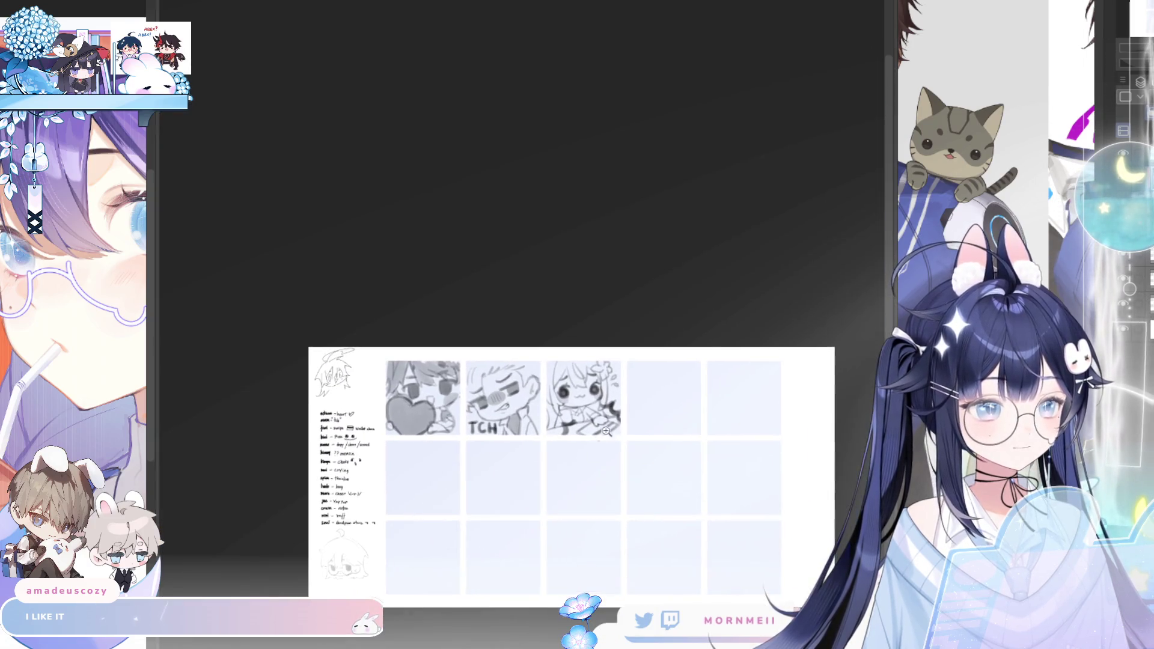
key("h")
key("h")
scroll(636, 332, "up", 3)
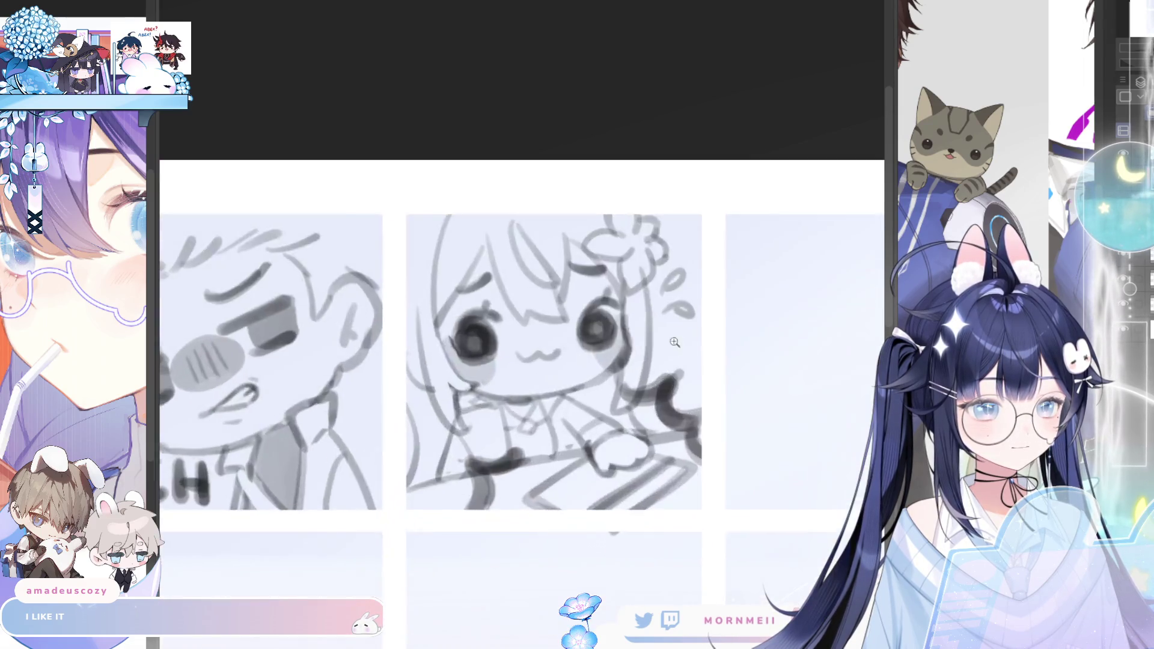
key("h")
left_click_drag(374, 388, 416, 409)
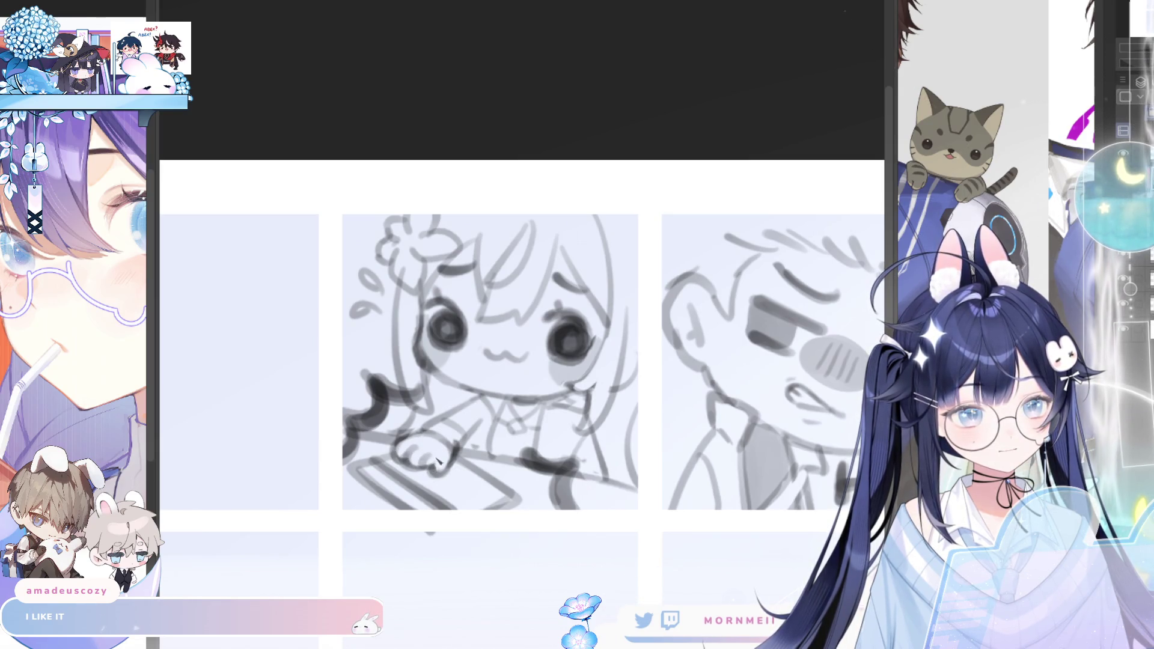
scroll(442, 475, "down", 5)
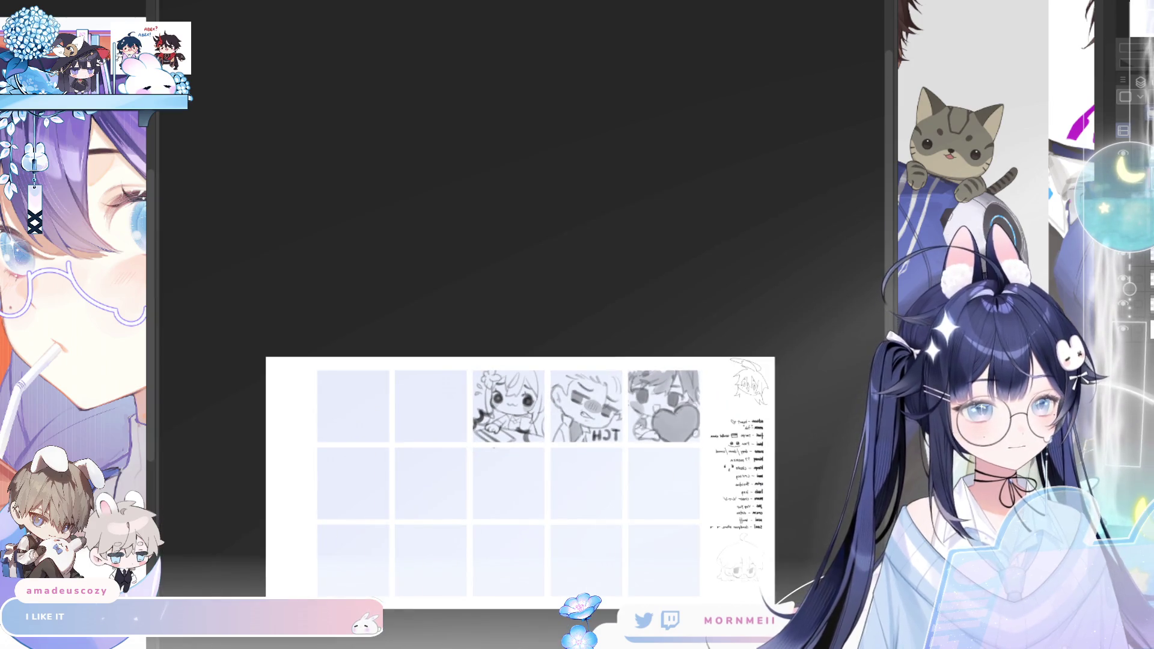
key("h")
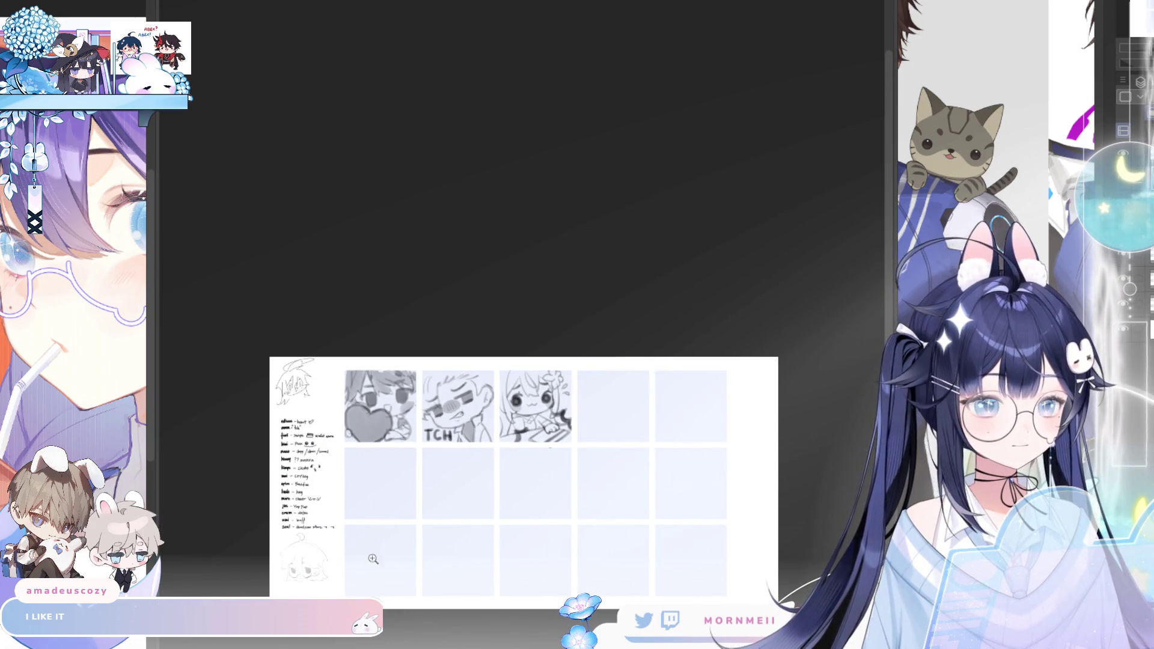
scroll(612, 435, "up", 3)
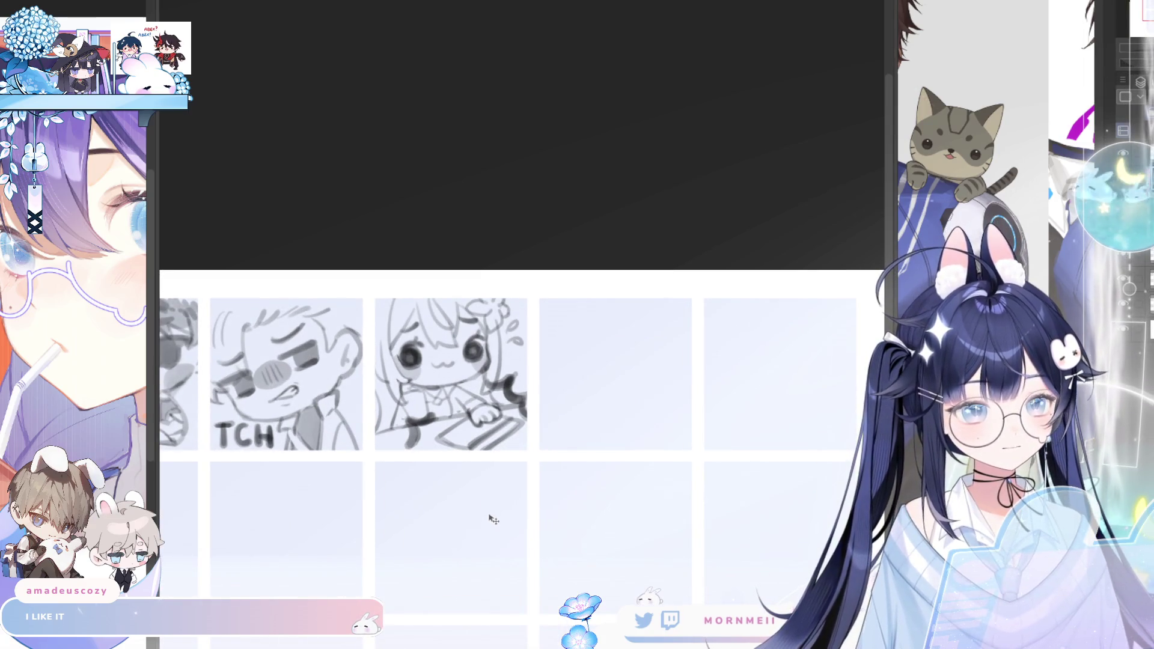
scroll(490, 521, "down", 4)
key("h")
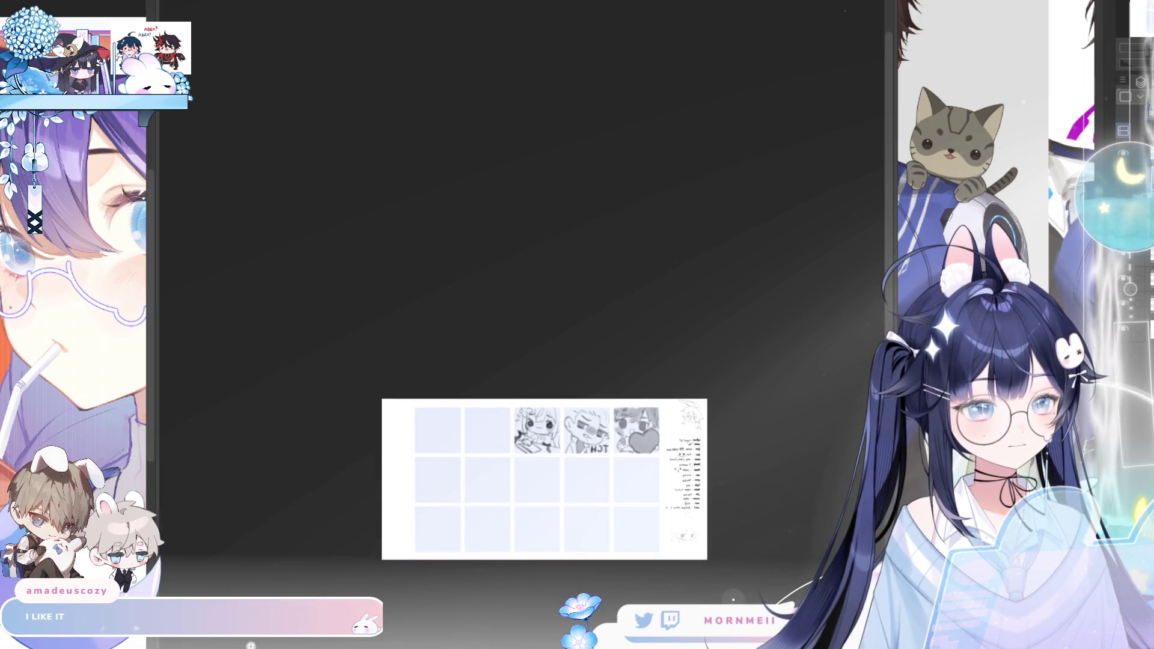
key("h")
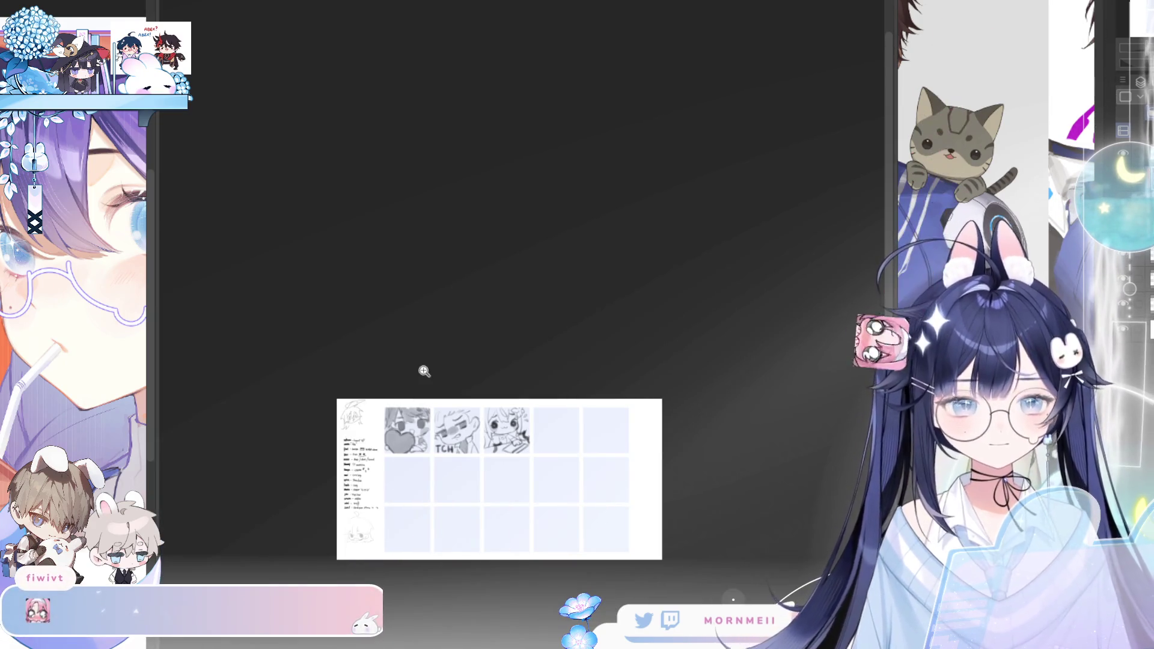
Zoom and pan the view to the empty grid cell beside the third chibi emote
left_click(501, 442)
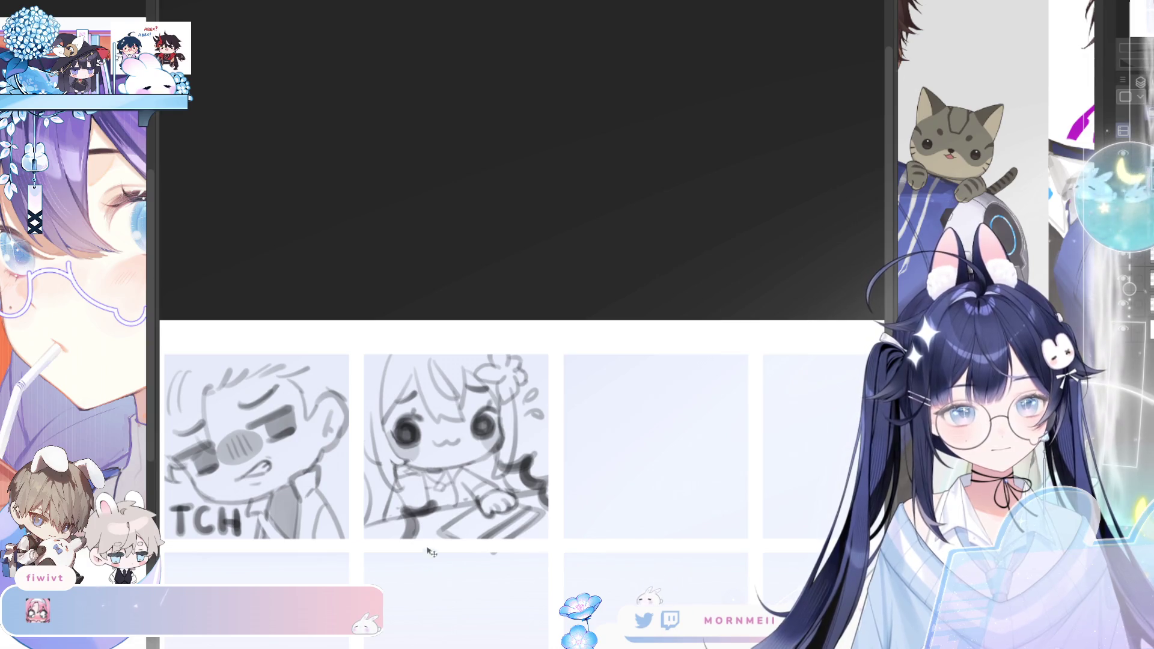
left_click(465, 514, "alt")
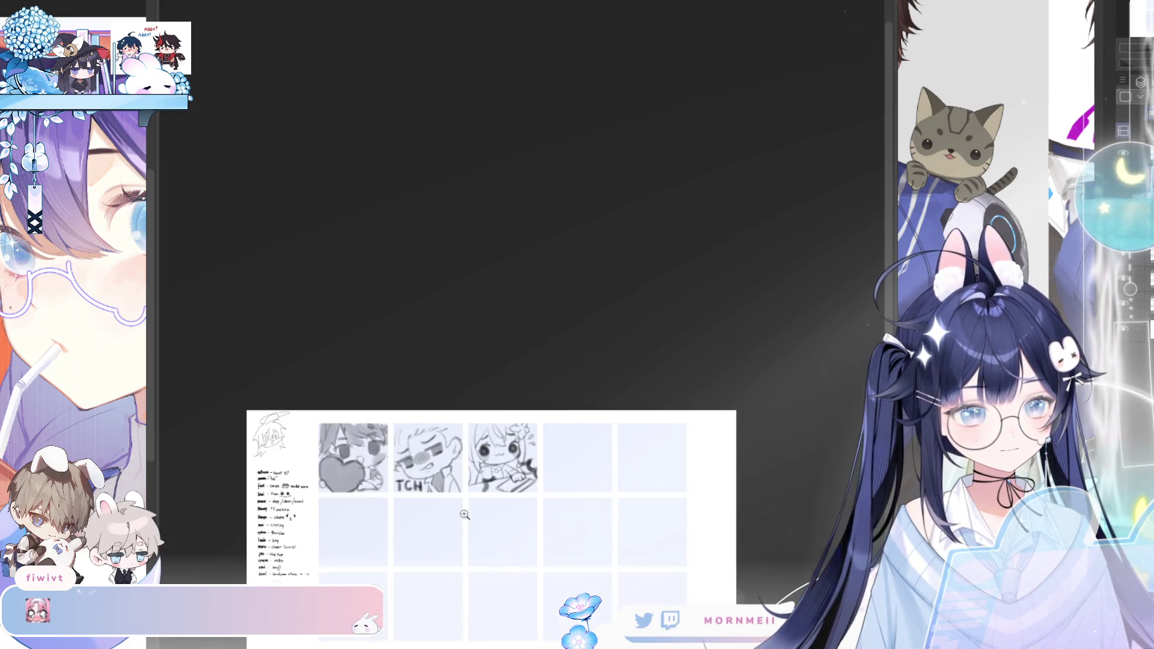
key("h")
key("h")
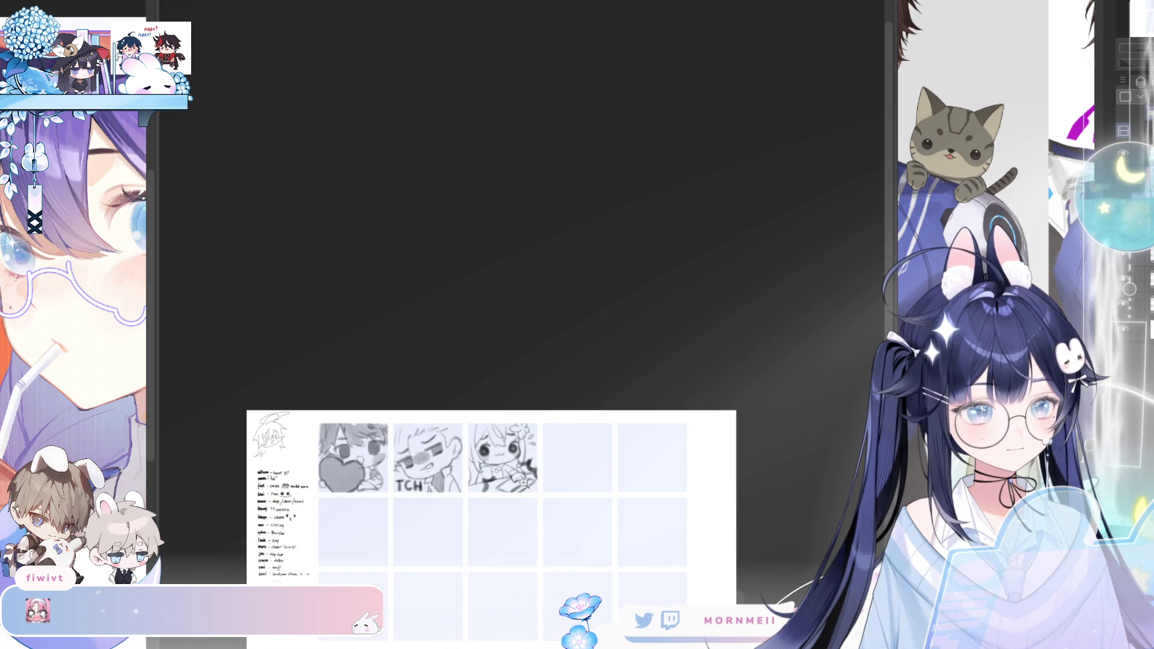
left_click(473, 531)
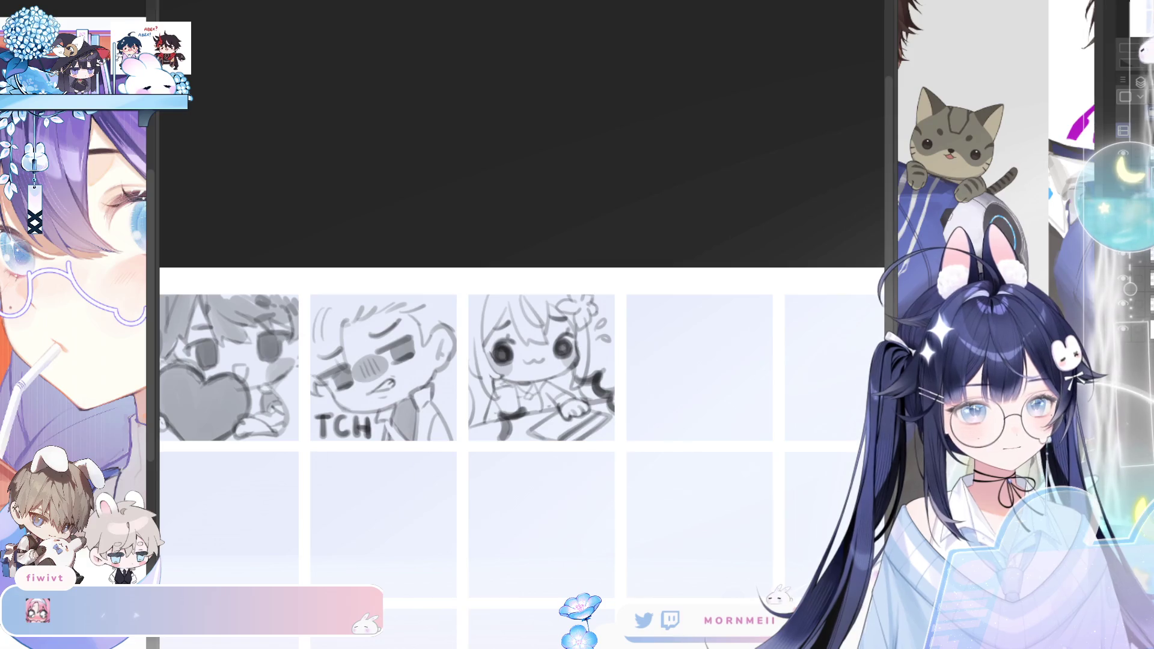
scroll(656, 446, "up", 2)
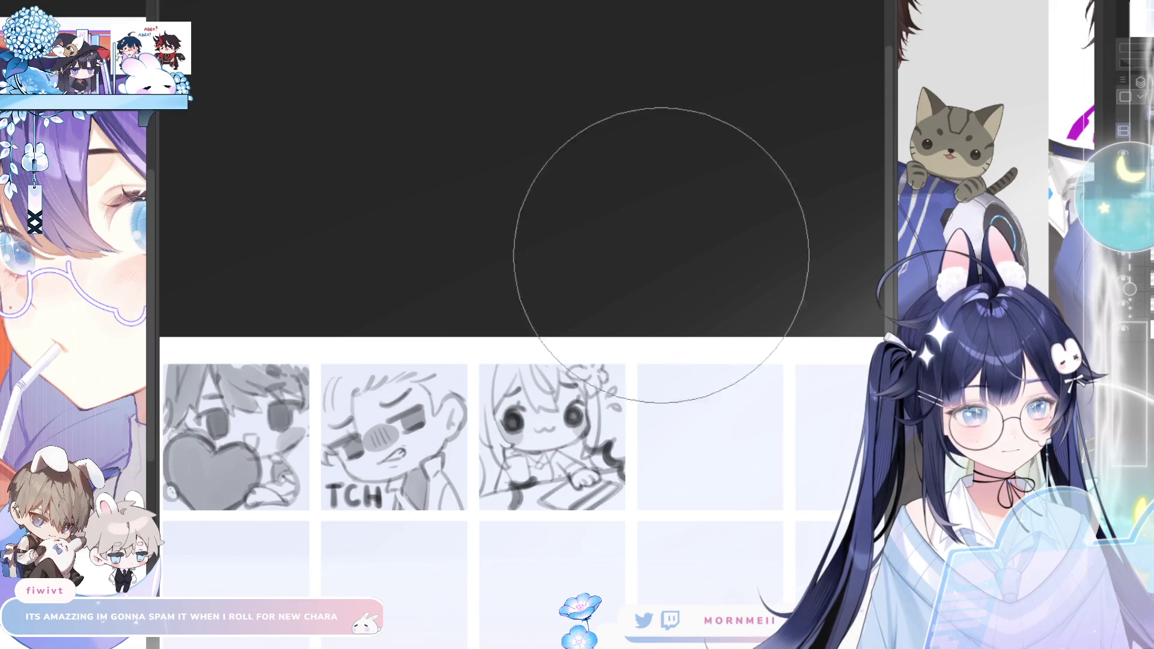
key("m")
key("m")
scroll(644, 523, "down", 3)
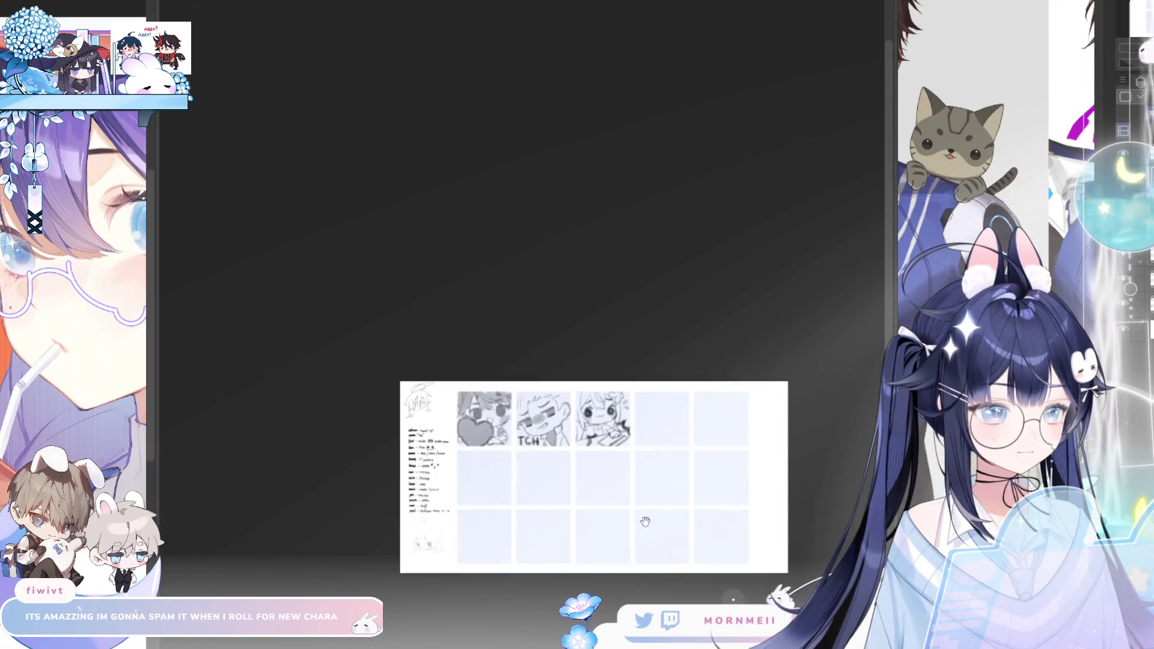
scroll(521, 546, "down", 2)
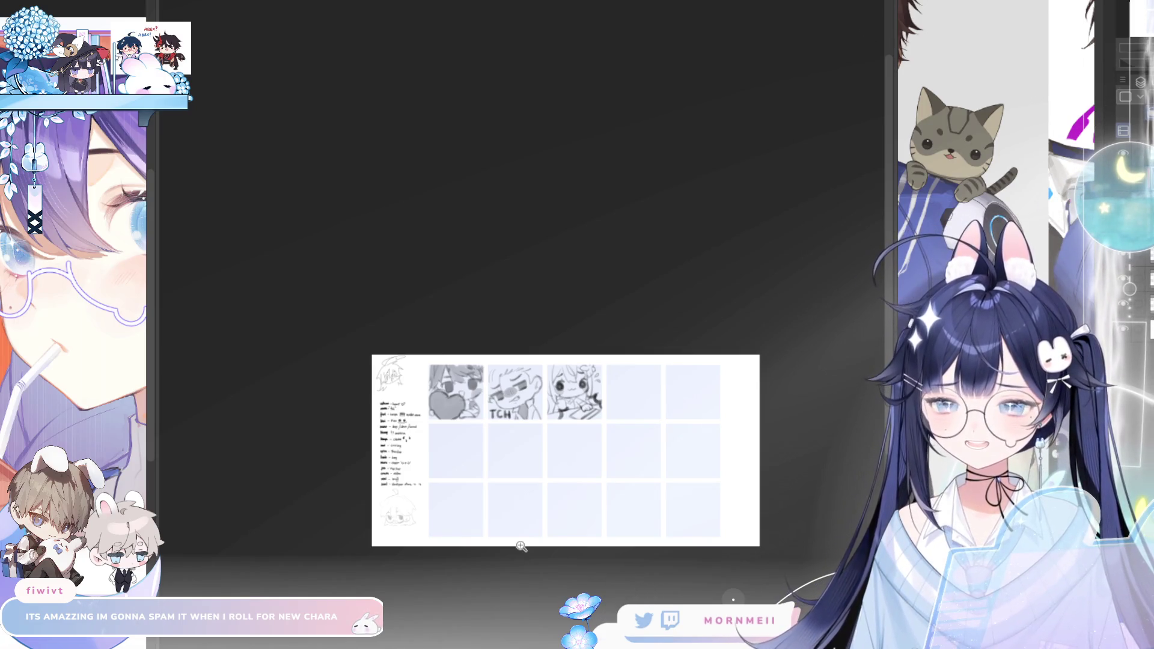
left_click_drag(523, 530, 574, 417)
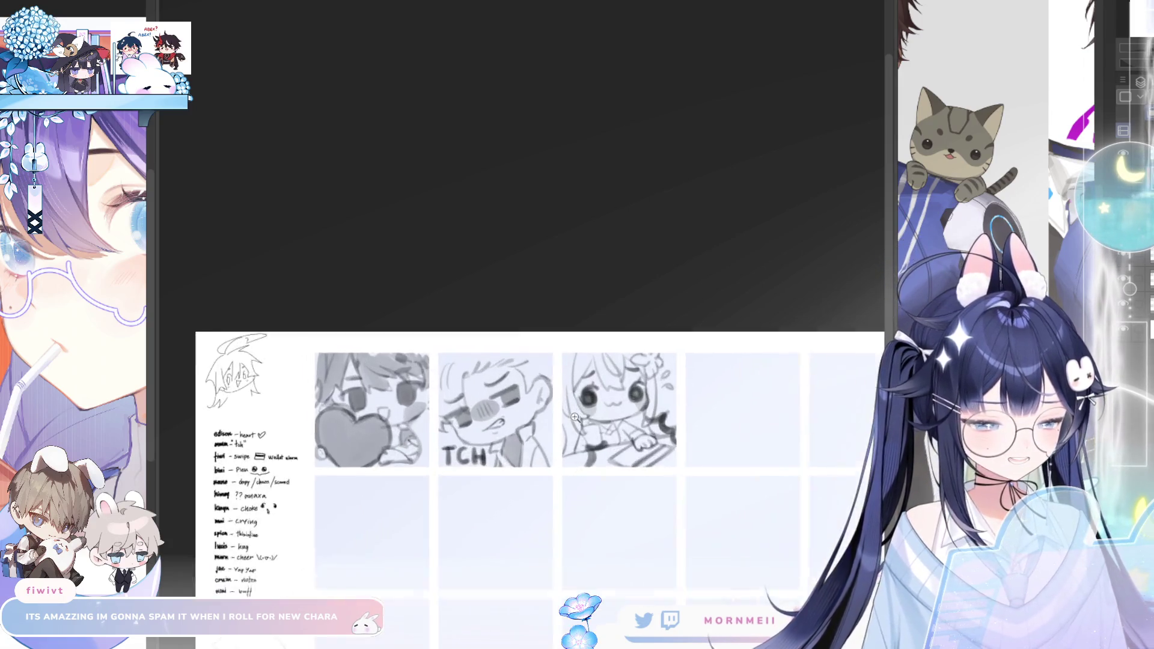
scroll(273, 380, "up", 3)
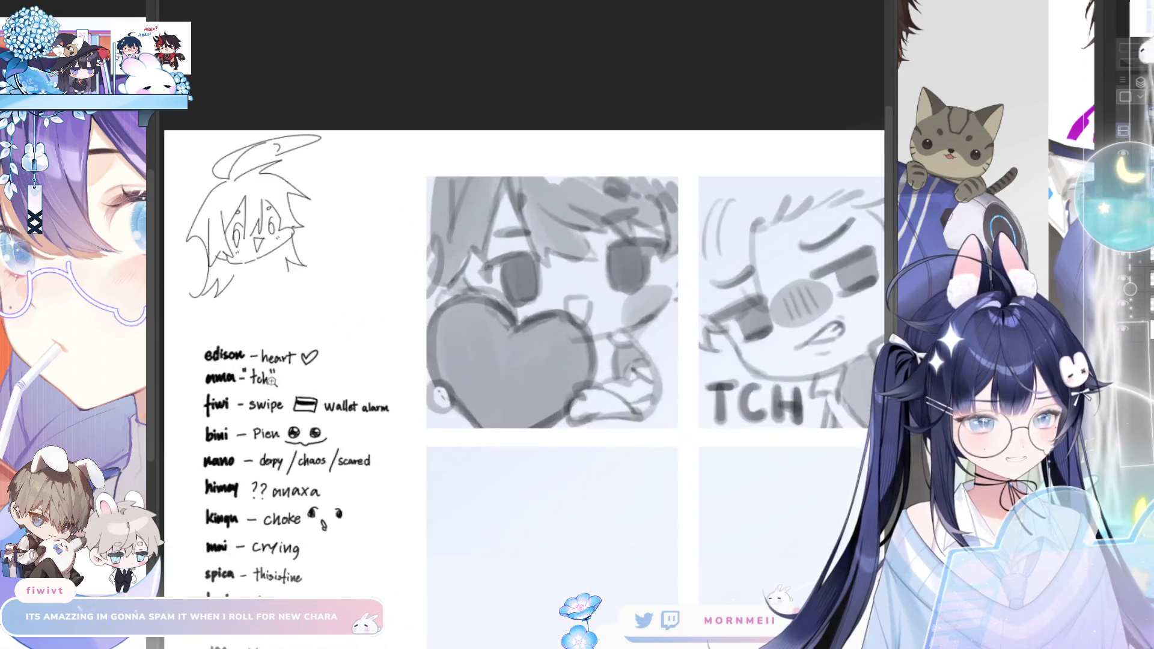
scroll(273, 380, "down", 3)
scroll(603, 330, "up", 2)
scroll(628, 381, "up", 2)
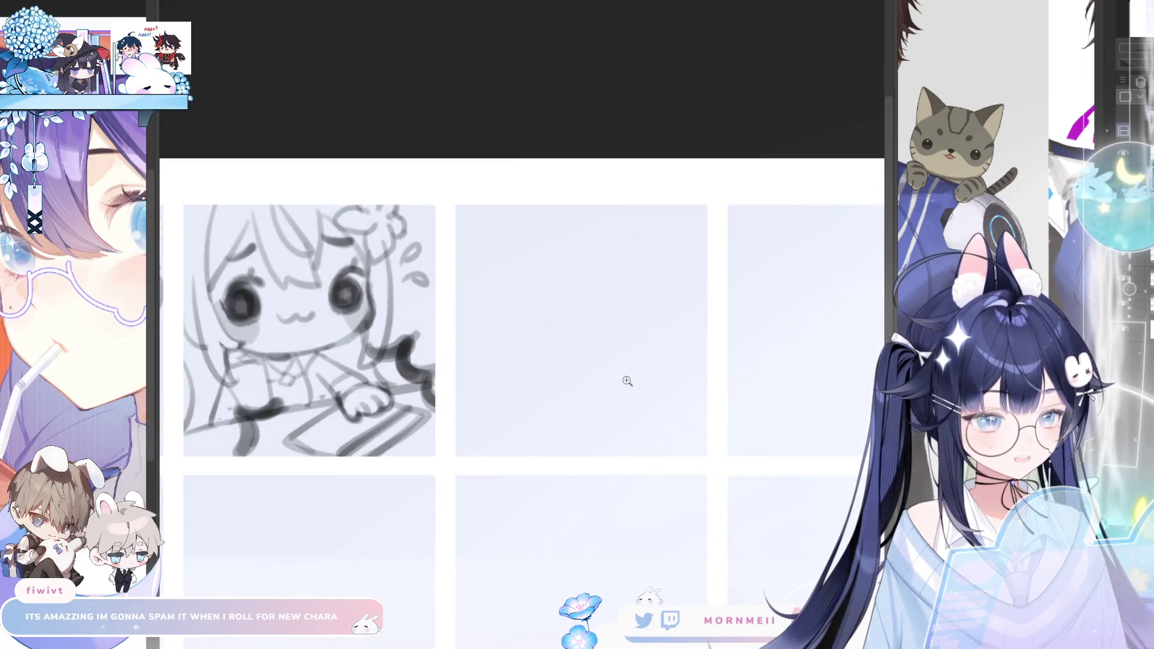
Paint a round grey blob in the empty cell as the first eye, undoing the oversized one
left_click_drag(627, 381, 580, 399)
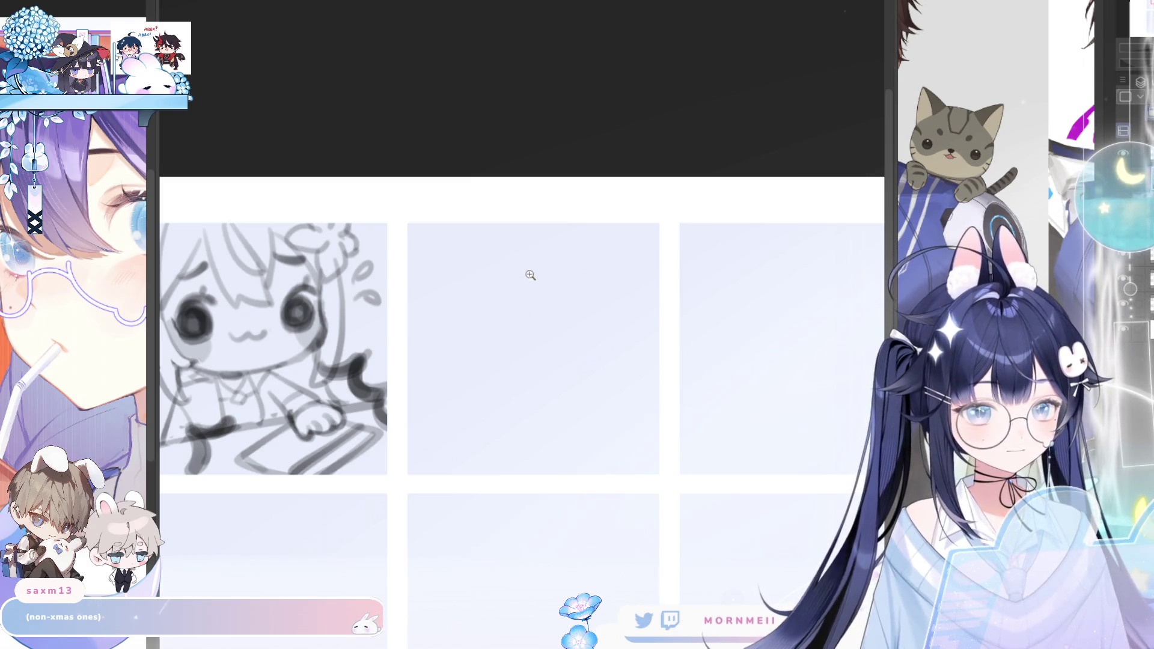
scroll(530, 275, "down", 3)
scroll(519, 255, "up", 3)
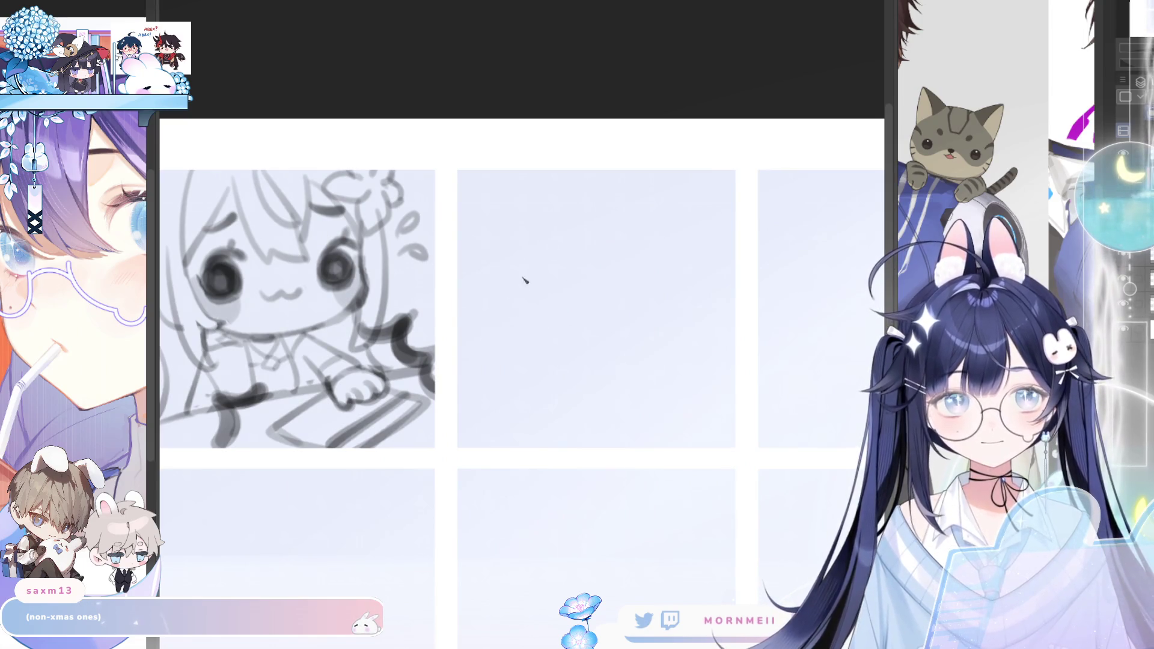
left_click_drag(541, 303, 562, 314)
mouse_move(546, 307)
left_mouse_down()
mouse_move(530, 336)
mouse_move(538, 307)
mouse_move(532, 316)
left_mouse_up()
key("ctrl+z")
key("ctrl+z")
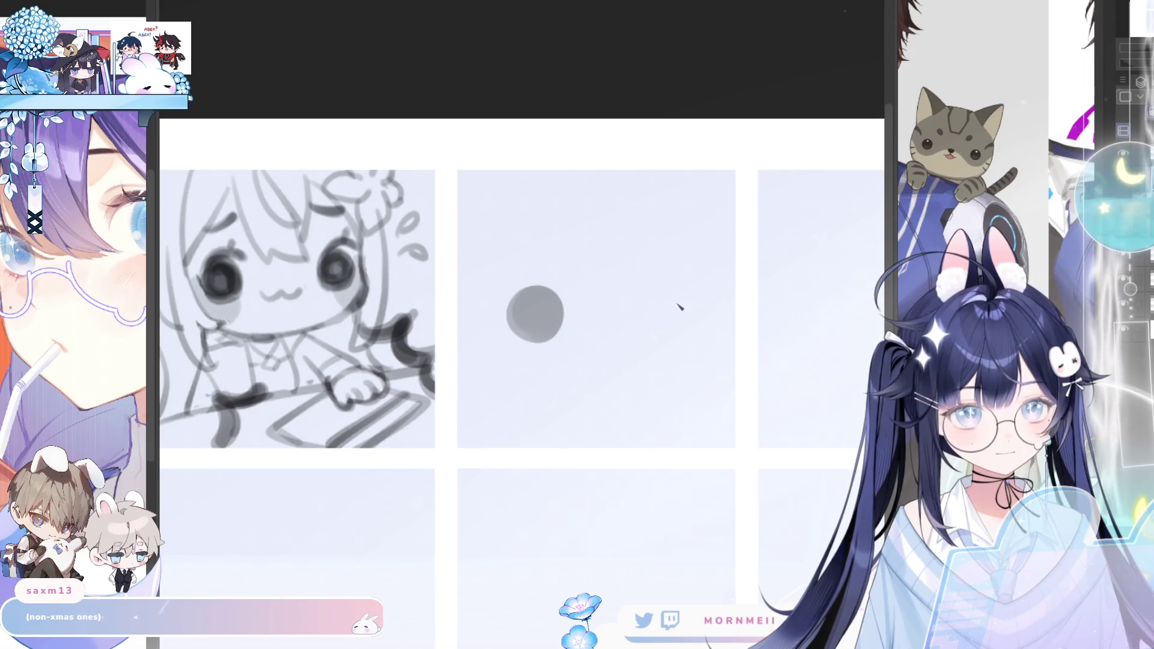
Paint the second grey eye blob and try dark ring strokes on both eyes, undoing them
left_click_drag(671, 304, 657, 308)
key("ctrl+z")
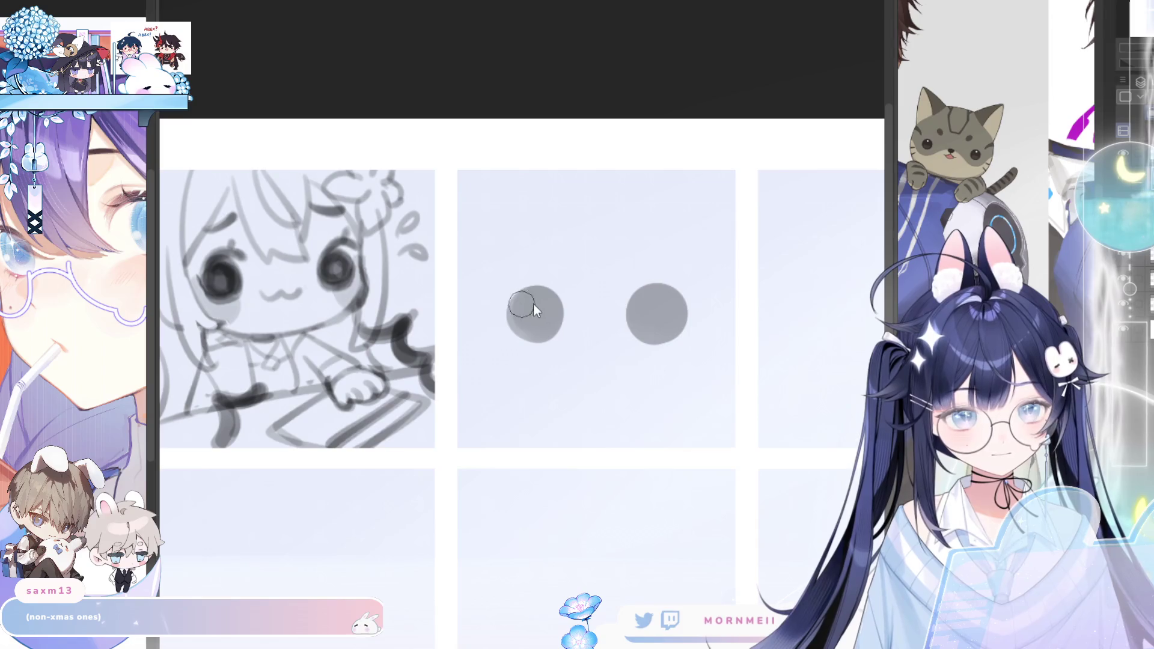
left_click_drag(533, 306, 558, 312)
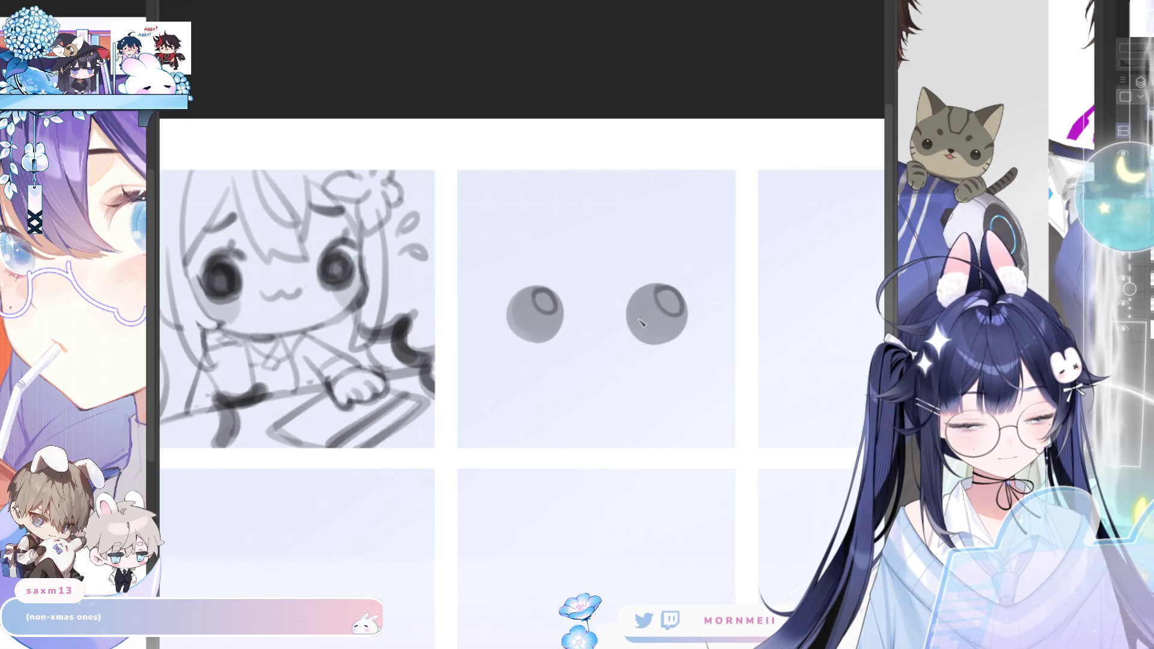
left_click_drag(643, 323, 660, 317)
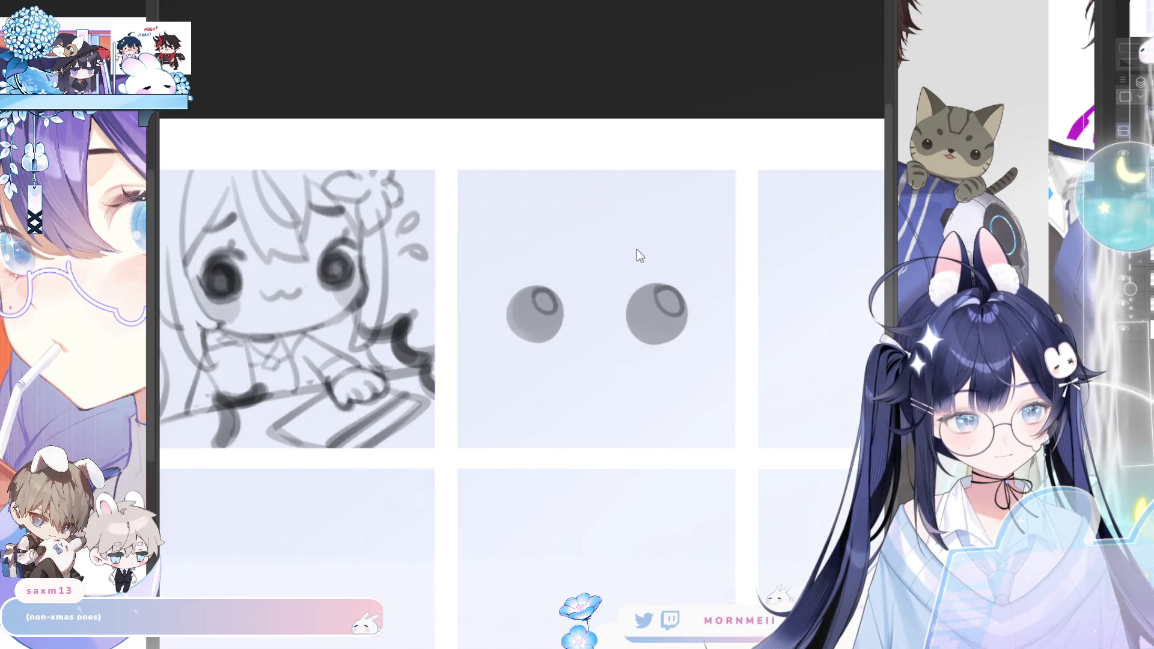
key("ctrl+z")
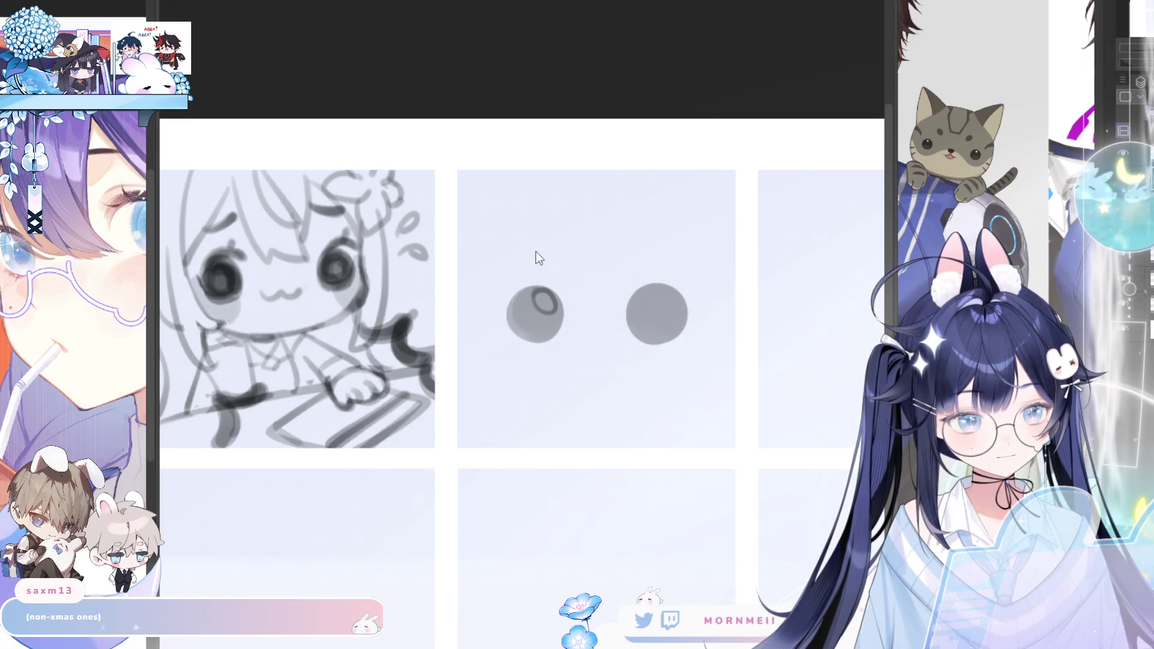
key("ctrl+z")
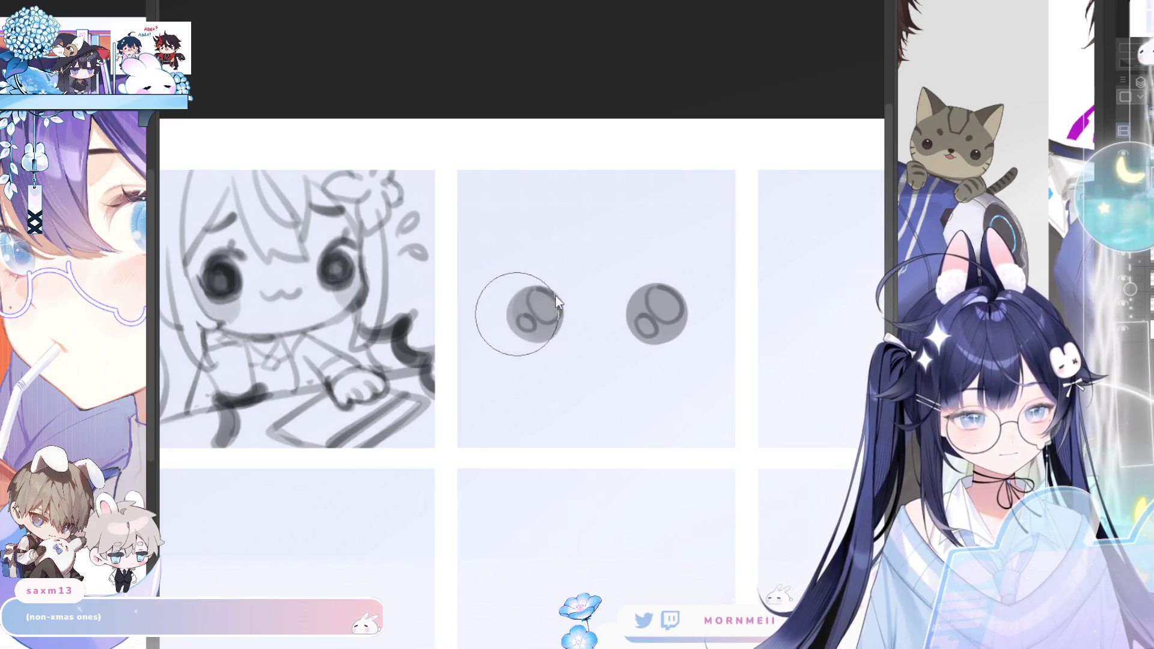
Add white highlights to both eyes and lasso the left eye for scaling
left_click_drag(534, 299, 552, 315)
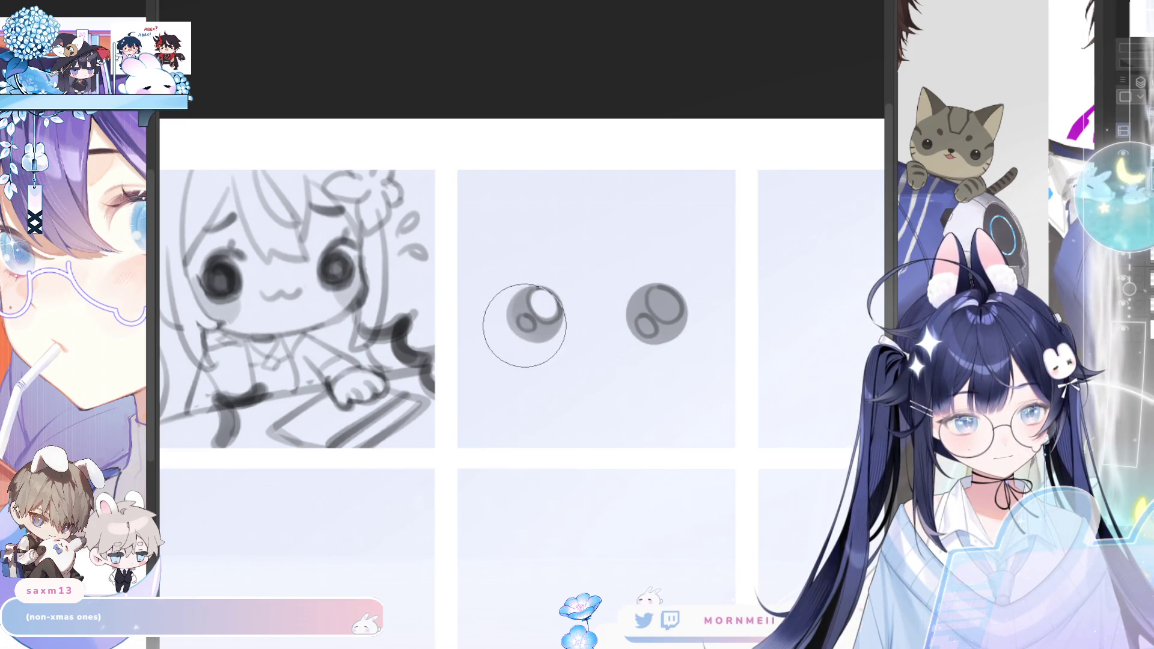
left_click_drag(653, 301, 658, 312)
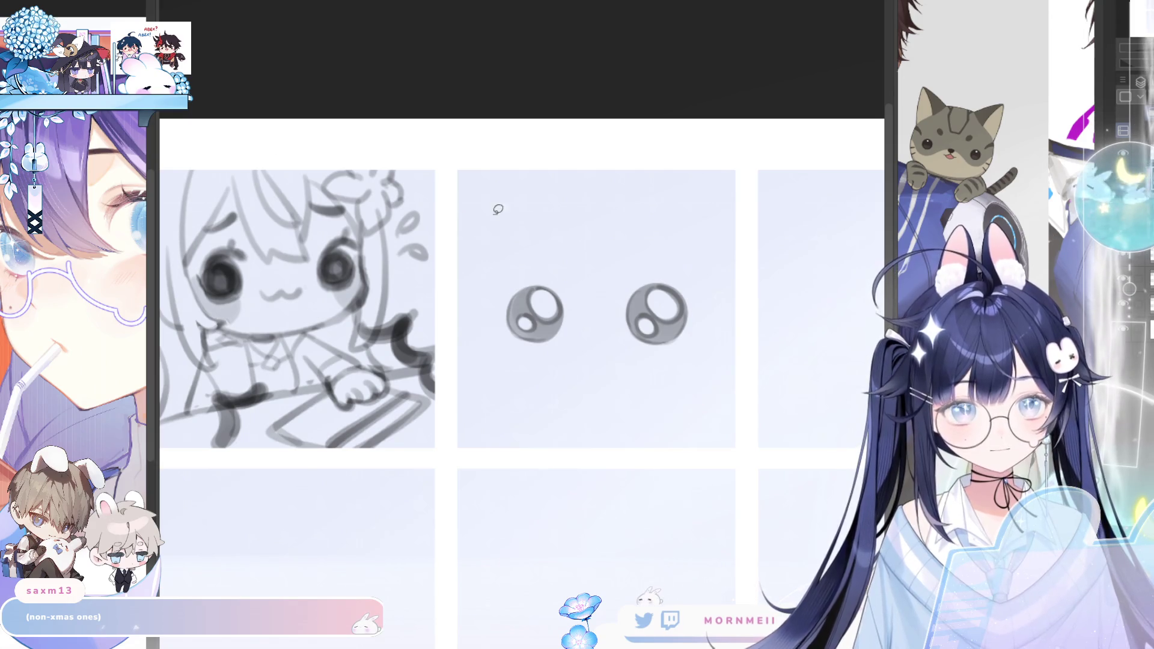
mouse_move(515, 360)
left_mouse_down()
mouse_move(521, 354)
mouse_move(537, 386)
left_mouse_up()
left_click(552, 393)
Enlarge the left eye, then lasso and enlarge the right eye to match
left_click(514, 409)
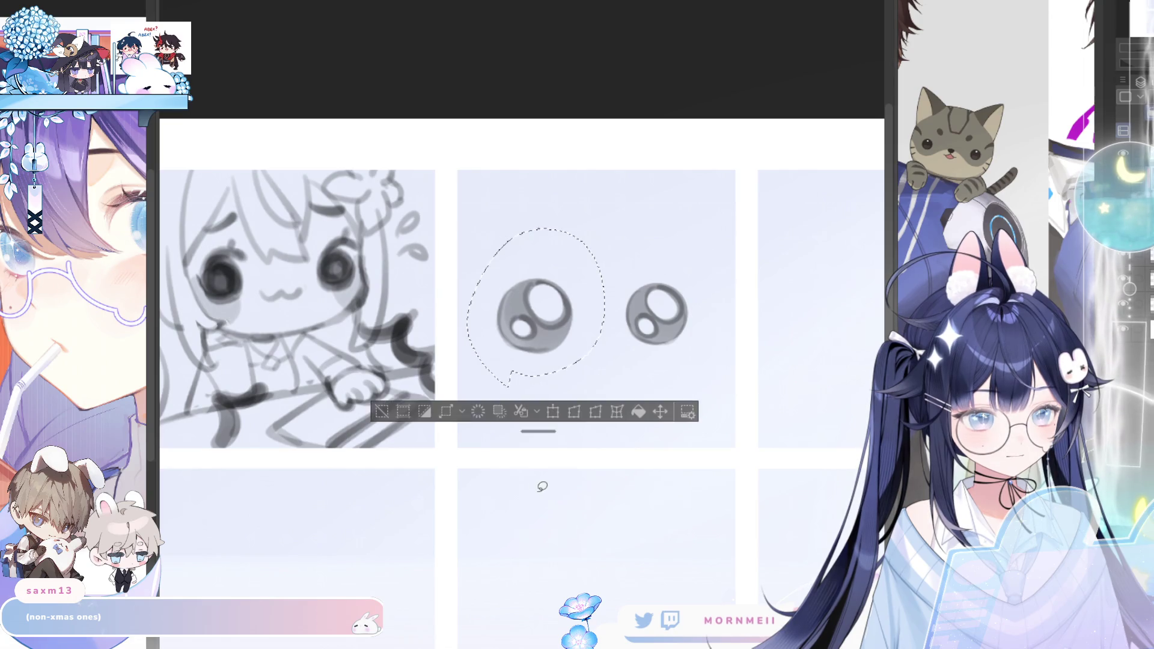
key("ctrl+d")
mouse_move(671, 234)
left_mouse_down()
mouse_move(635, 365)
mouse_move(664, 390)
left_mouse_up()
left_click(655, 395)
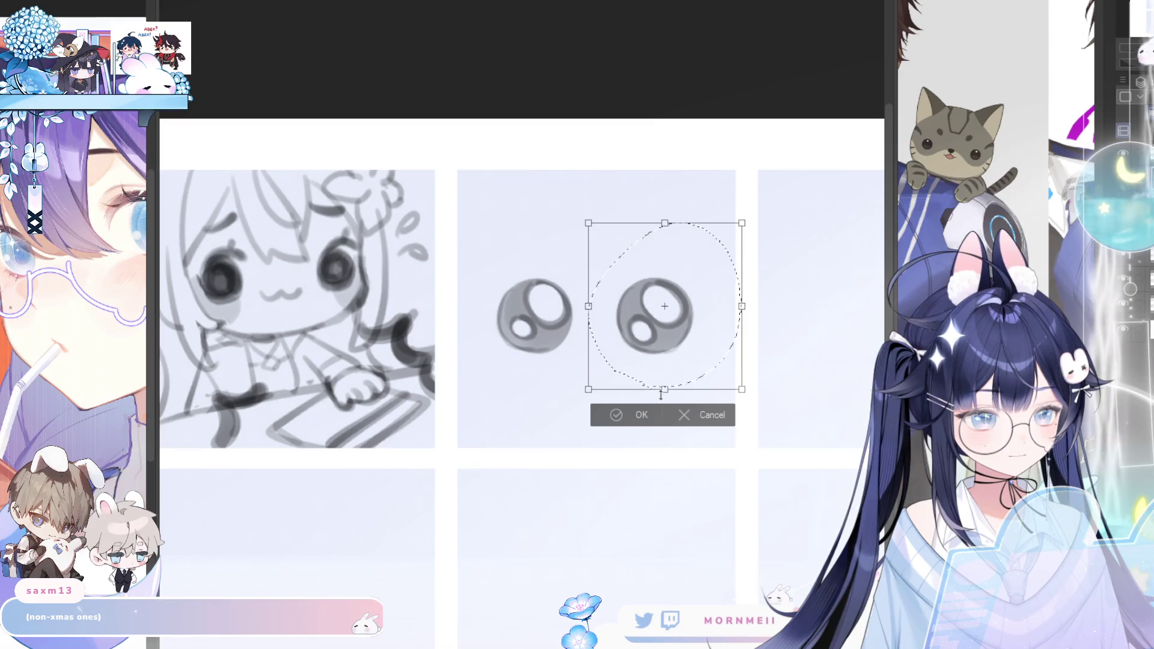
left_click(637, 415)
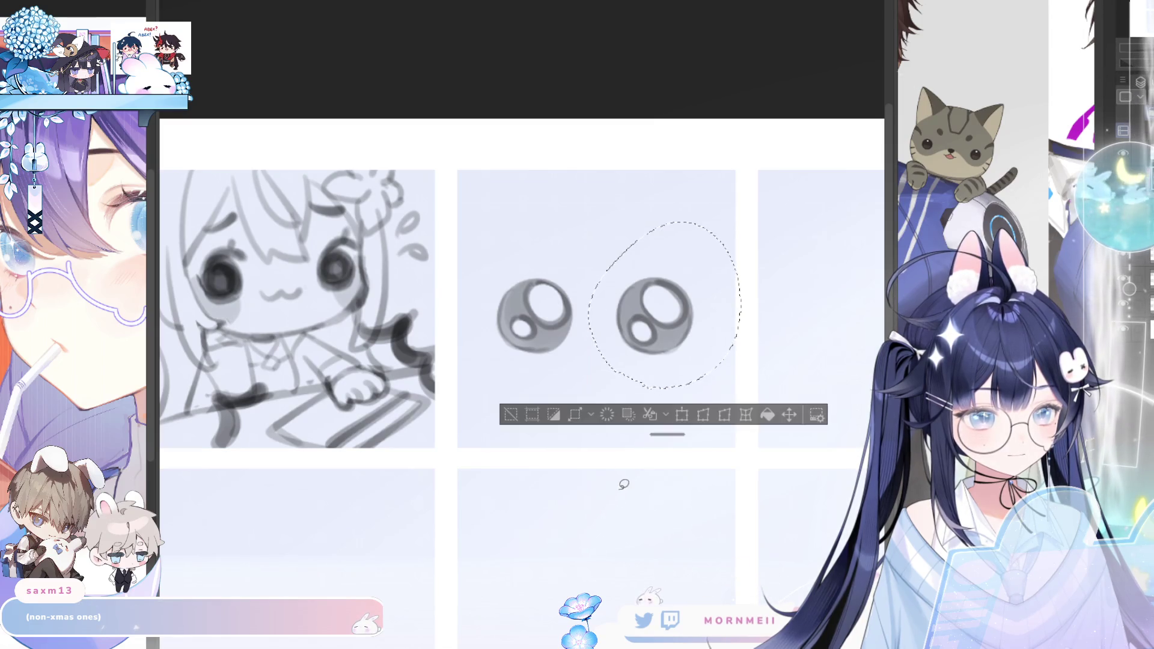
key("ctrl+d")
Lasso both eyes and scale them up together, undoing a stray stroke
mouse_move(575, 413)
left_mouse_down()
mouse_move(560, 436)
mouse_move(648, 442)
mouse_move(605, 466)
left_mouse_up()
key("ctrl+t")
left_click(565, 491)
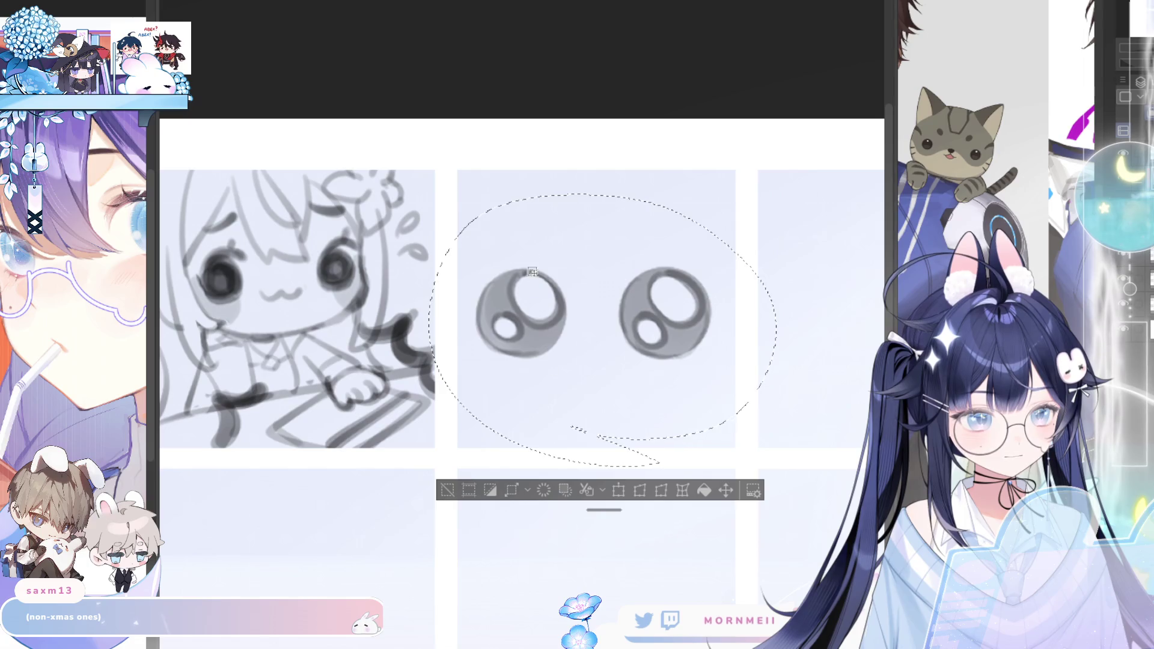
key("ctrl+d")
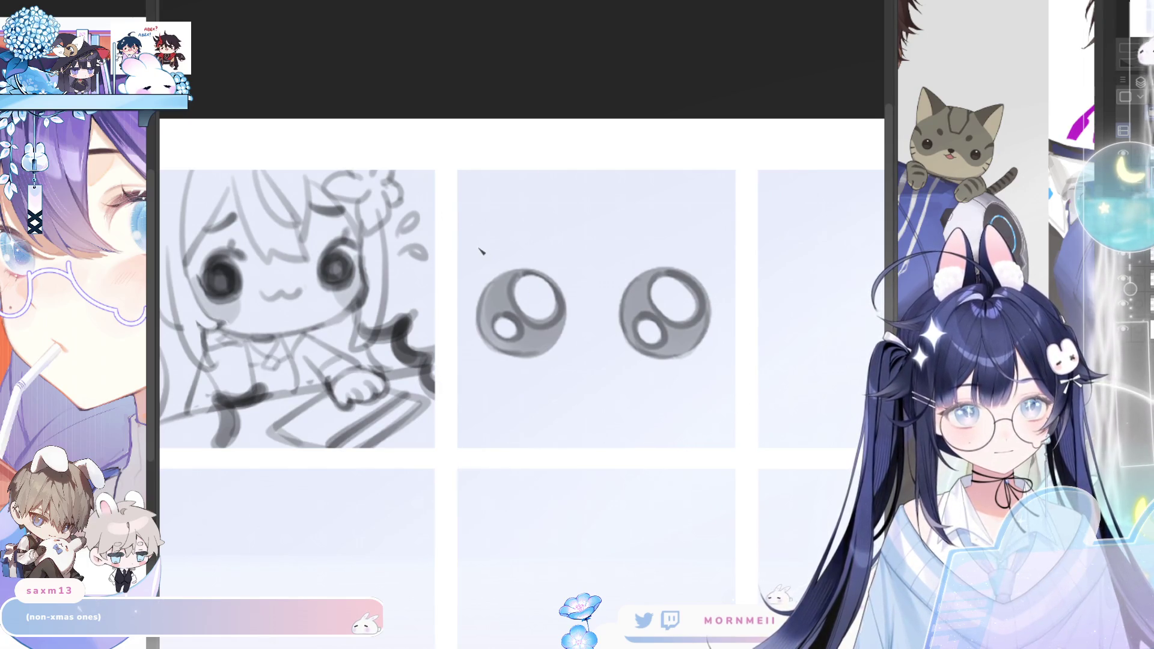
key("ctrl+z")
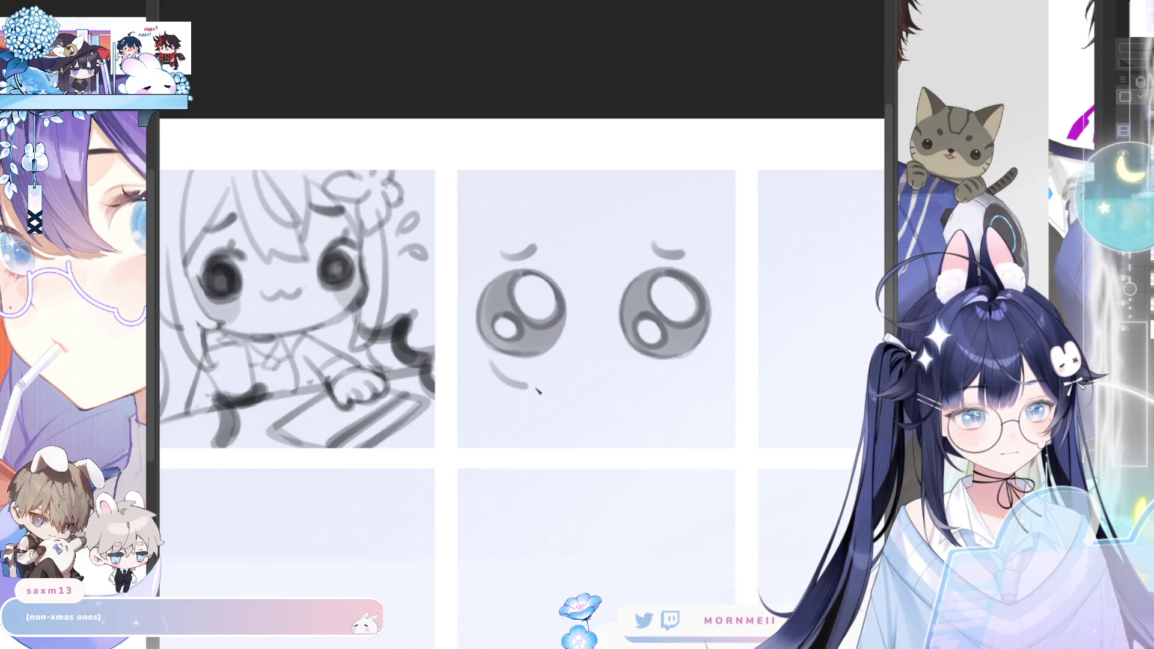
Draw a small wavy mouth and grey blush patches under both eyes
left_click_drag(492, 364, 599, 388)
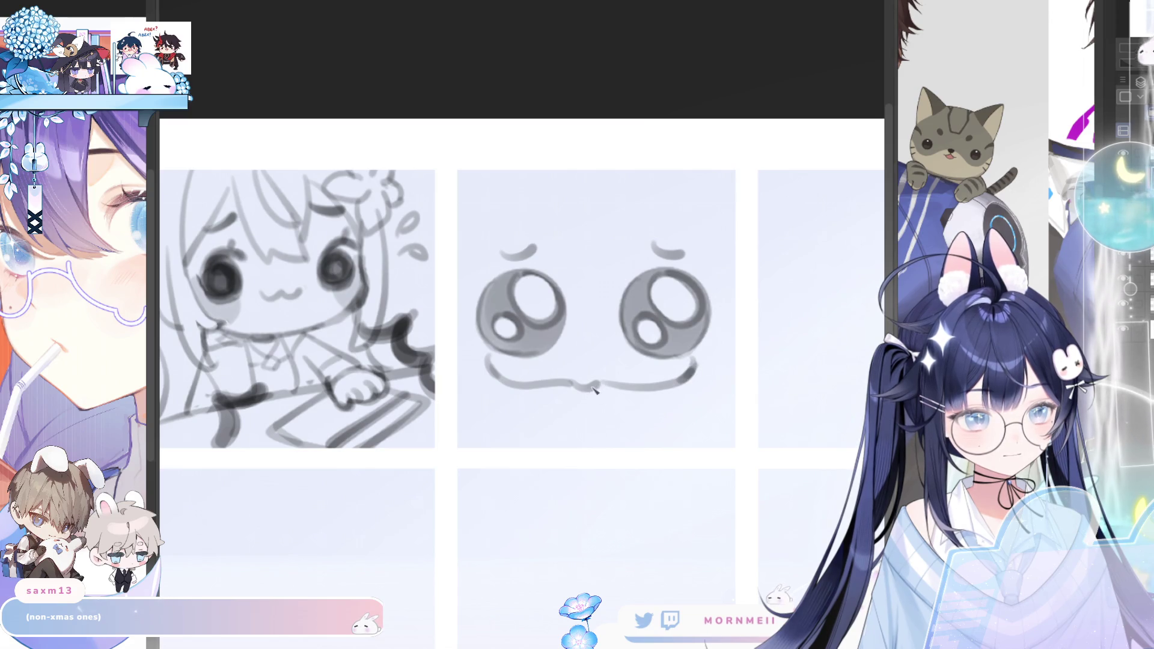
key("h")
key("h")
left_click_drag(630, 375, 667, 383)
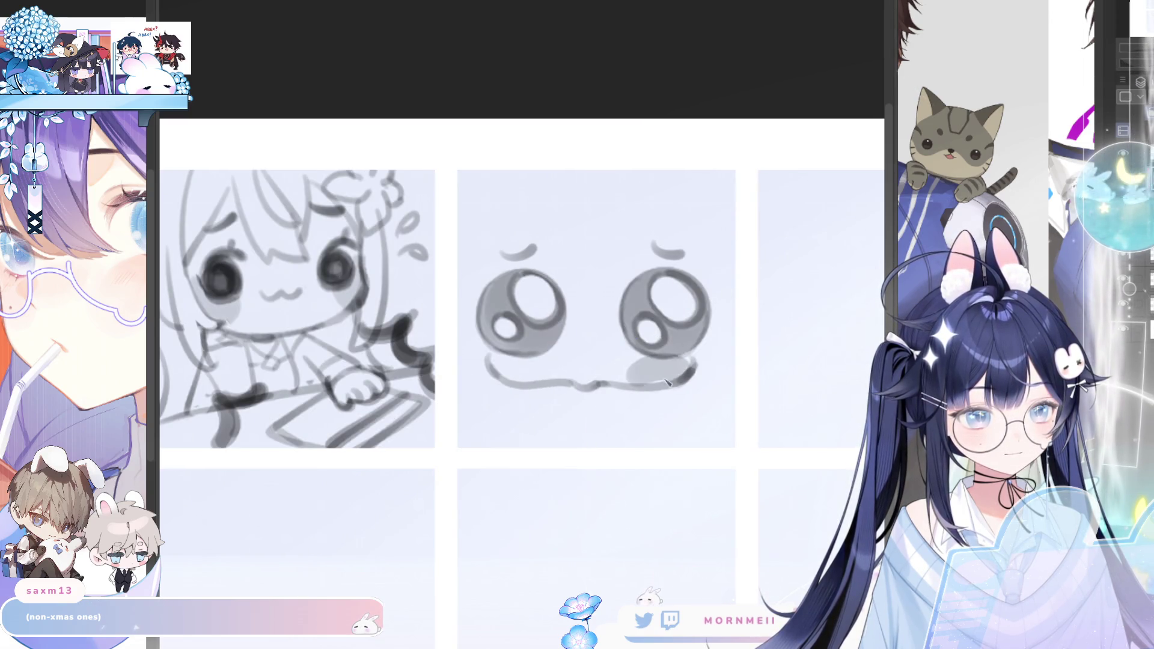
left_click_drag(482, 359, 515, 370)
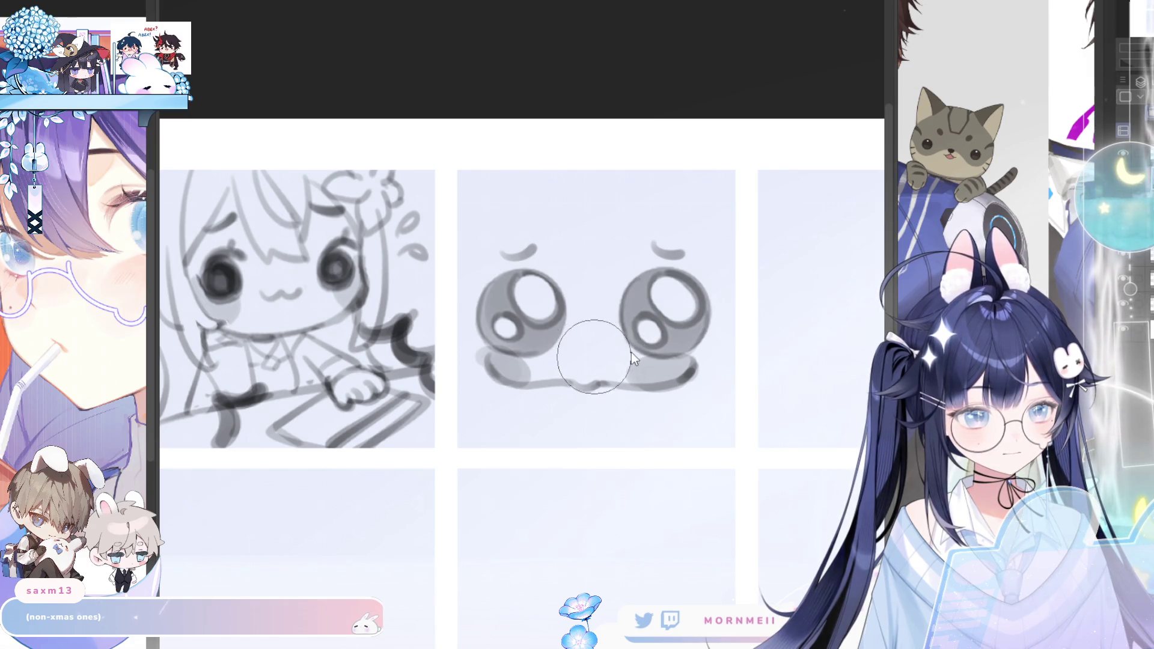
key("h")
key("h")
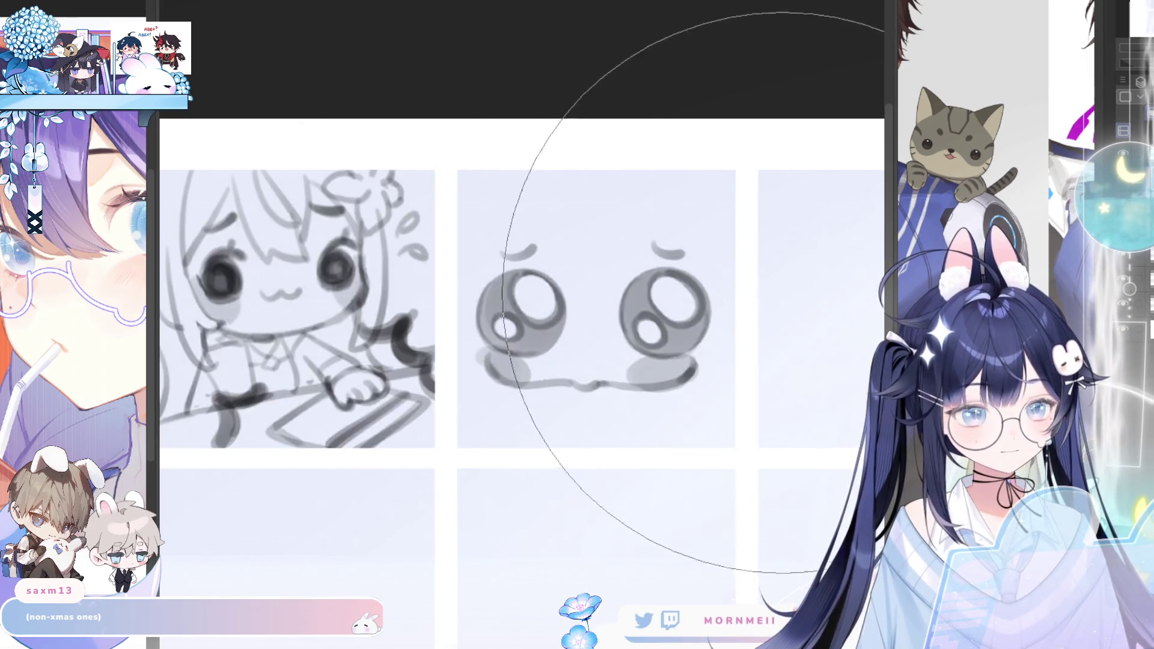
left_click_drag(730, 270, 641, 289)
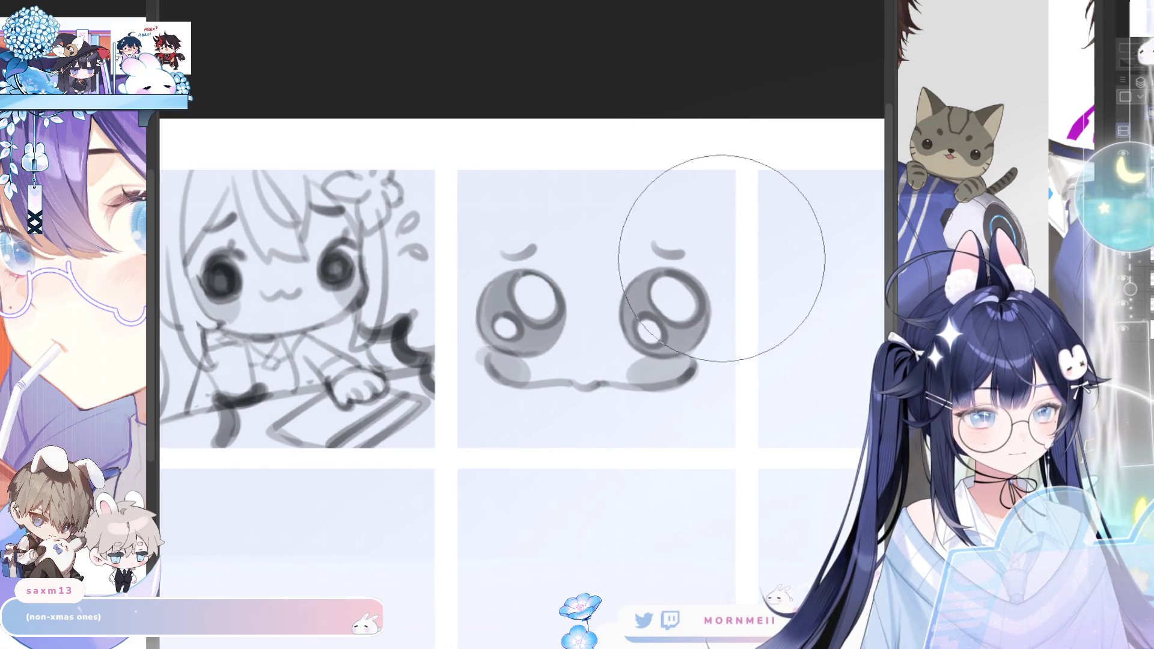
Mirror-check the face, cancel the transform and rectangle-select the big-eyed sticker cell
key("h")
key("h")
key("bracketright")
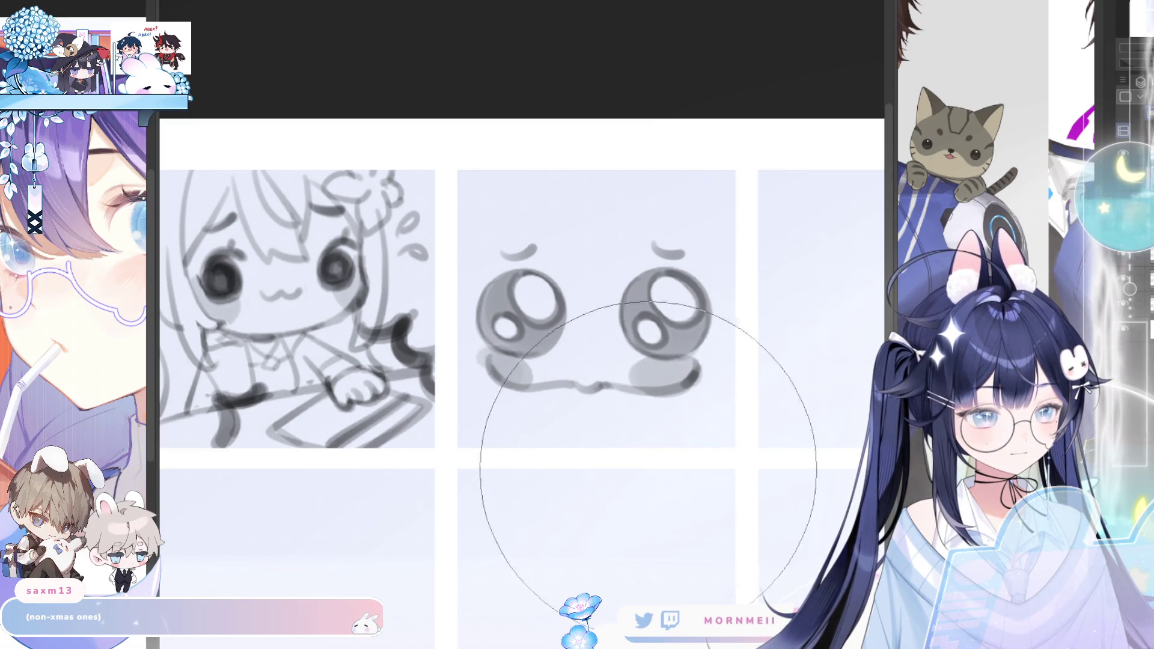
key("h")
key("h")
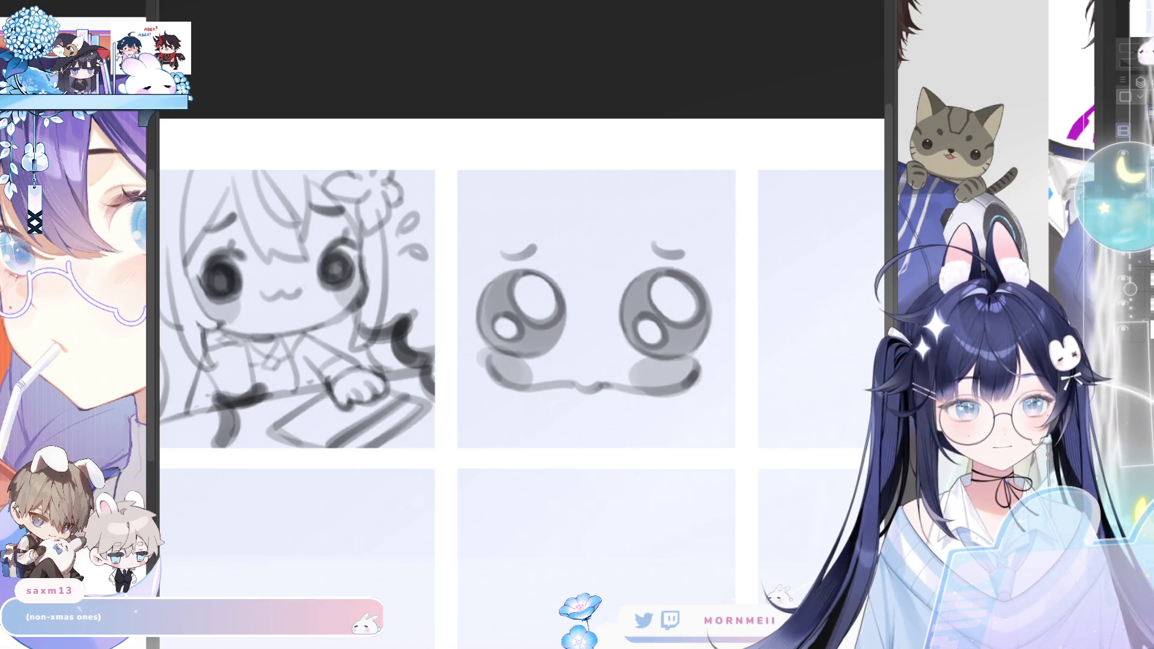
key("ctrl+t")
key("Escape")
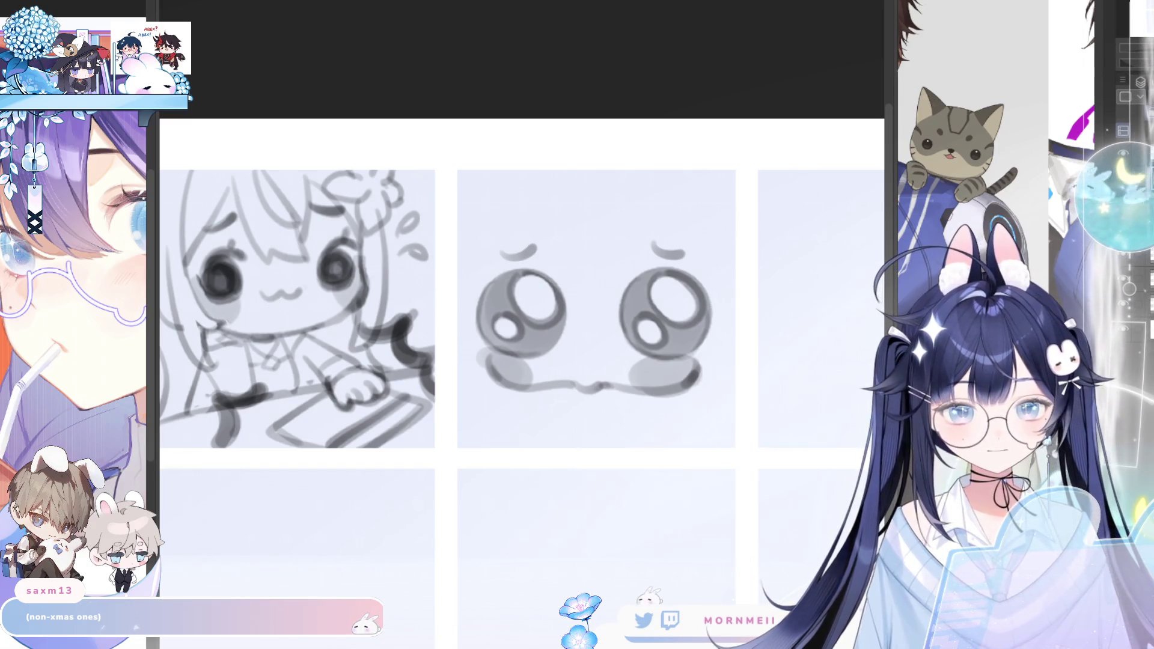
left_click_drag(450, 181, 776, 484)
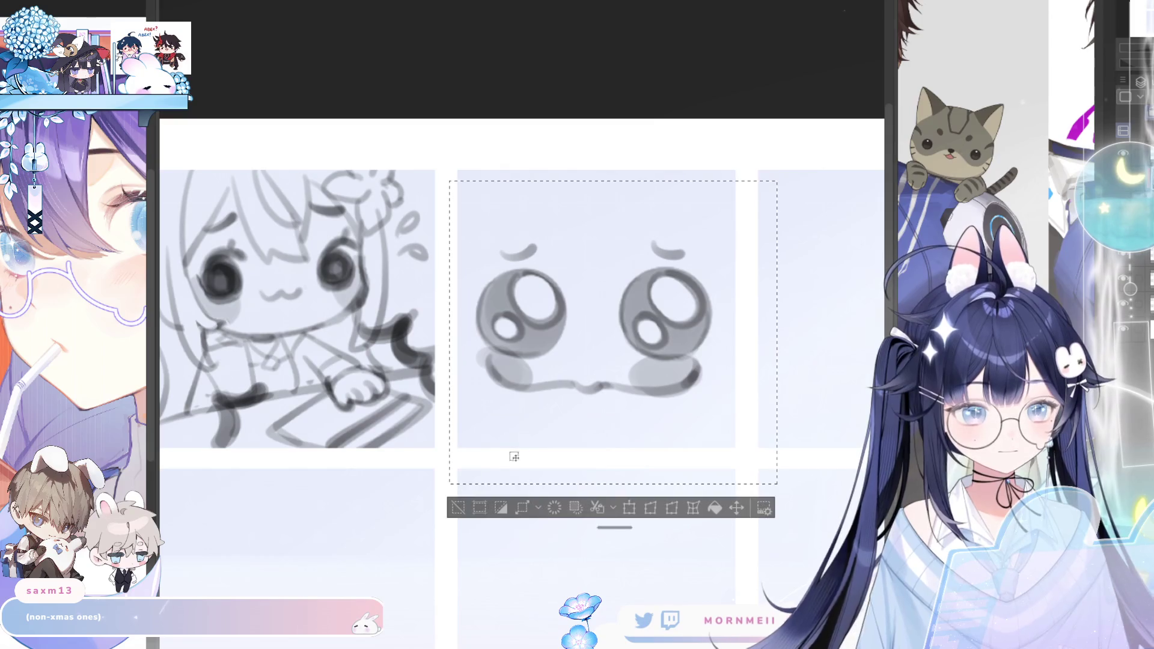
Cut and paste the big-eyed face, tilt it slightly counter-clockwise and enlarge it in its cell
key("ctrl+x")
key("ctrl+v")
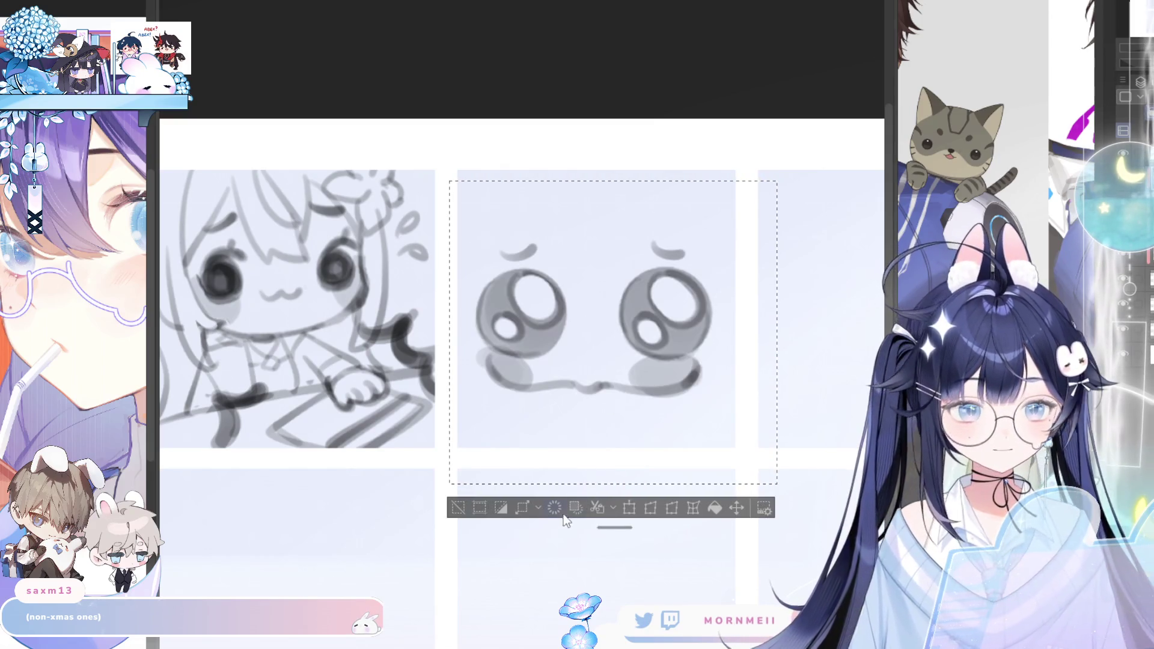
left_click(629, 508)
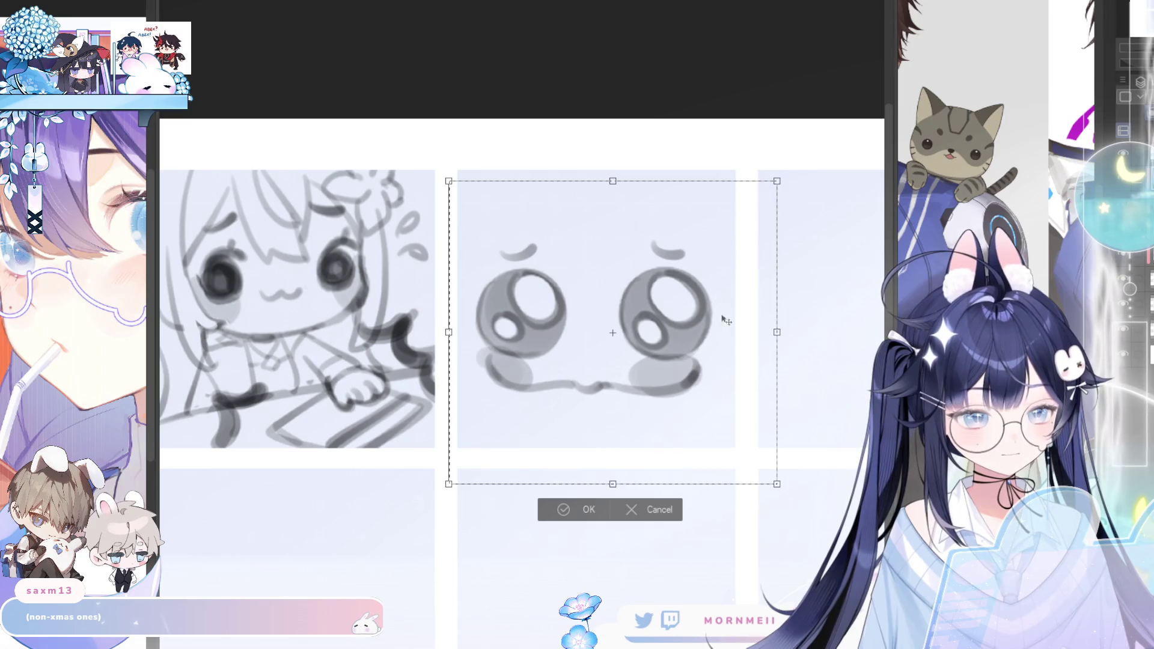
mouse_move(783, 376)
left_mouse_down()
mouse_move(757, 406)
mouse_move(740, 407)
left_mouse_up()
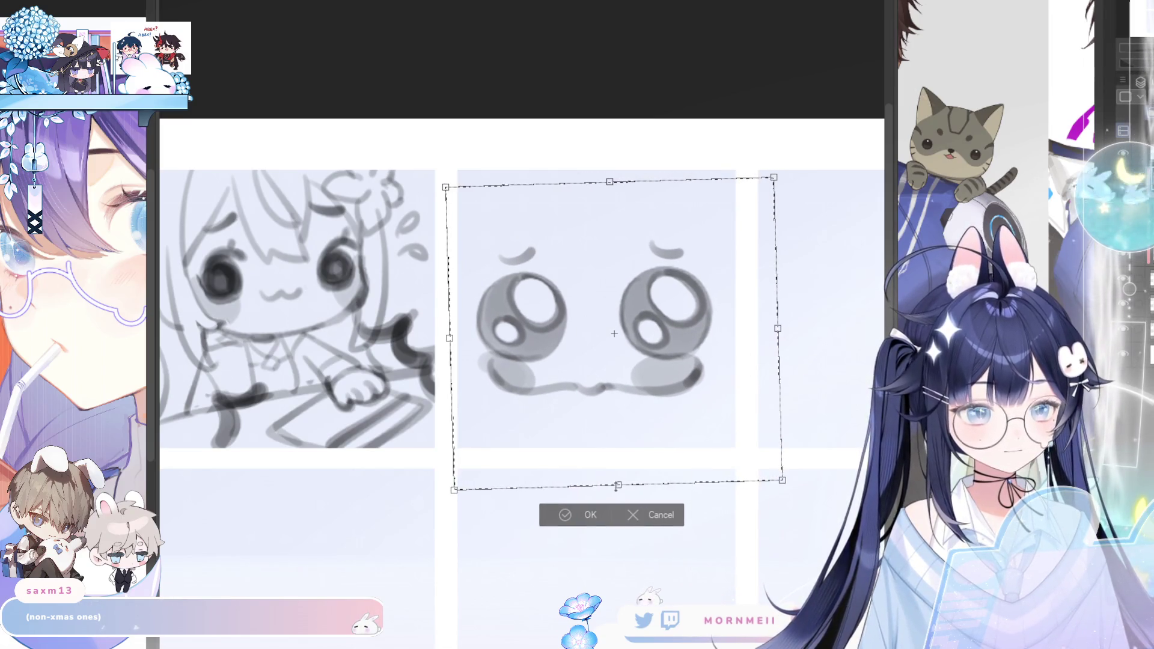
mouse_move(617, 487)
left_mouse_down()
mouse_move(622, 463)
mouse_move(626, 490)
mouse_move(584, 533)
left_mouse_up()
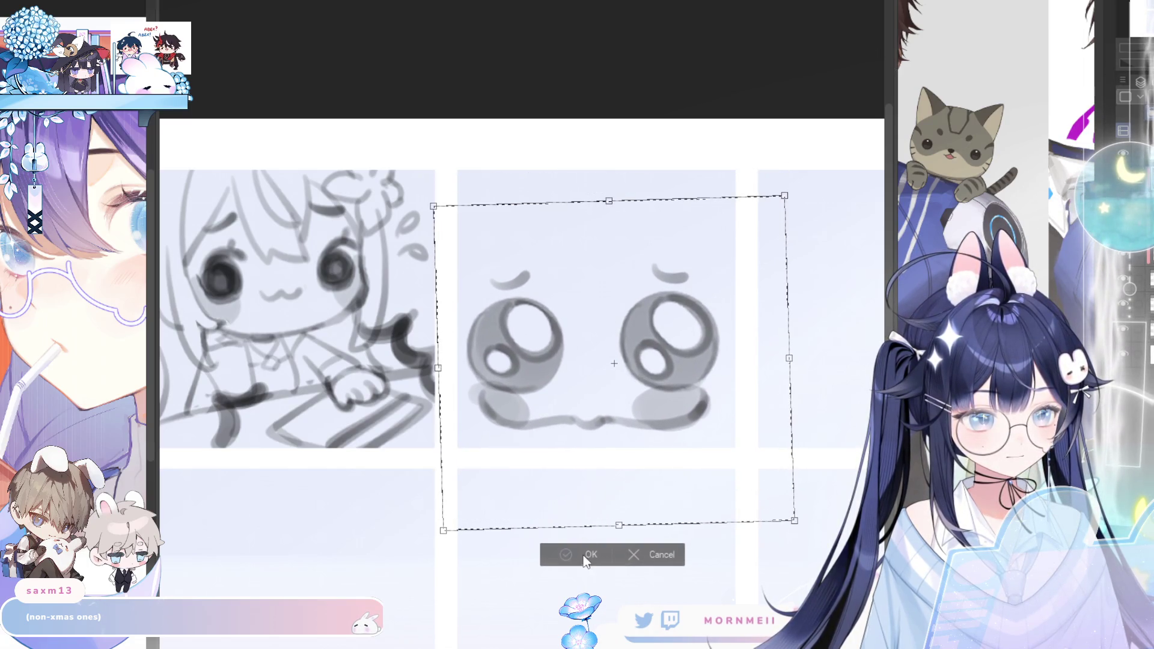
left_click(588, 546)
scroll(613, 409, "up", 2)
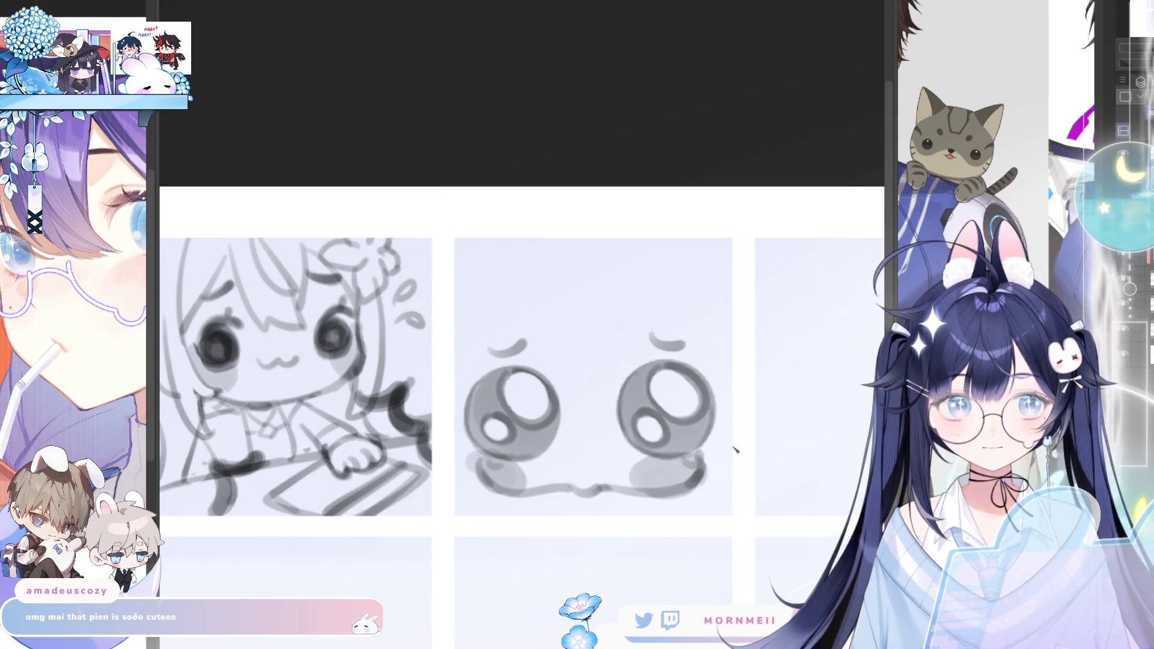
Darken the right eye's shadow edge and sketch a curved centre line with a V-shaped nose
left_click_drag(693, 456, 700, 482)
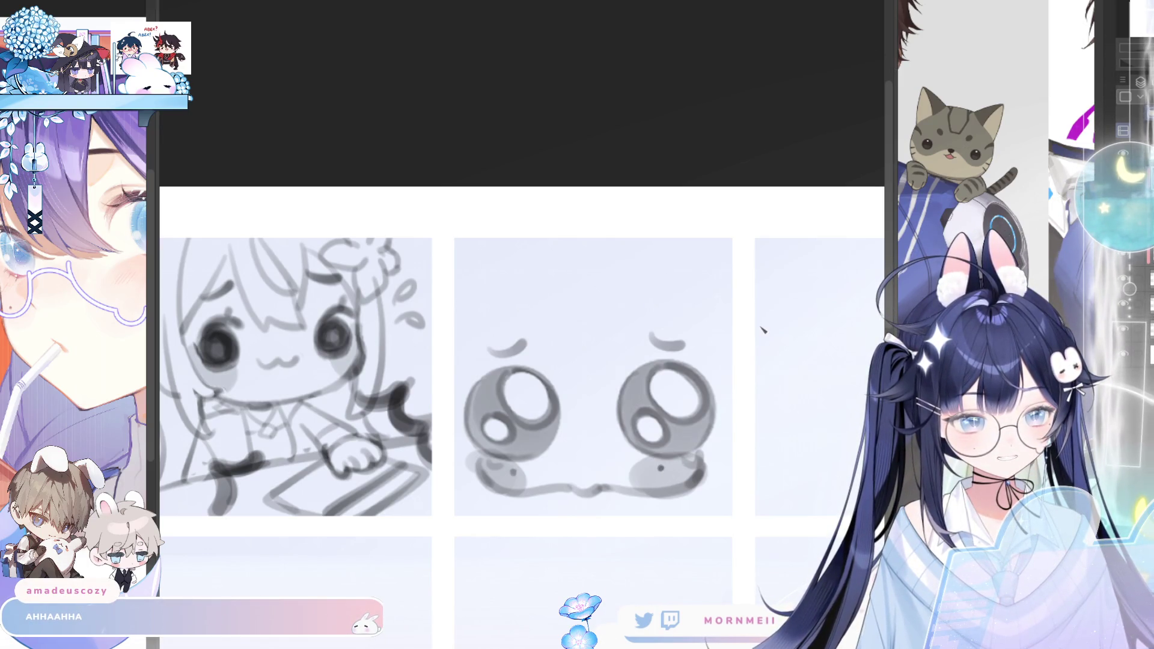
left_click_drag(563, 295, 556, 381)
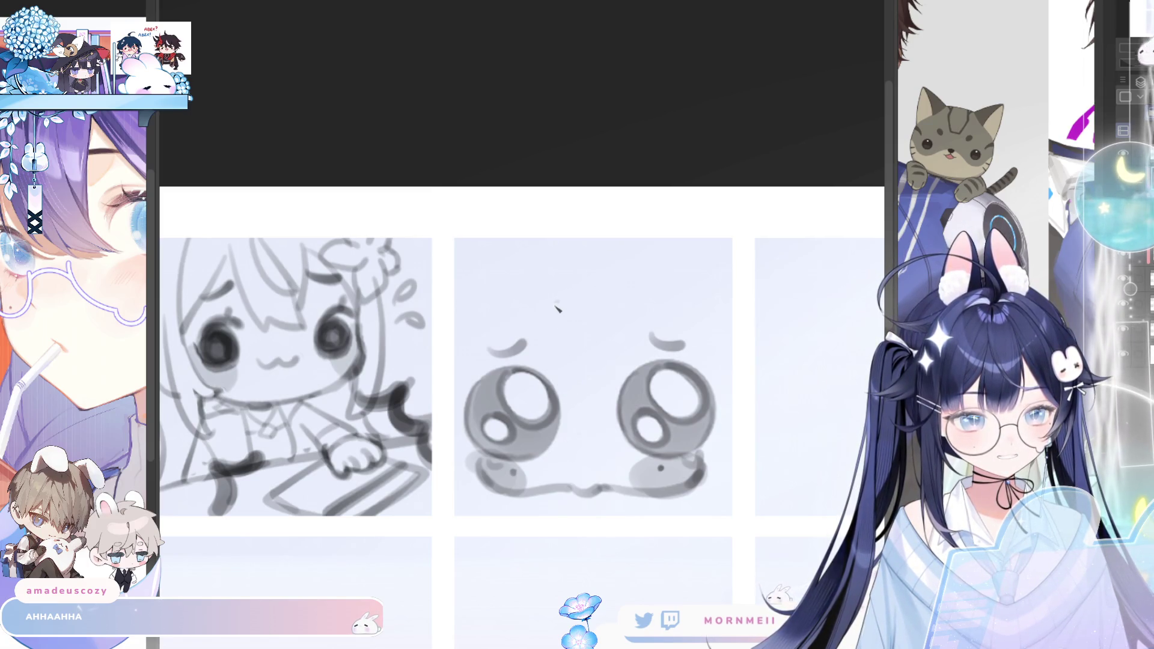
mouse_move(573, 411)
left_mouse_down()
mouse_move(588, 445)
mouse_move(604, 415)
left_mouse_up()
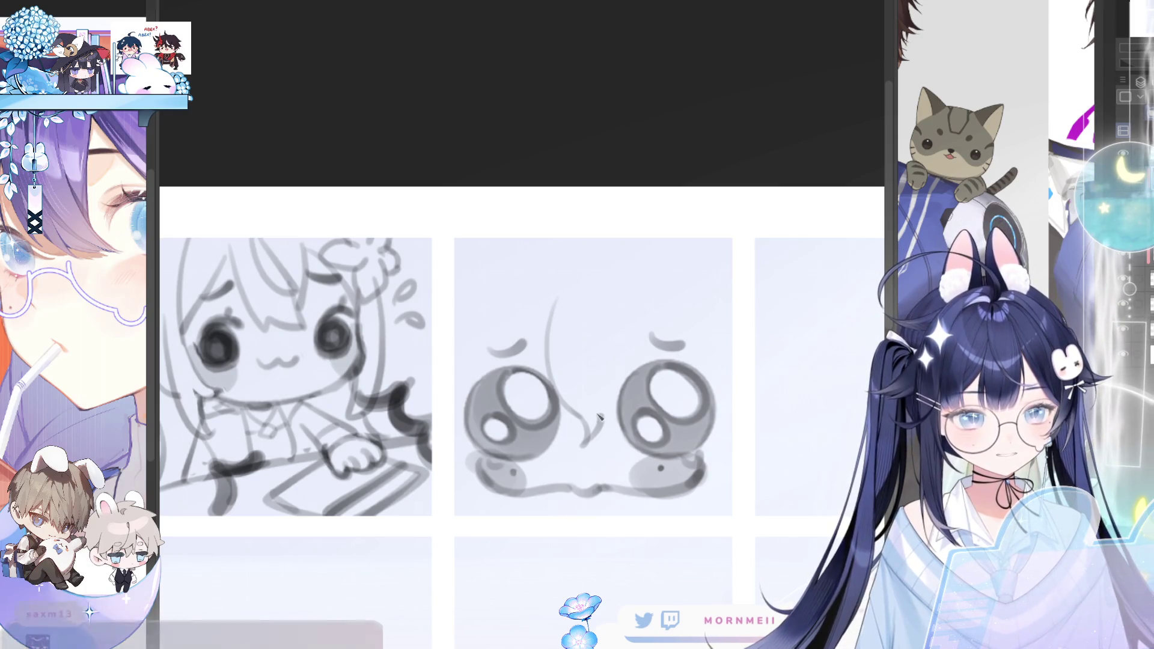
Sketch curved hair lines beside the nose and short strokes at its bottom, mirror-checking
key("m")
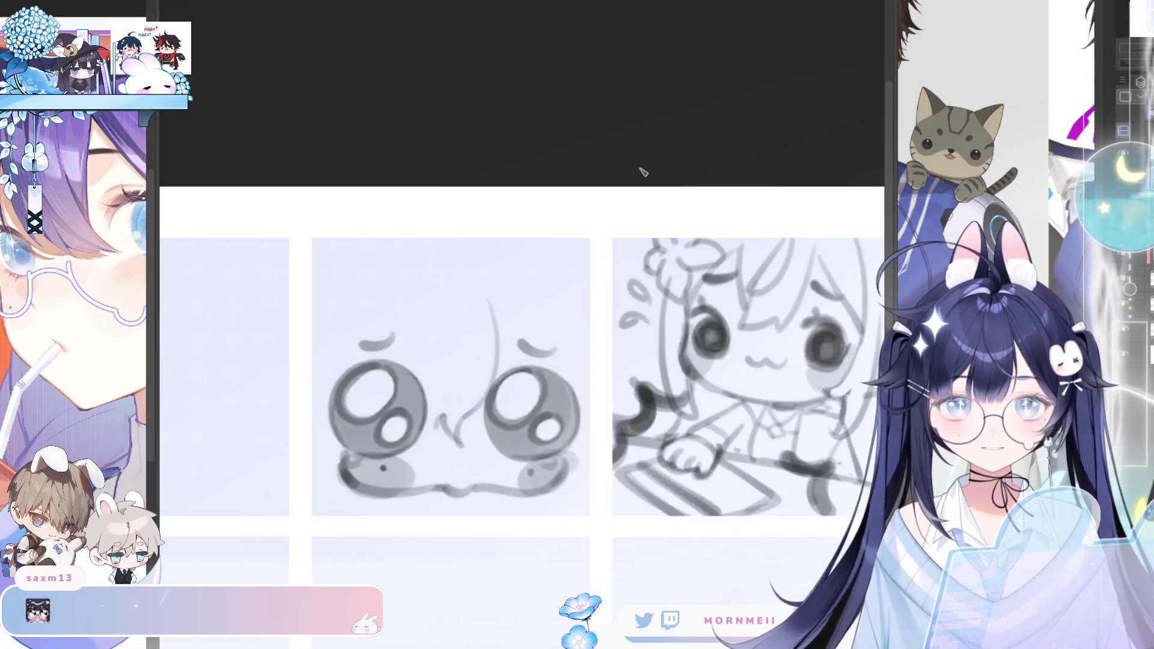
left_click_drag(439, 318, 447, 426)
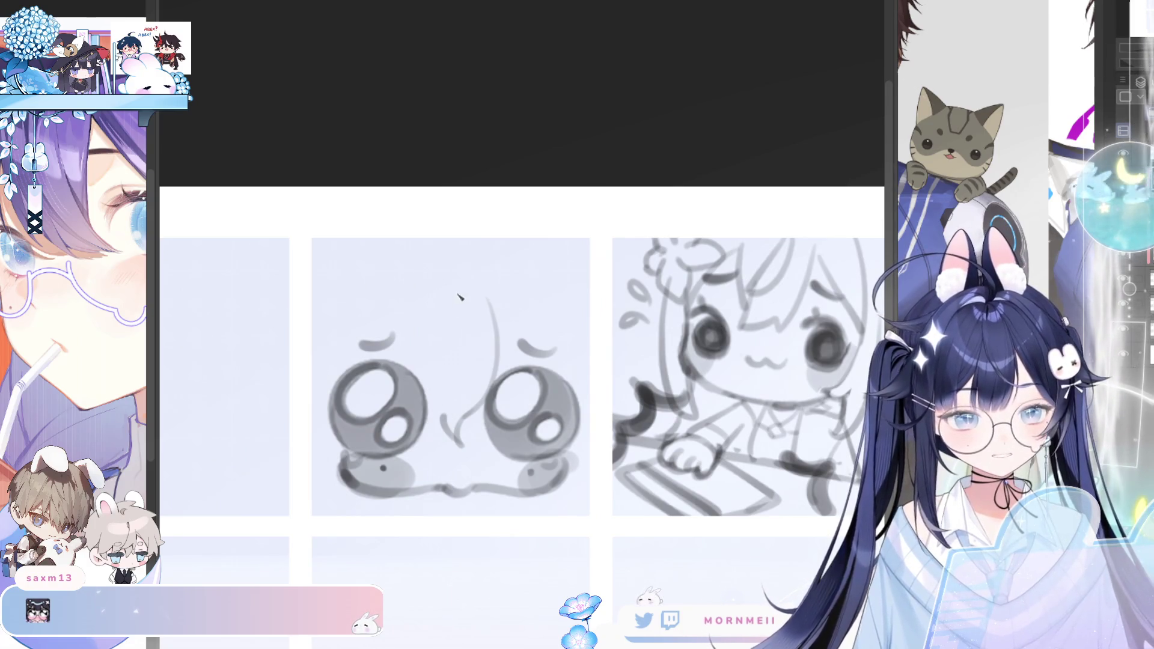
left_click_drag(448, 312, 451, 443)
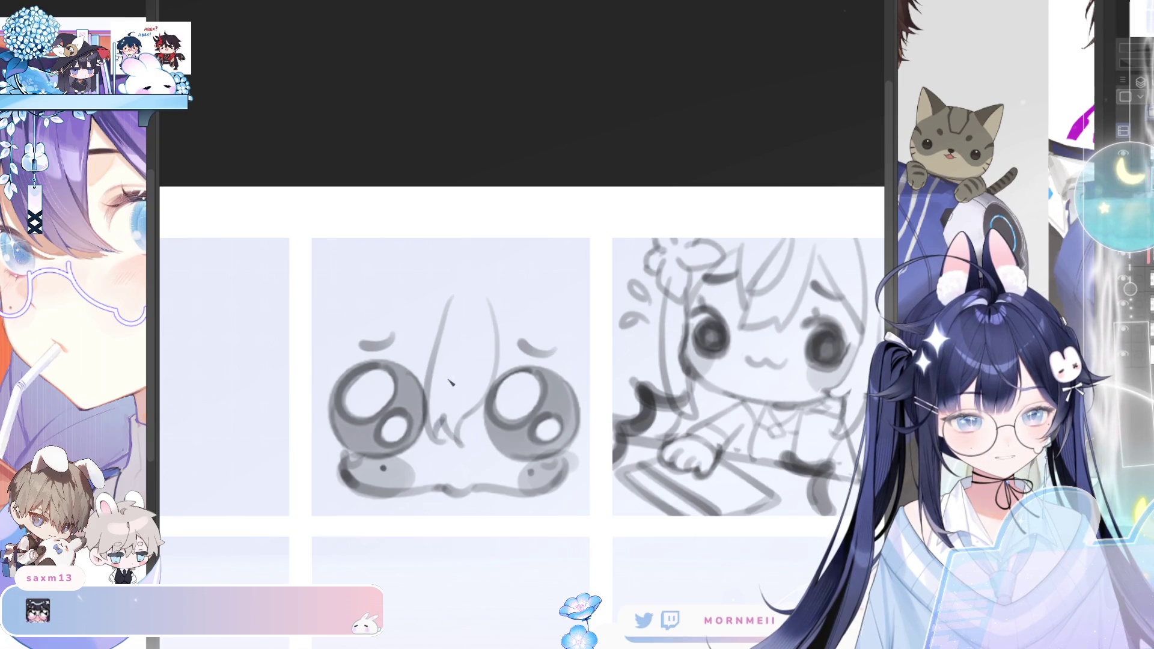
key("m")
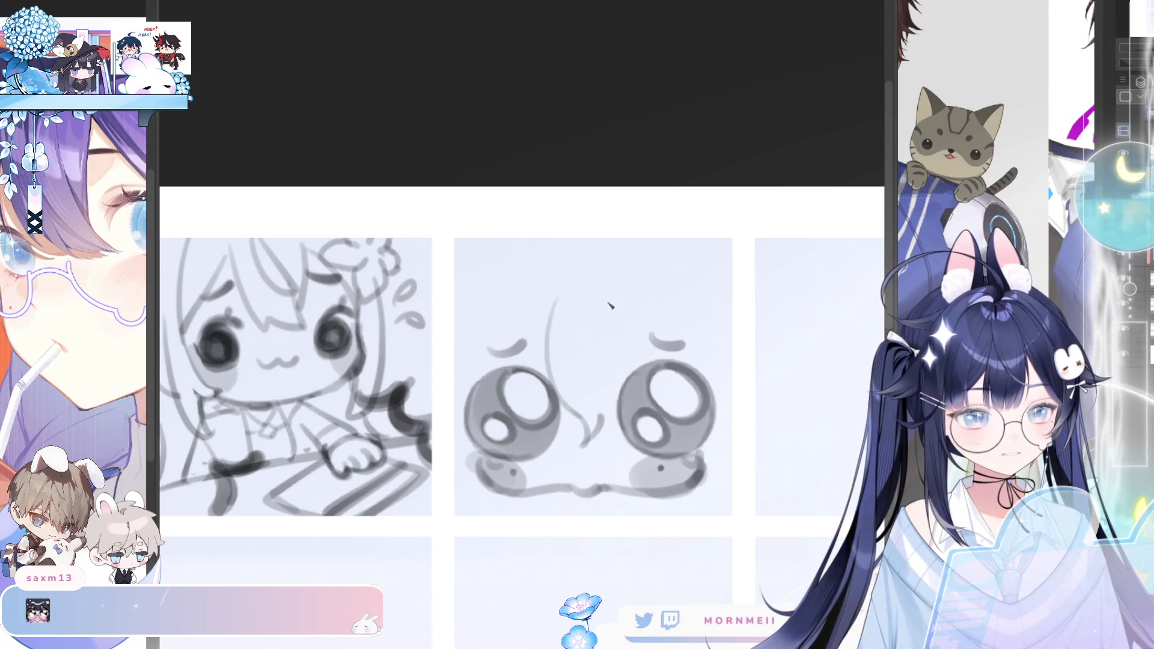
key("ctrl+z")
key("ctrl+z")
key("ctrl+z")
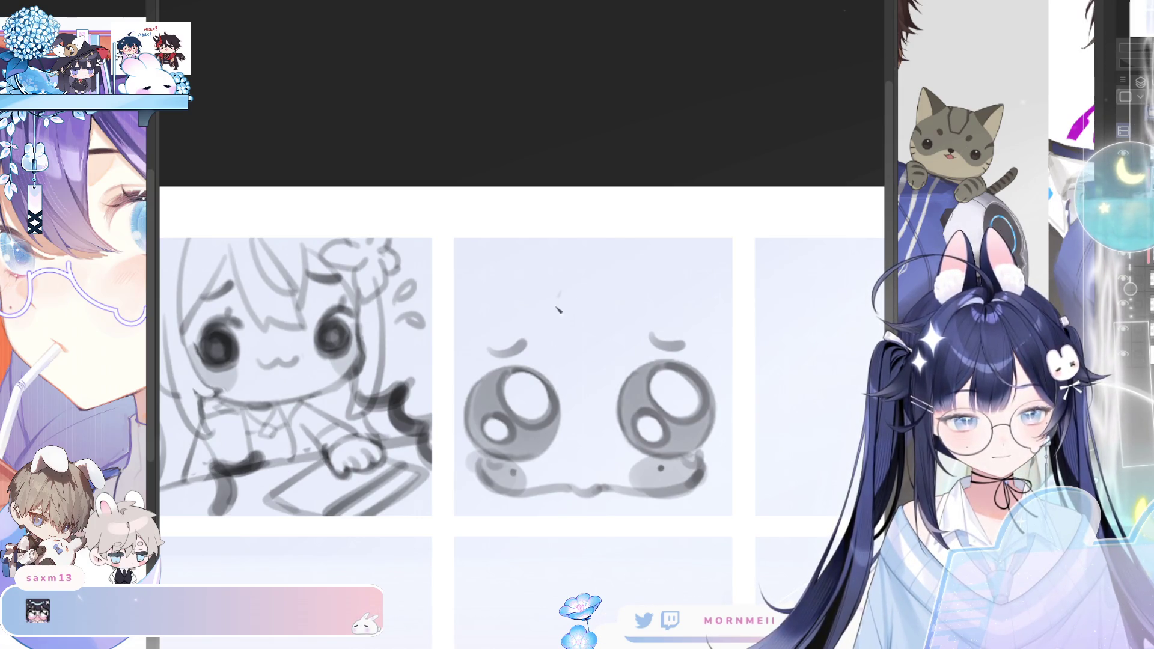
mouse_move(570, 415)
left_mouse_down()
mouse_move(581, 440)
mouse_move(602, 433)
left_mouse_up()
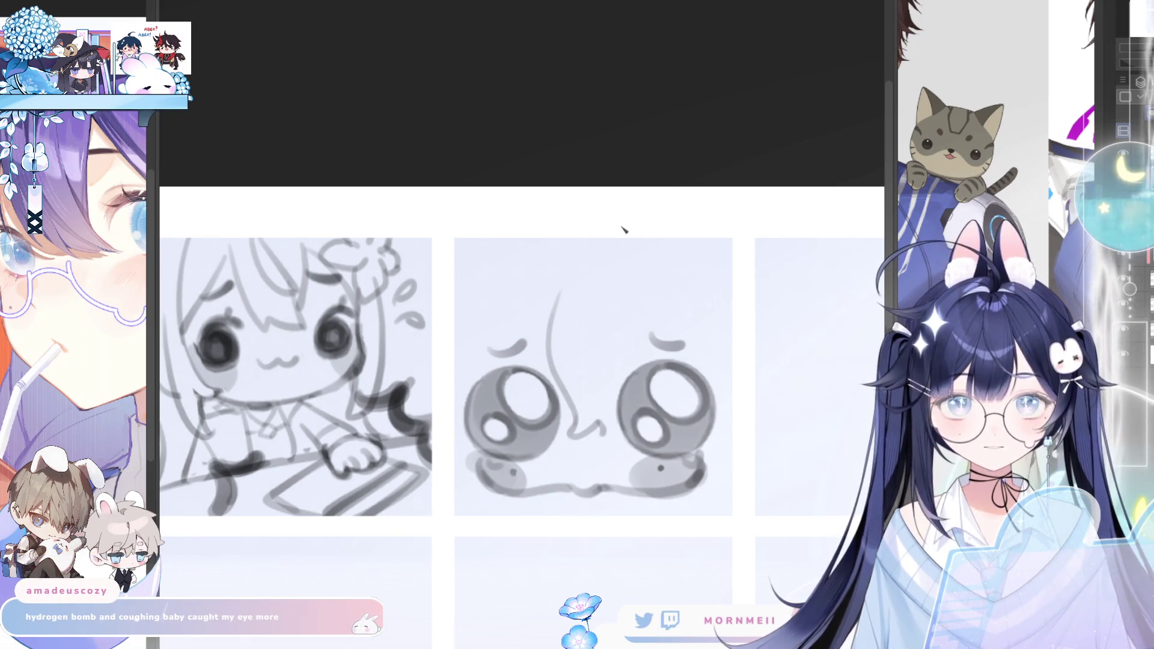
Redraw the nose stroke shorter through several tries while flipping the view to check
key("m")
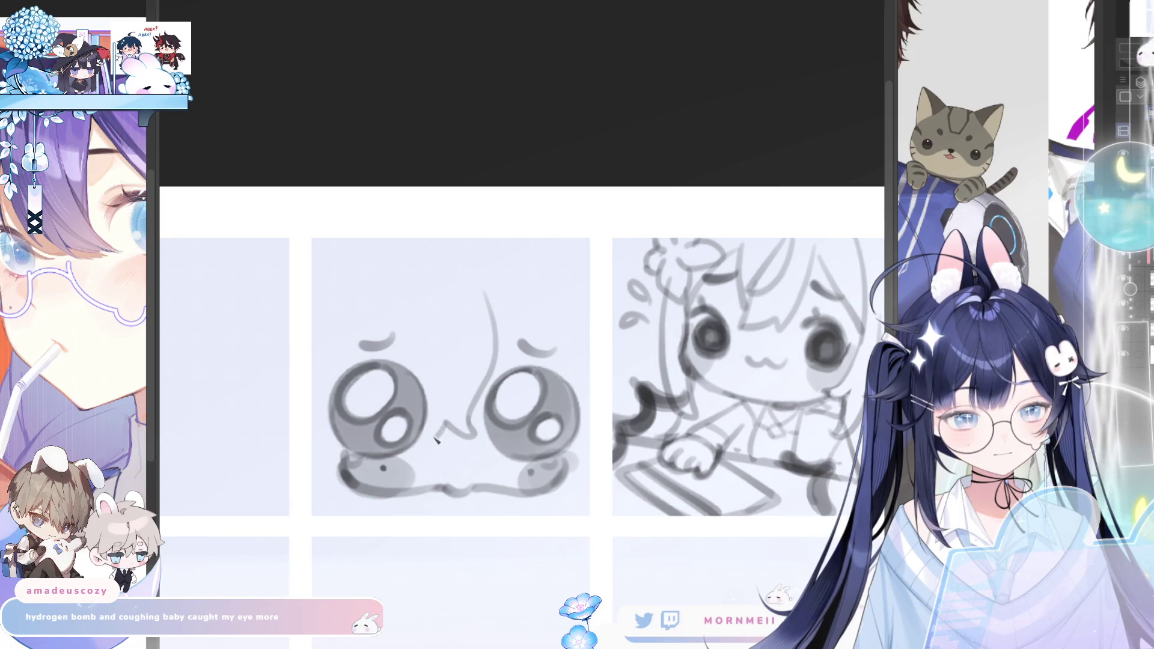
mouse_move(439, 432)
left_mouse_down()
mouse_move(413, 316)
mouse_move(434, 390)
left_mouse_up()
key("ctrl+z")
key("ctrl+z")
left_click_drag(418, 304, 435, 416)
key("m")
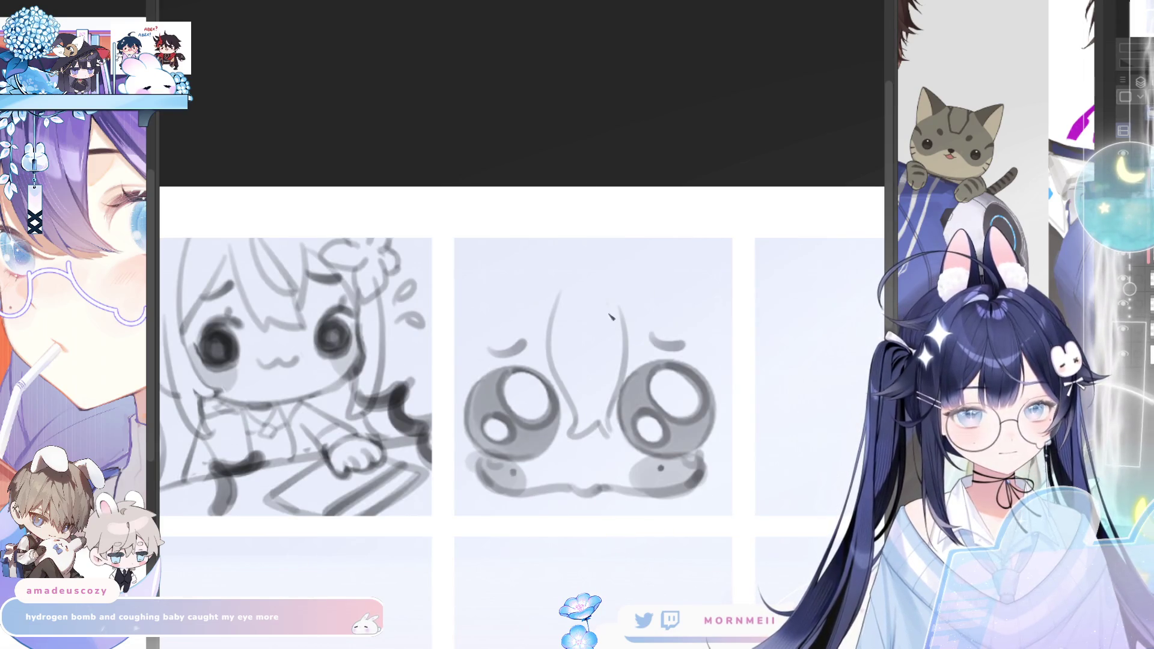
left_click_drag(611, 316, 615, 344)
key("ctrl+z")
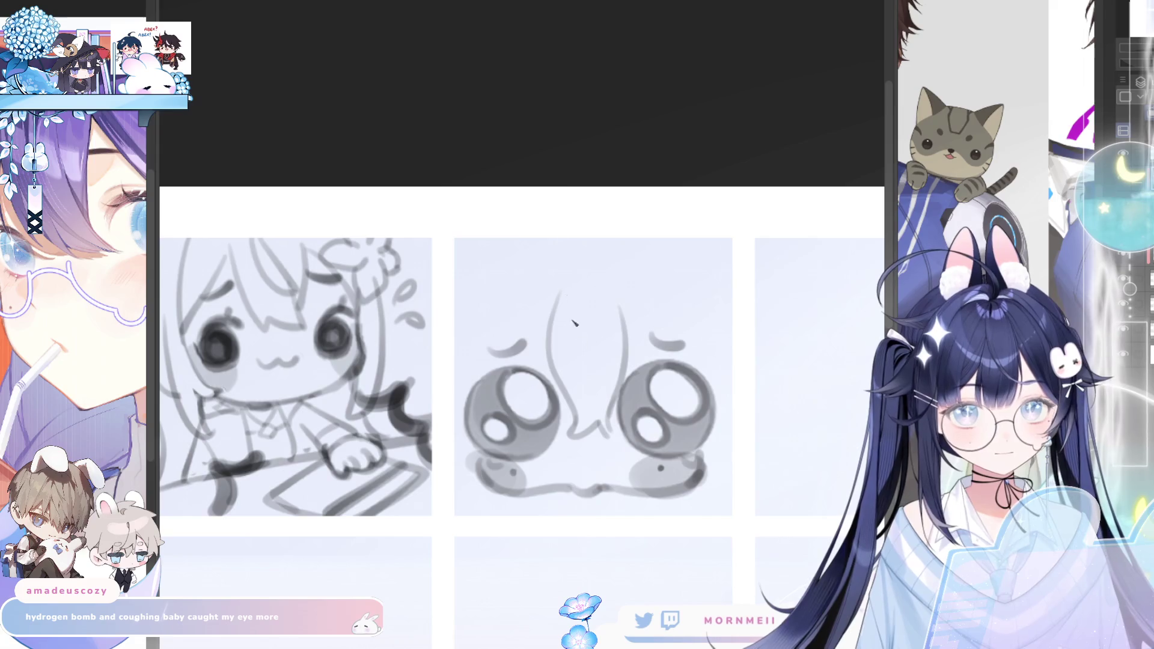
key("m")
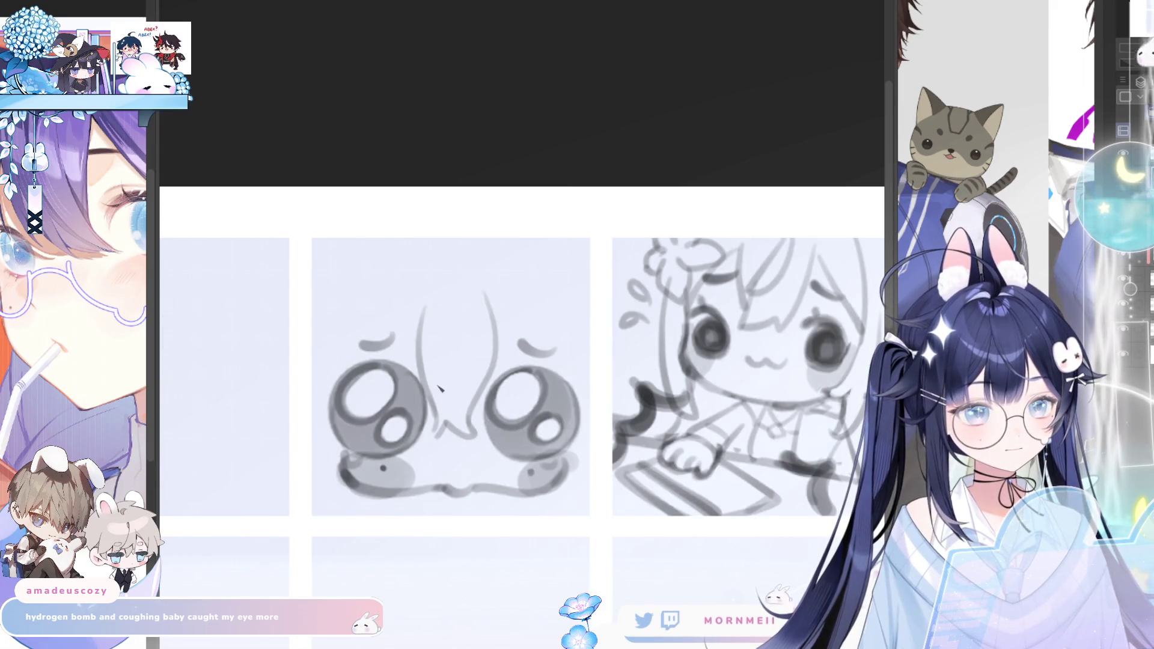
key("m")
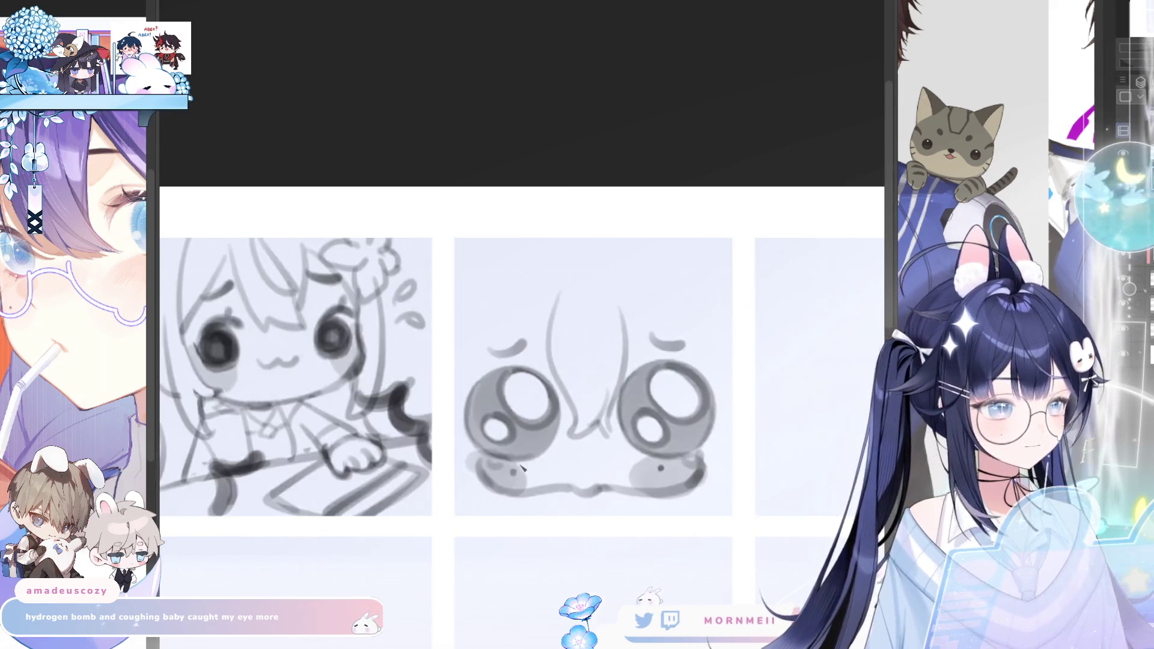
scroll(550, 445, "down", 1)
scroll(550, 451, "down", 1)
scroll(541, 478, "down", 1)
scroll(432, 494, "down", 1)
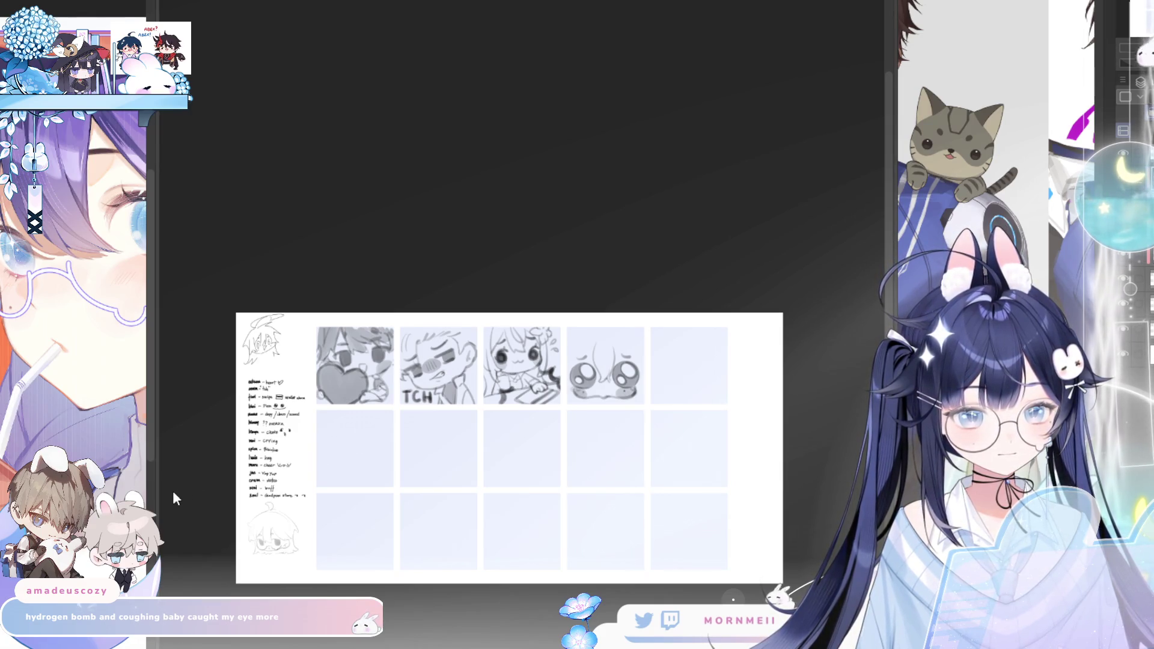
key("m")
scroll(667, 258, "up", 1)
key("m")
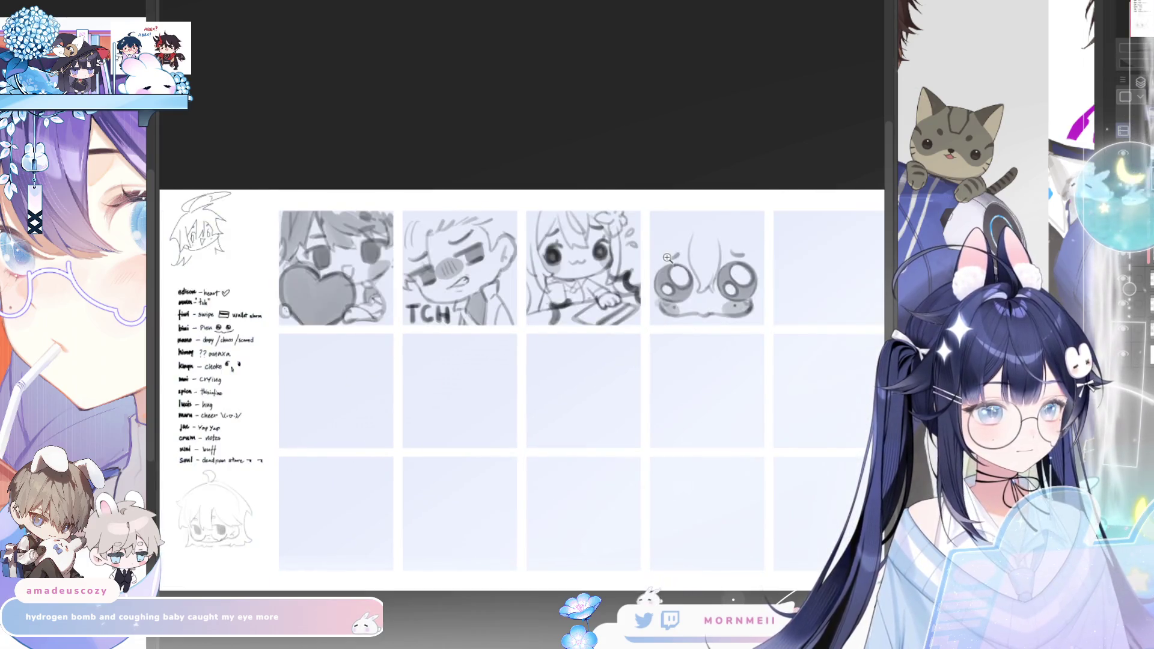
scroll(668, 259, "up", 2)
scroll(641, 307, "up", 1)
scroll(617, 358, "up", 1)
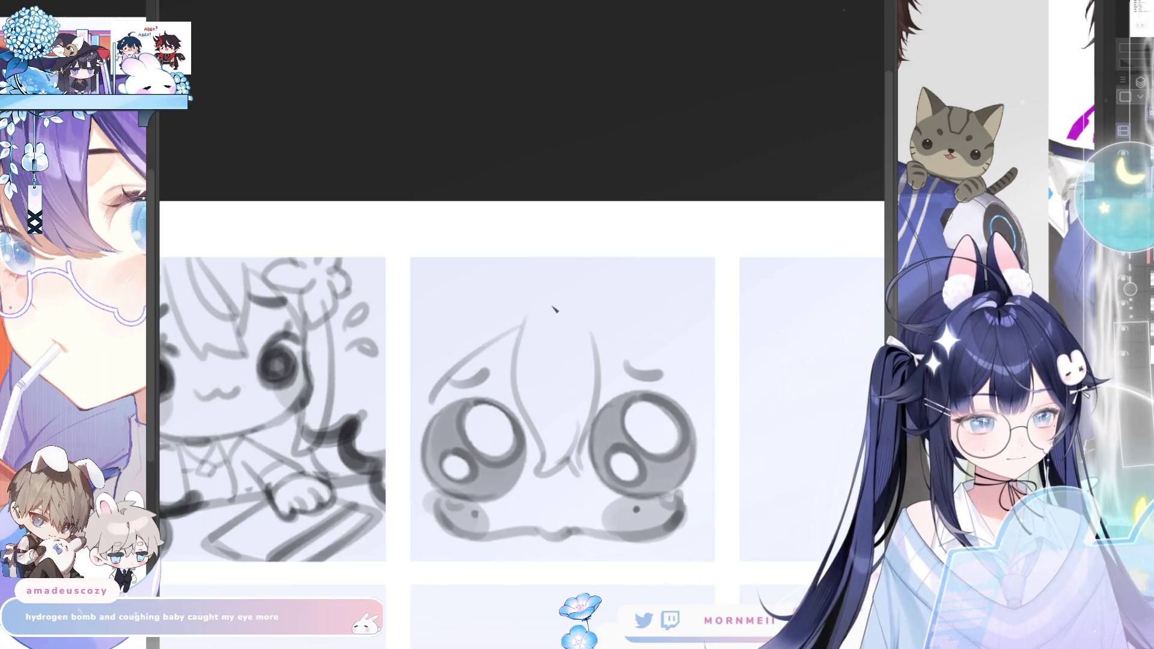
Redraw curved hair strokes arcing over the left and right eyes
key("ctrl+z")
left_click_drag(431, 401, 515, 330)
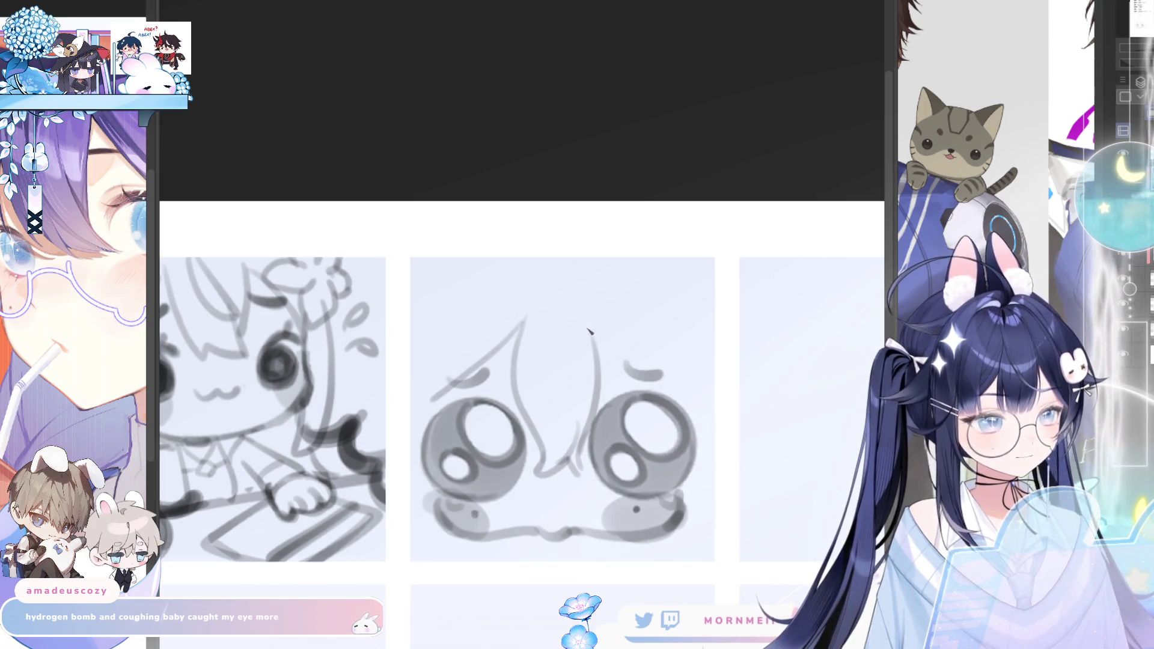
left_click_drag(588, 330, 677, 397)
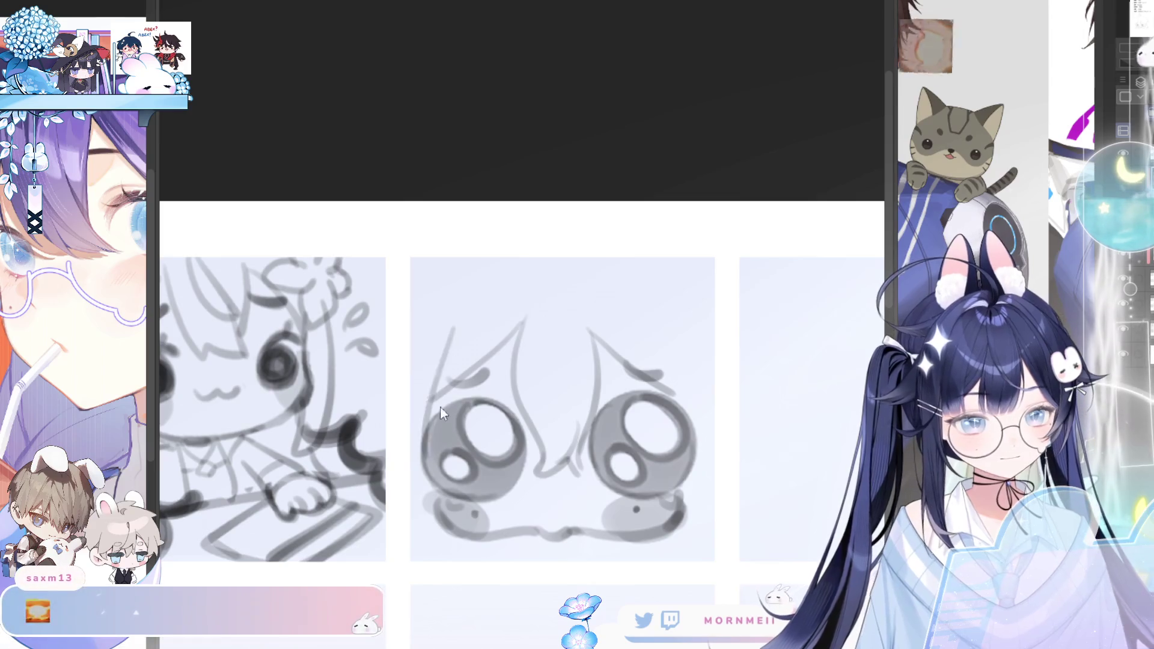
left_click_drag(451, 336, 430, 403)
key("ctrl+z")
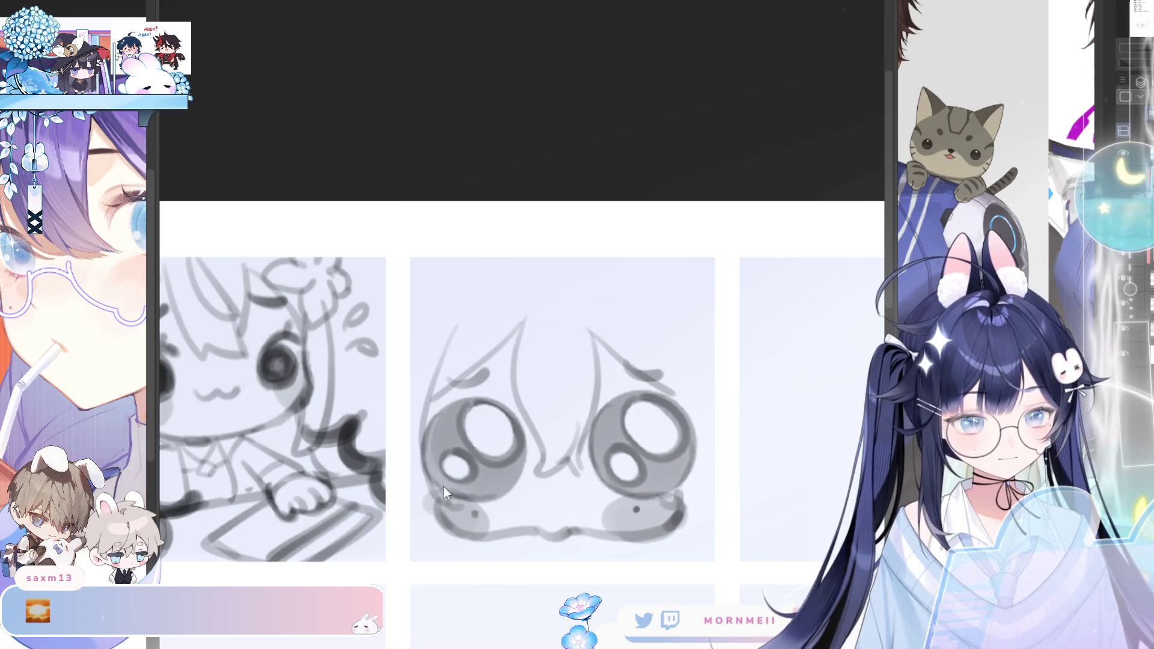
Add short dark strokes around the right eye and below-left of the left eye
left_click_drag(419, 494, 449, 510)
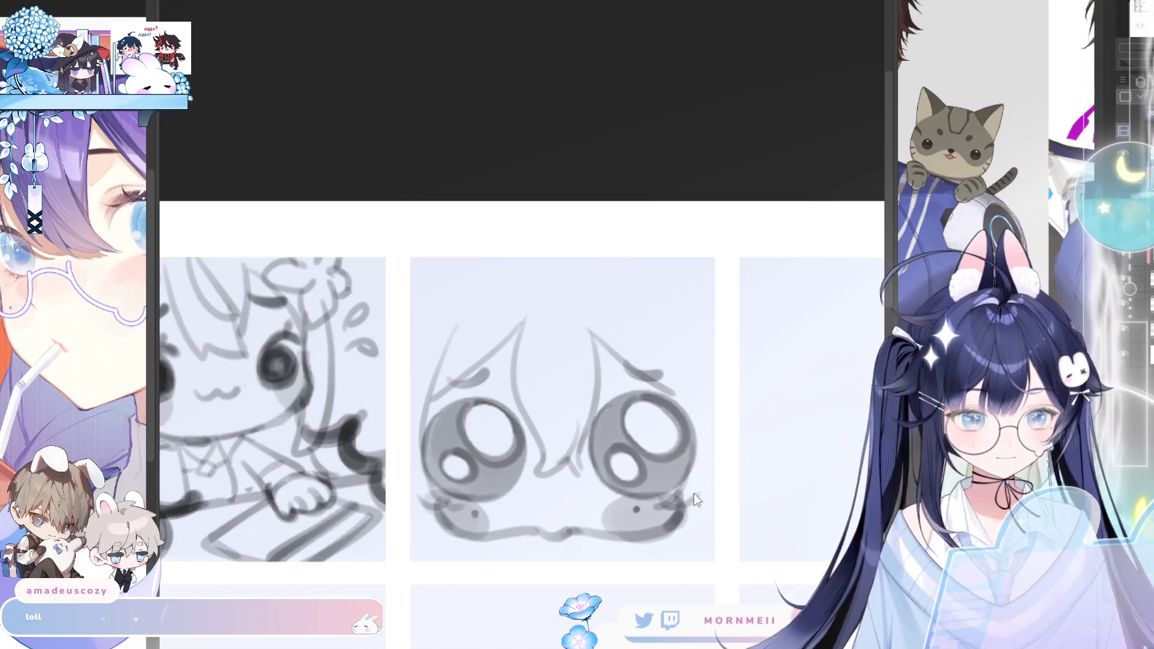
left_click_drag(664, 513, 699, 494)
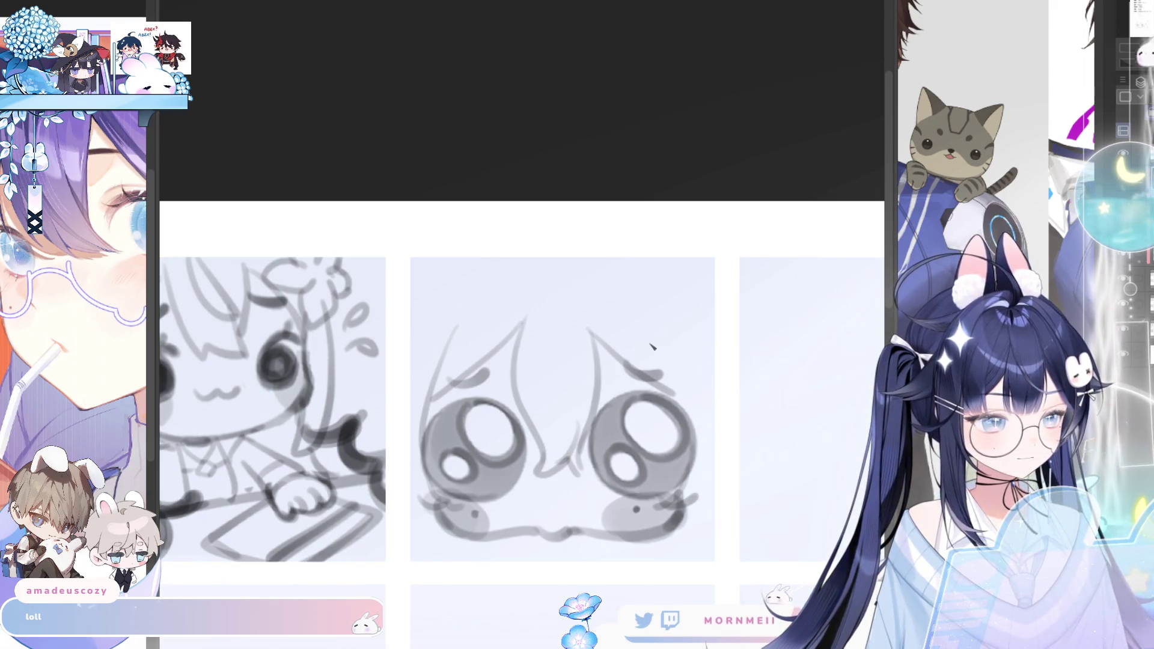
left_click_drag(645, 339, 672, 379)
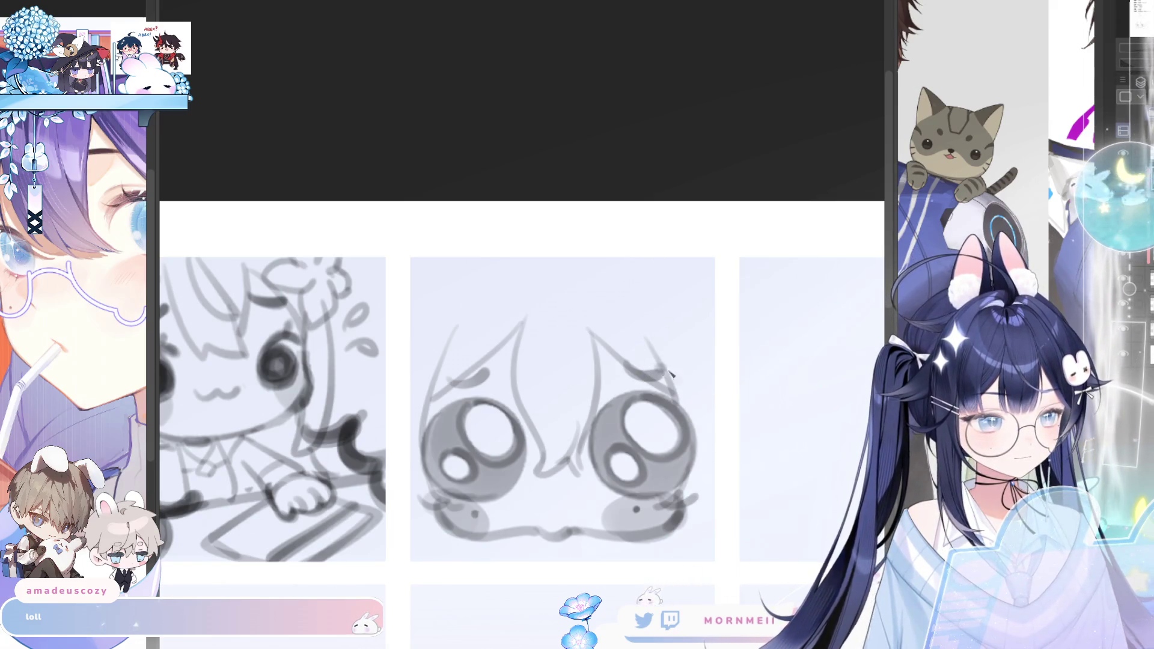
left_click_drag(663, 383, 706, 361)
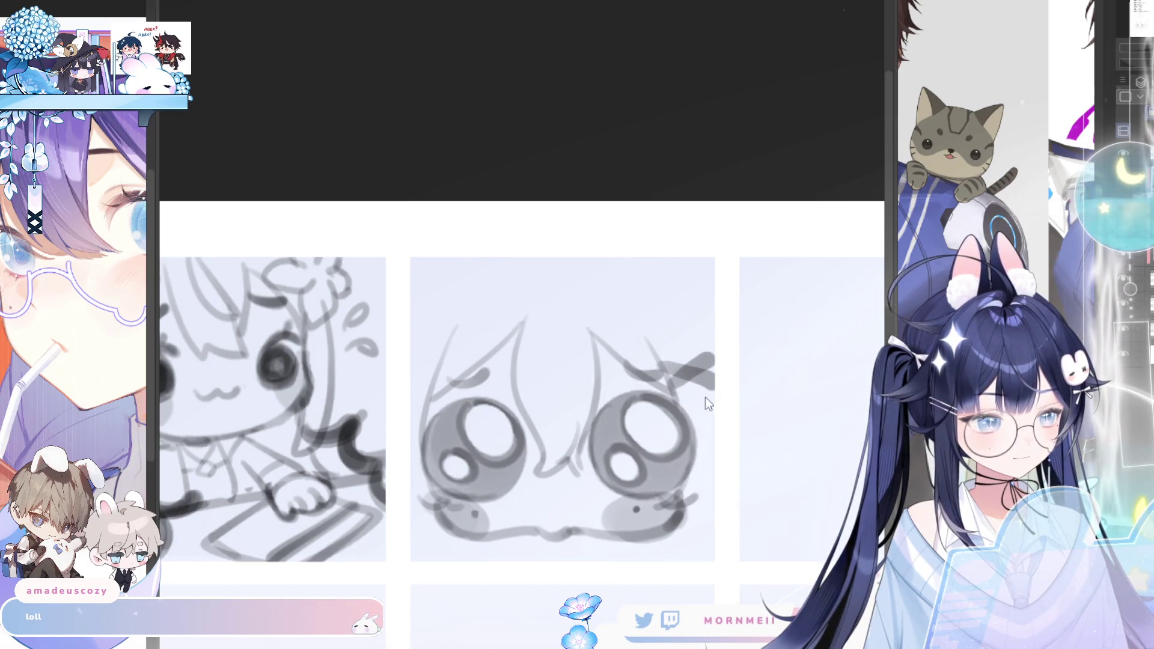
left_click_drag(666, 400, 717, 405)
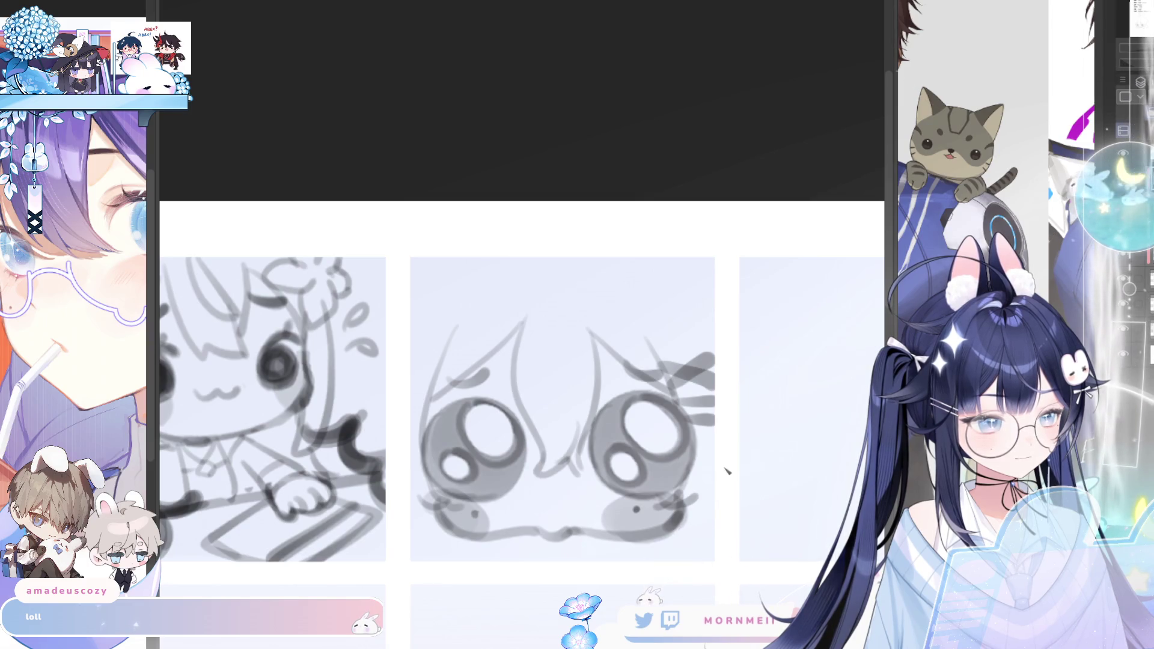
Sketch lower-face curves below both eyes and darken the right eye's shading
left_click_drag(712, 512, 699, 560)
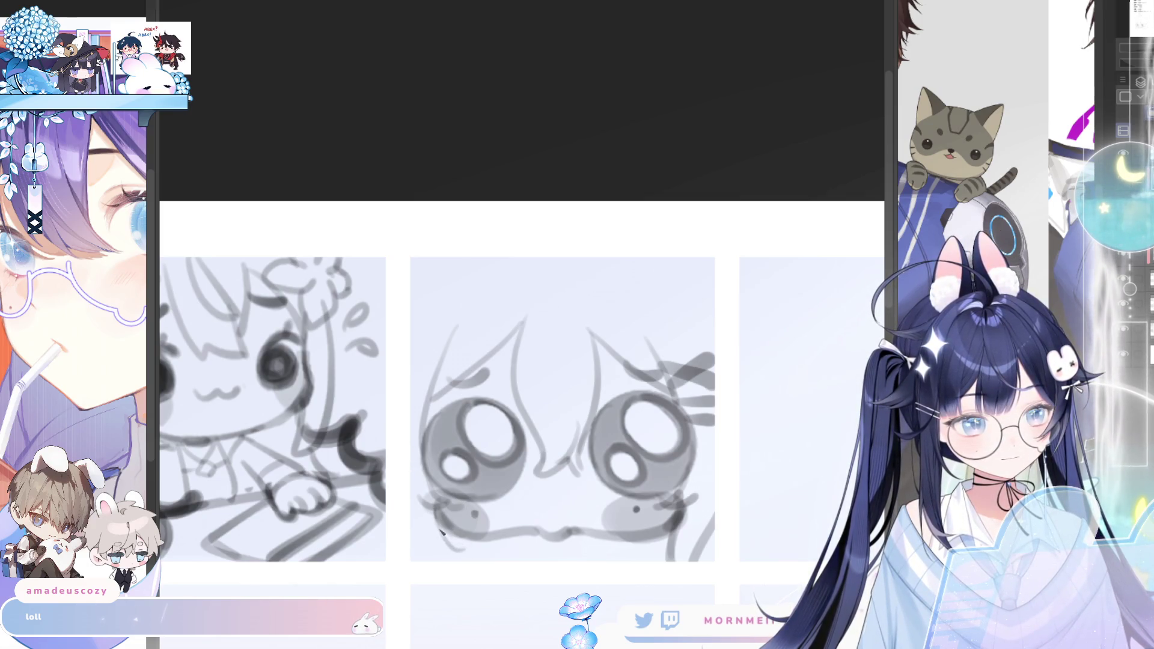
left_click_drag(435, 511, 455, 542)
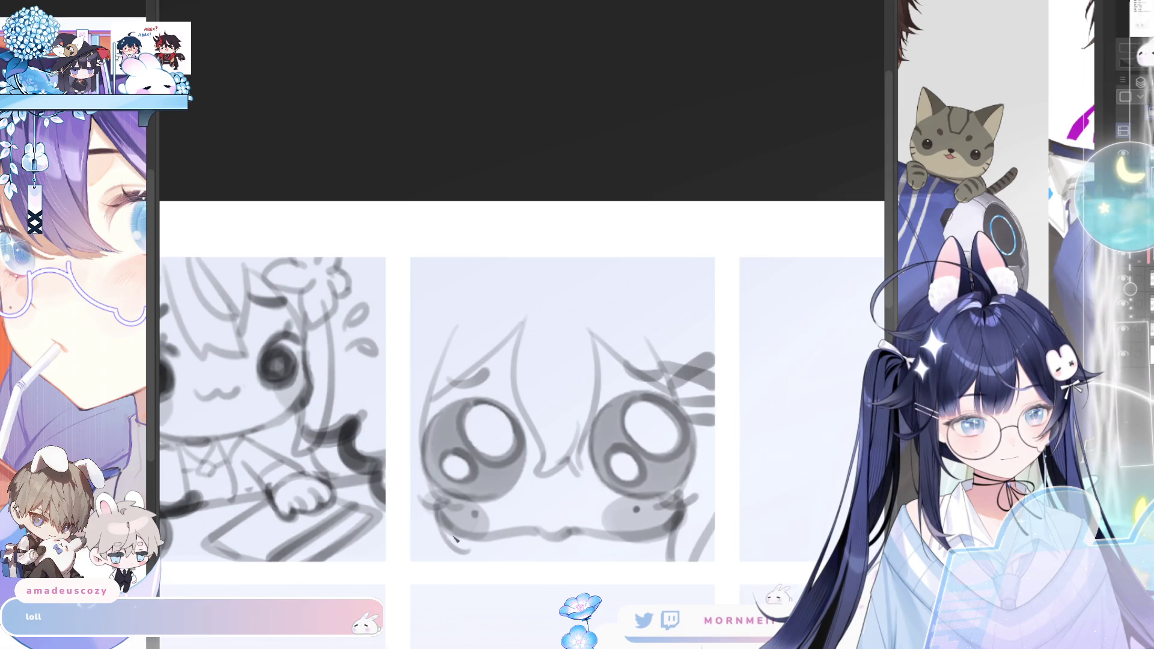
key("h")
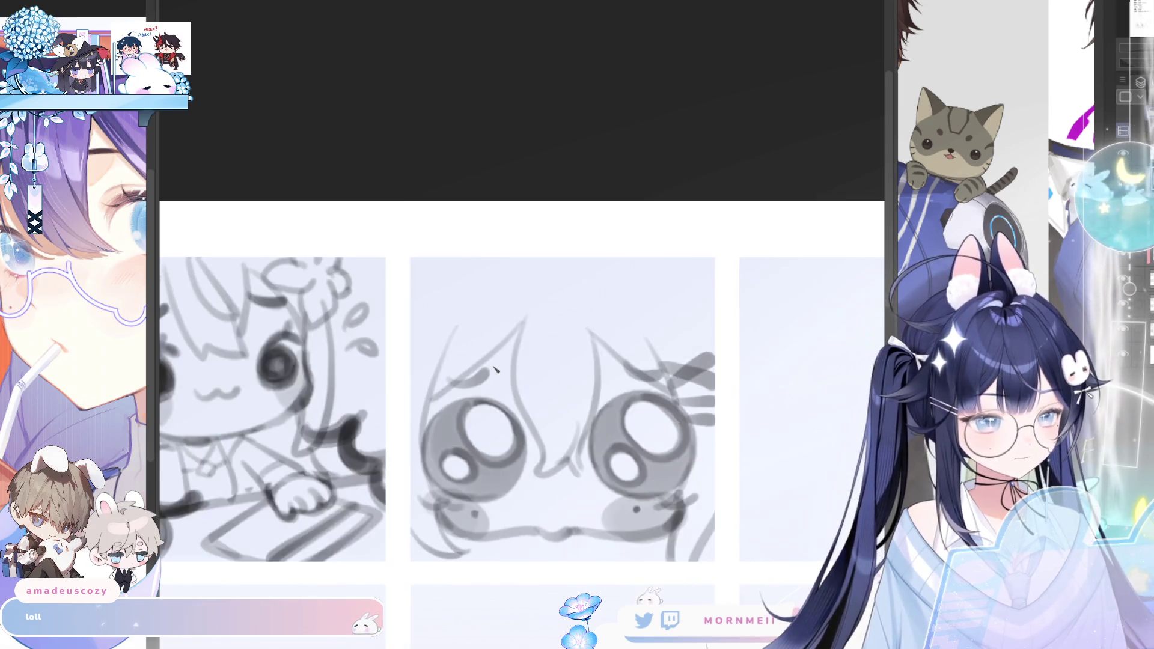
key("h")
left_click_drag(667, 509, 681, 533)
scroll(413, 527, "down", 2)
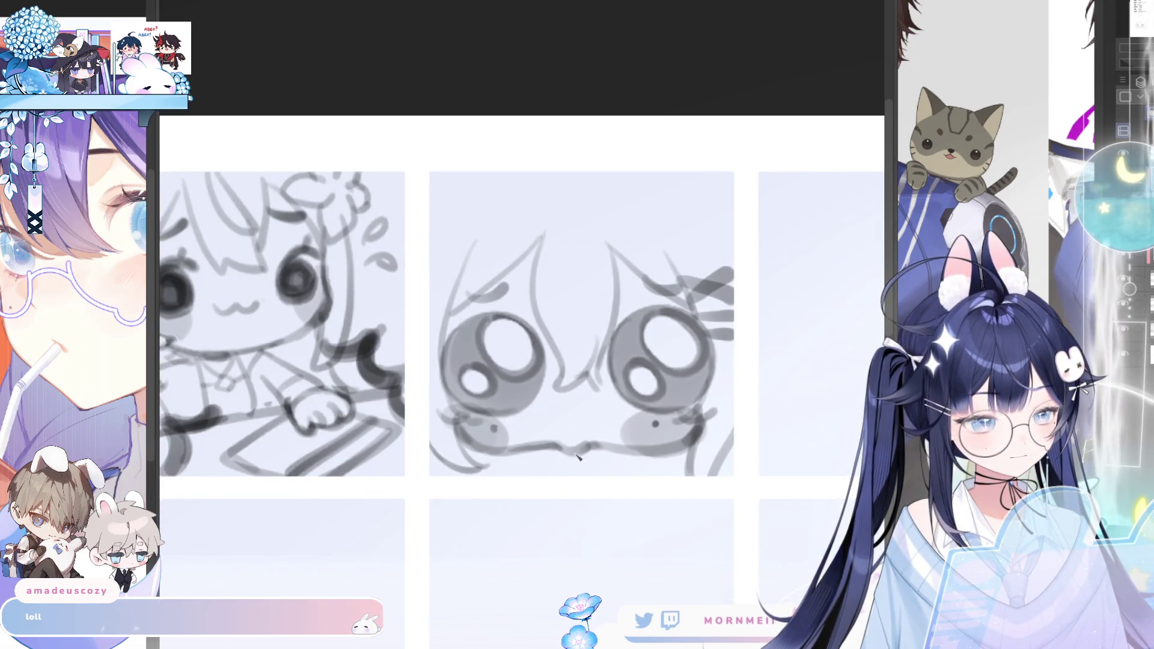
key("h")
key("h")
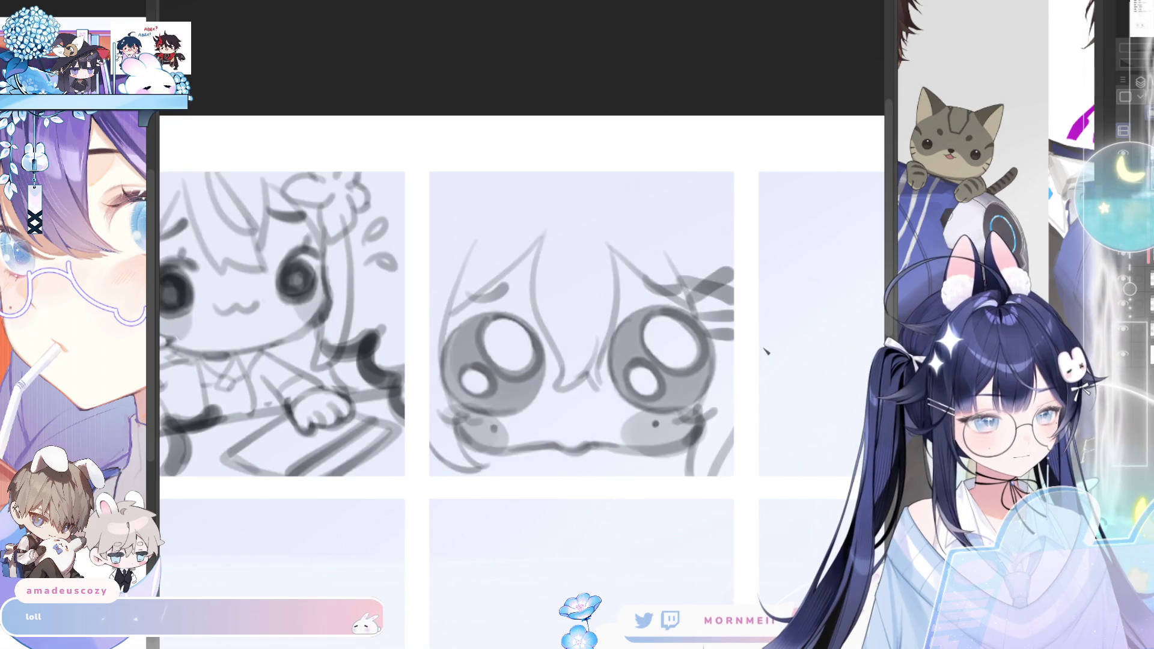
scroll(659, 399, "down", 5)
scroll(659, 398, "down", 2)
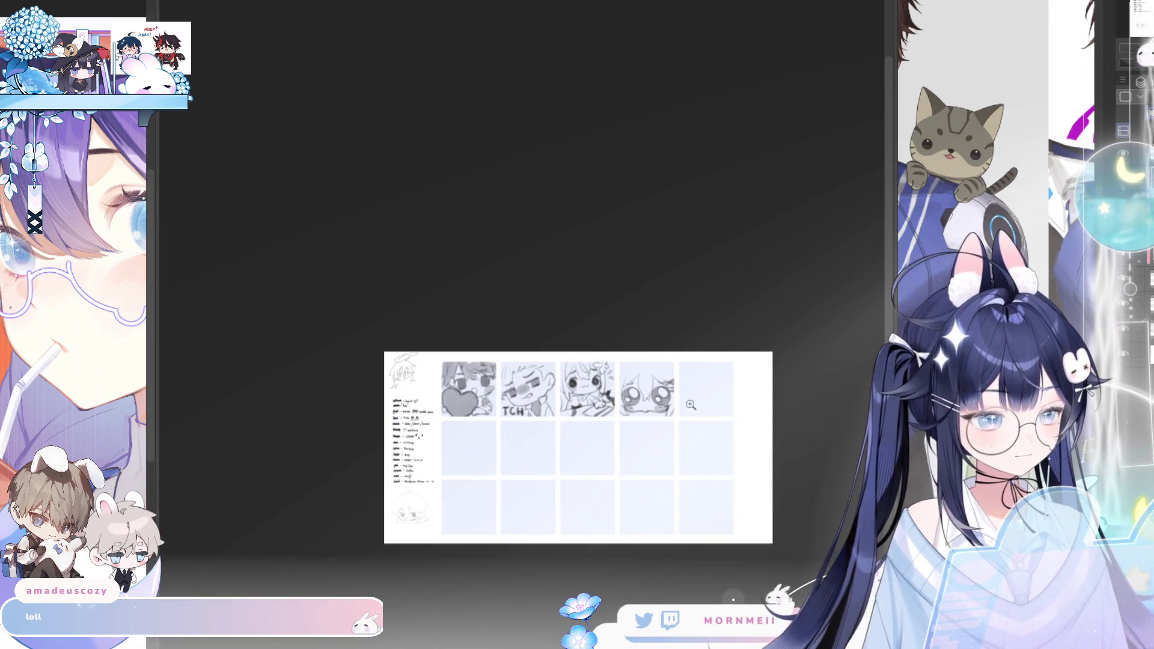
scroll(736, 386, "up", 6)
scroll(641, 416, "up", 1)
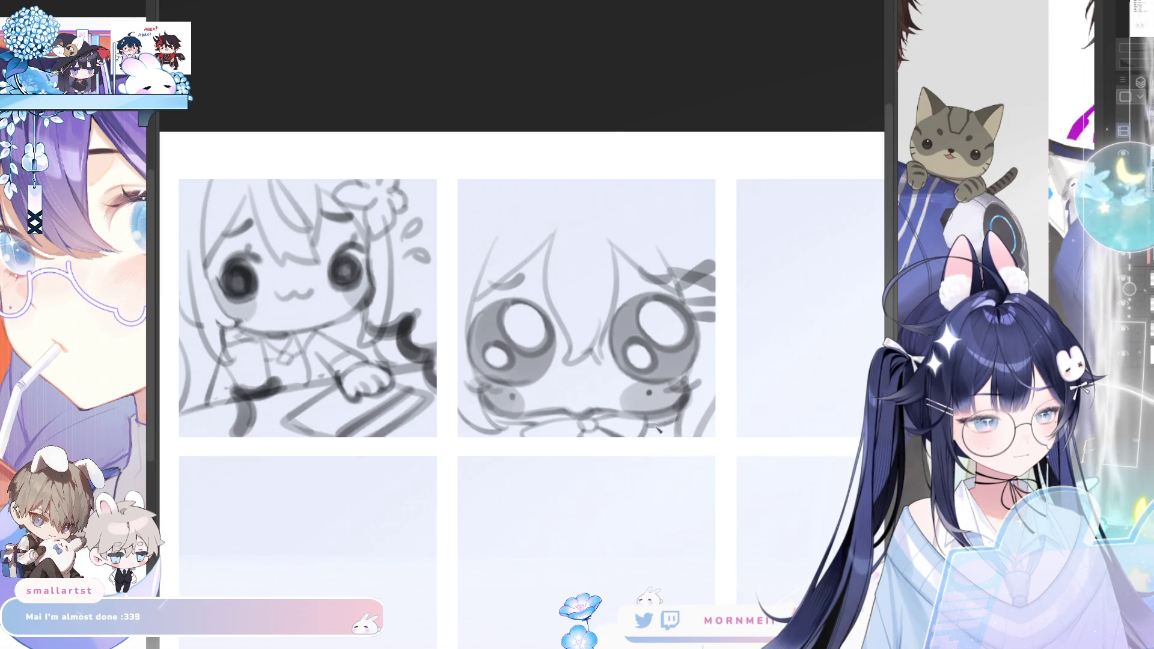
scroll(508, 425, "right", 3)
scroll(737, 405, "left", 3)
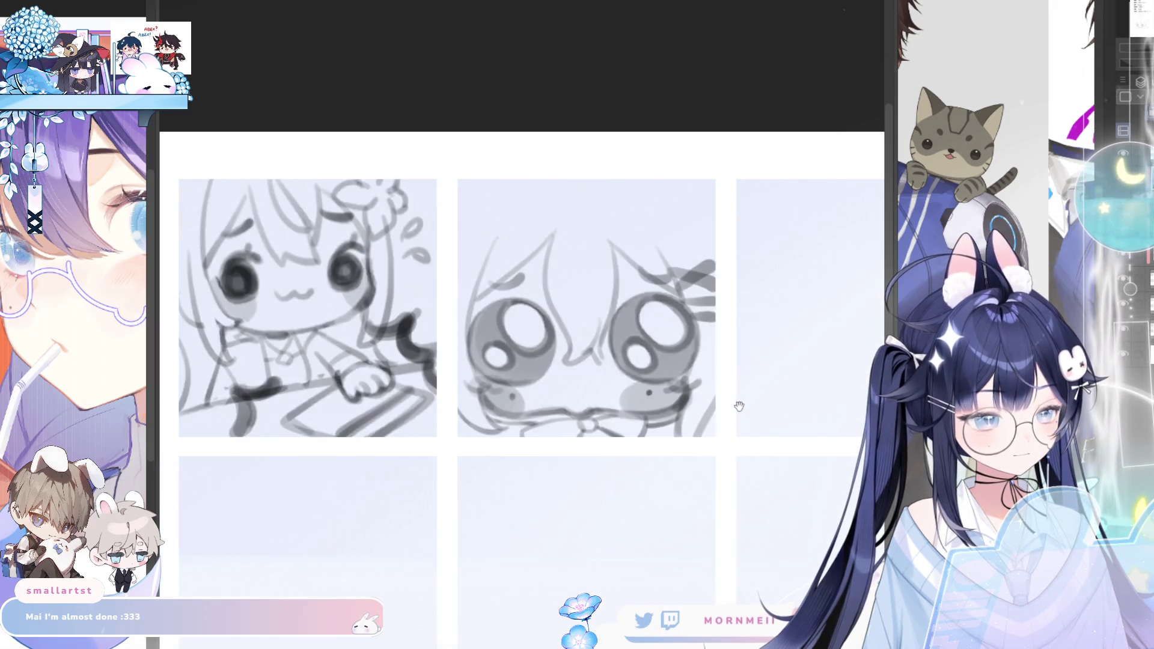
scroll(736, 405, "up", 2)
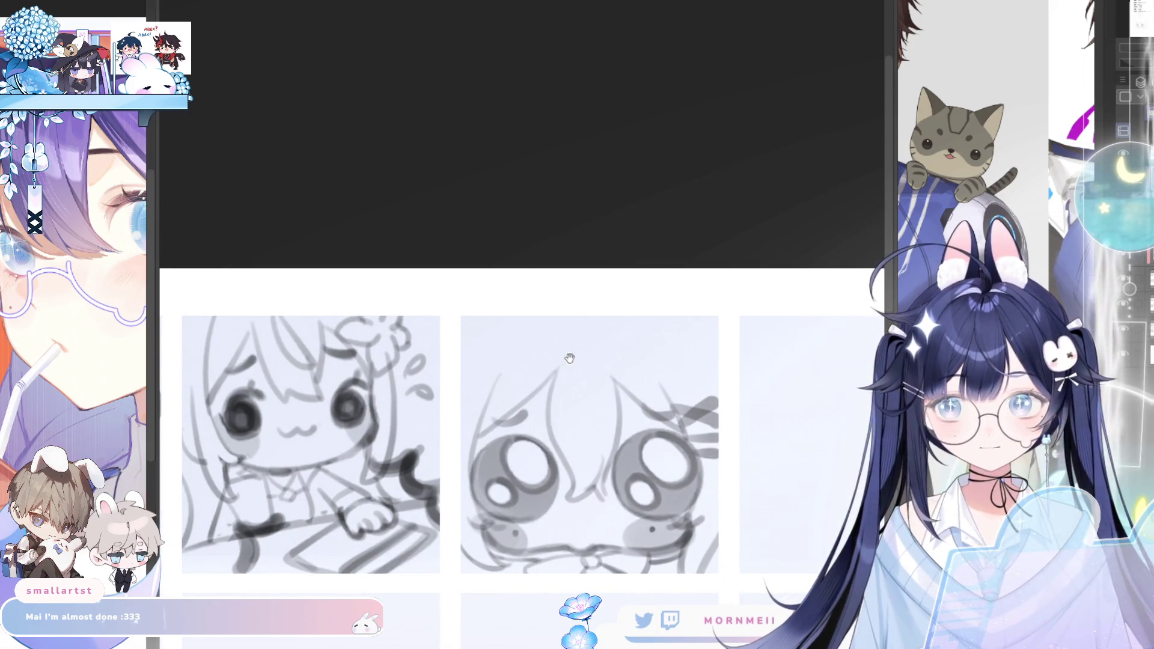
scroll(567, 360, "up", 1)
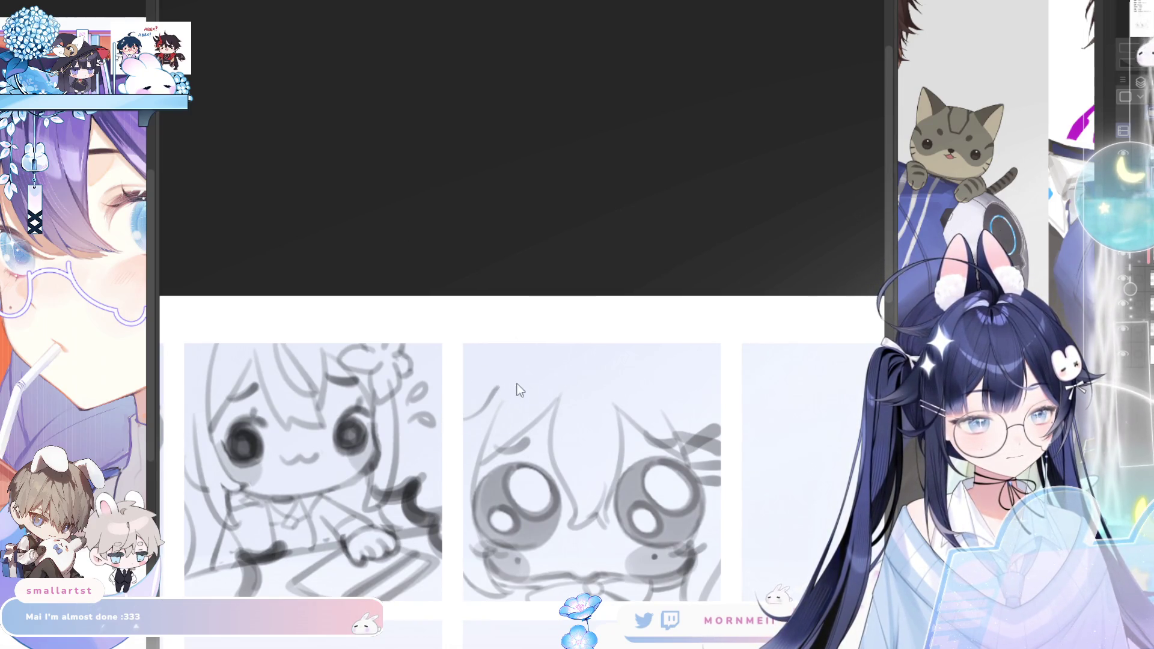
Draw a curved hairline across the head with short strands at left, centre and right
mouse_move(464, 417)
left_mouse_down()
mouse_move(575, 375)
mouse_move(676, 392)
left_mouse_up()
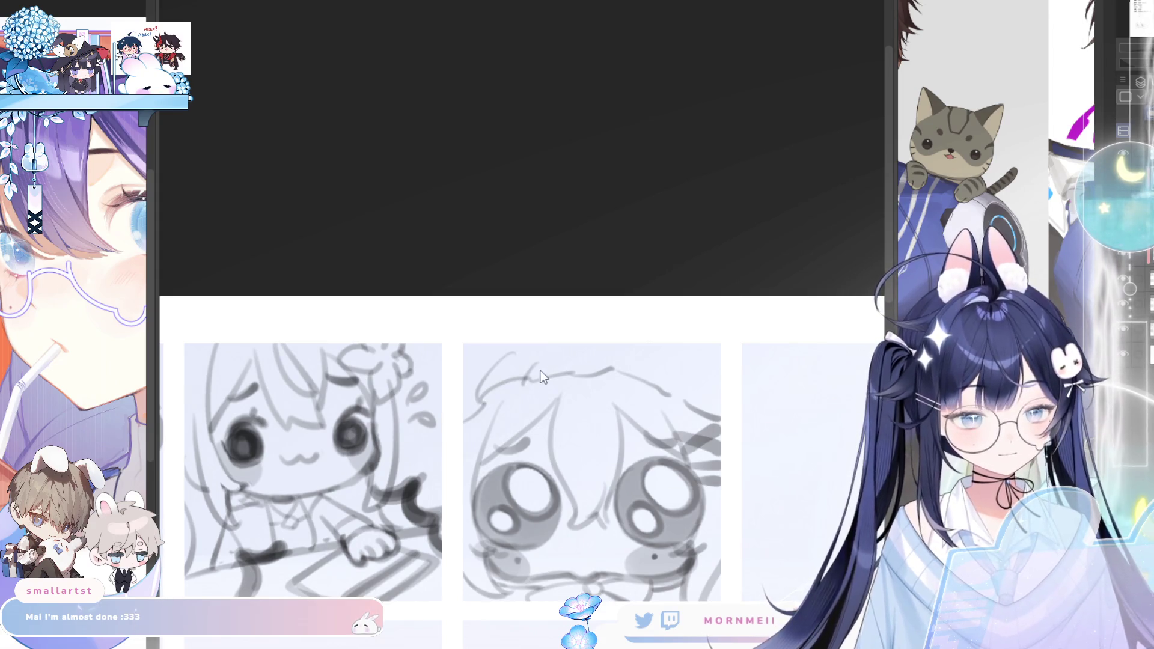
left_click_drag(509, 361, 478, 372)
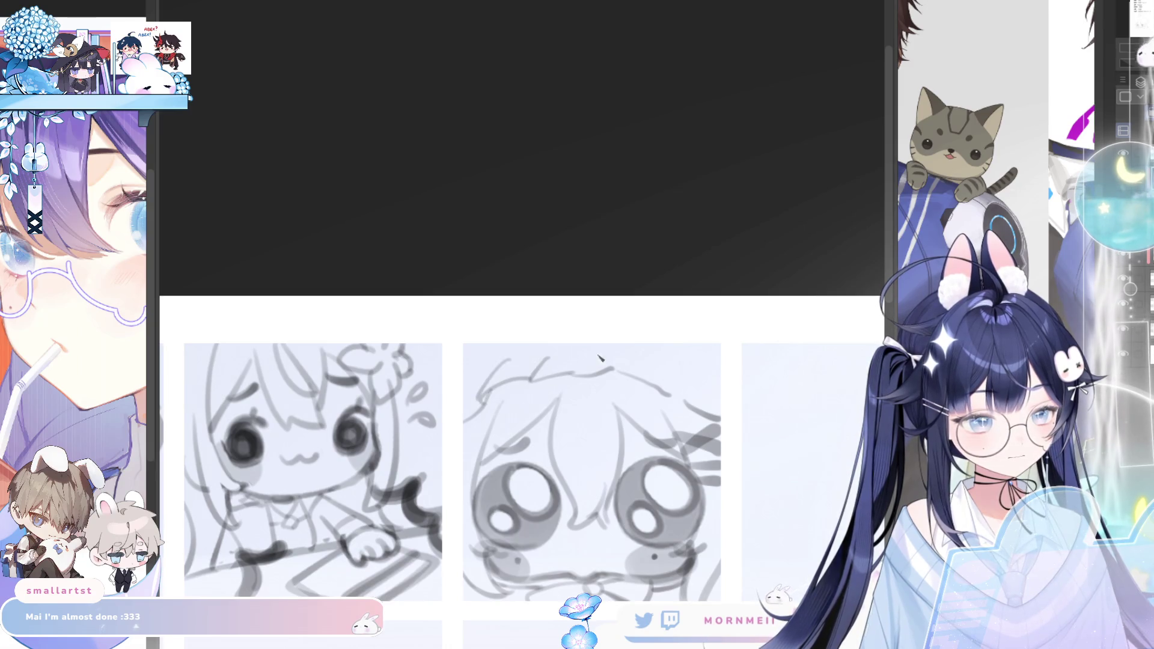
left_click_drag(613, 356, 570, 382)
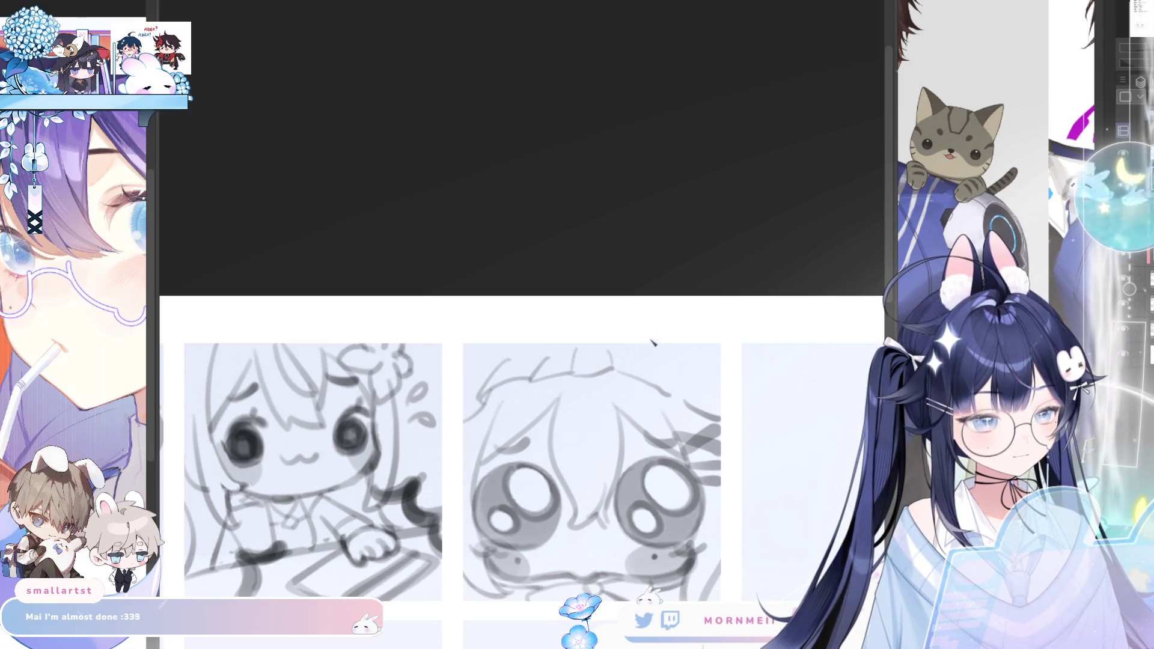
left_click_drag(656, 359, 672, 396)
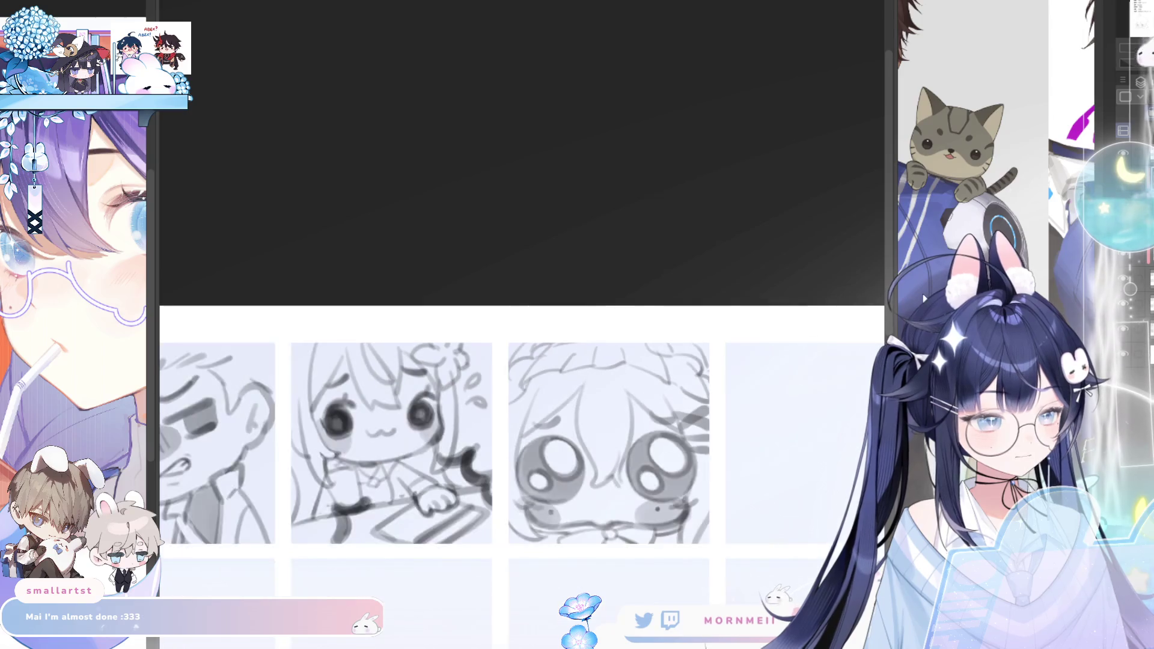
scroll(766, 439, "up", 2)
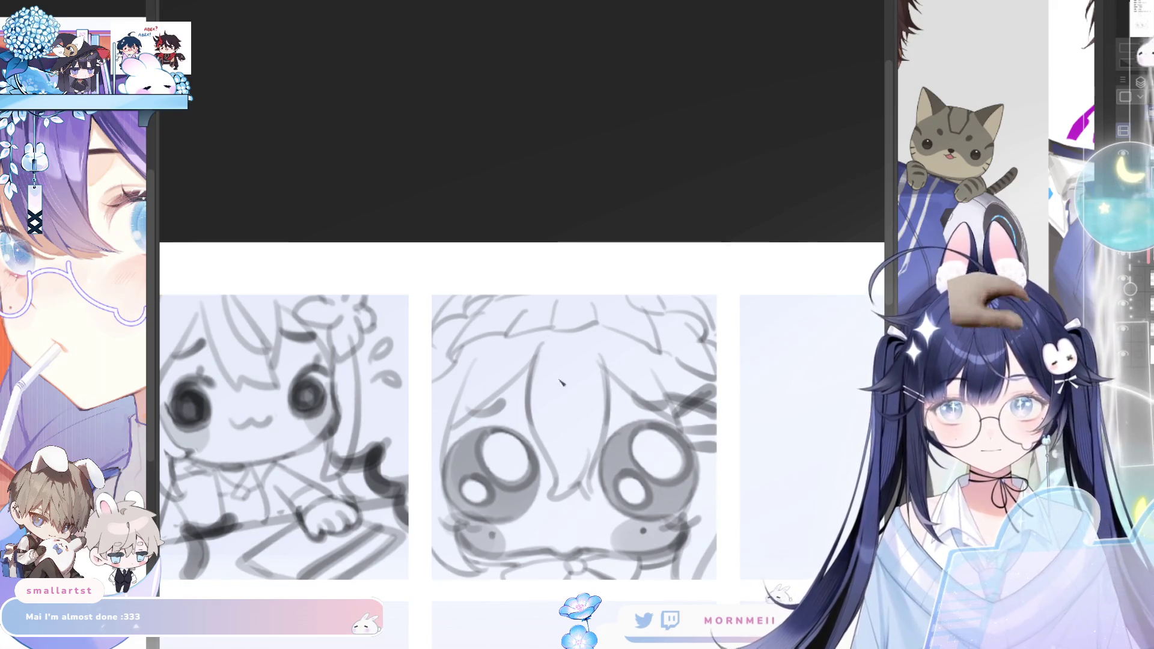
scroll(579, 352, "down", 2)
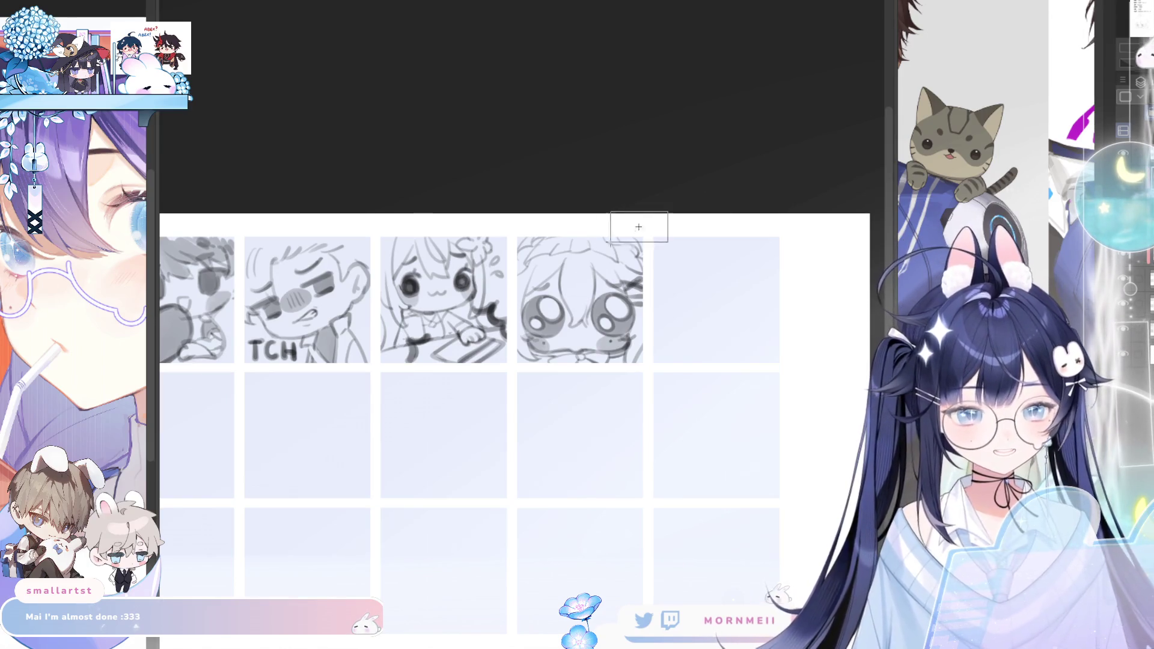
scroll(589, 190, "up", 1)
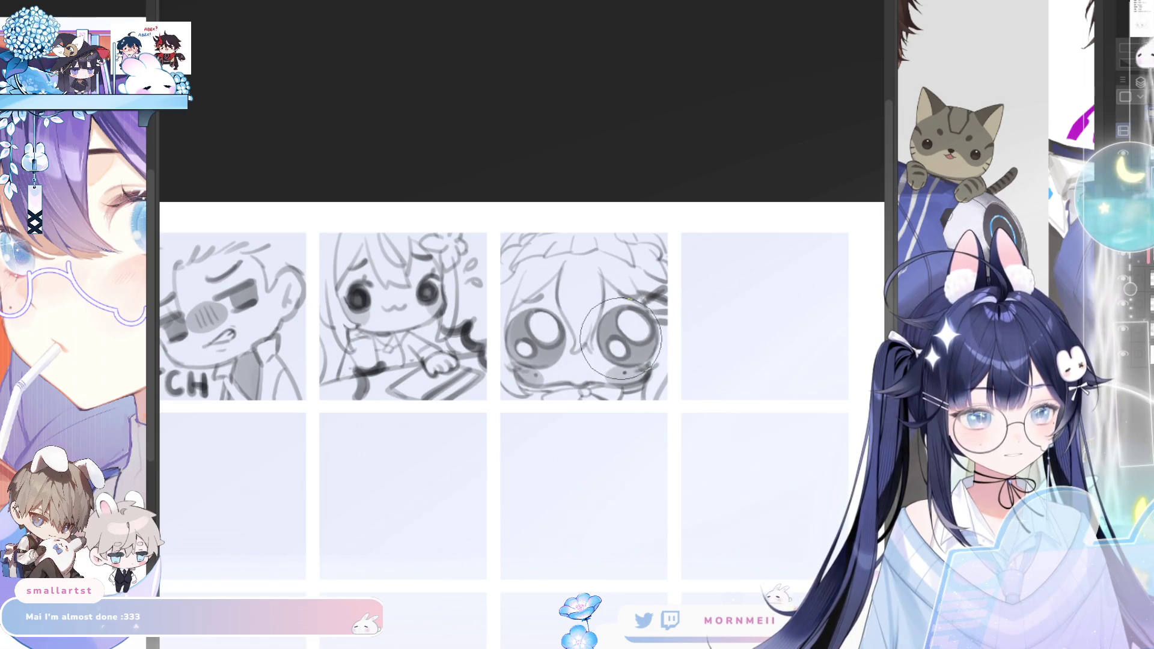
scroll(627, 336, "down", 5)
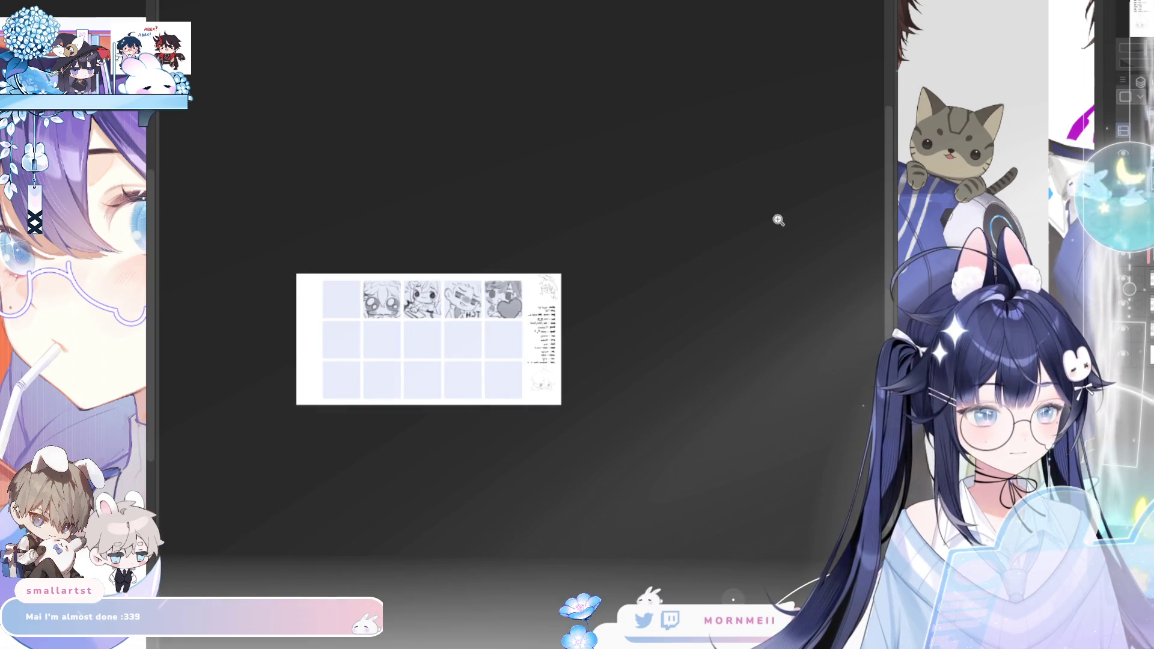
scroll(732, 270, "up", 5)
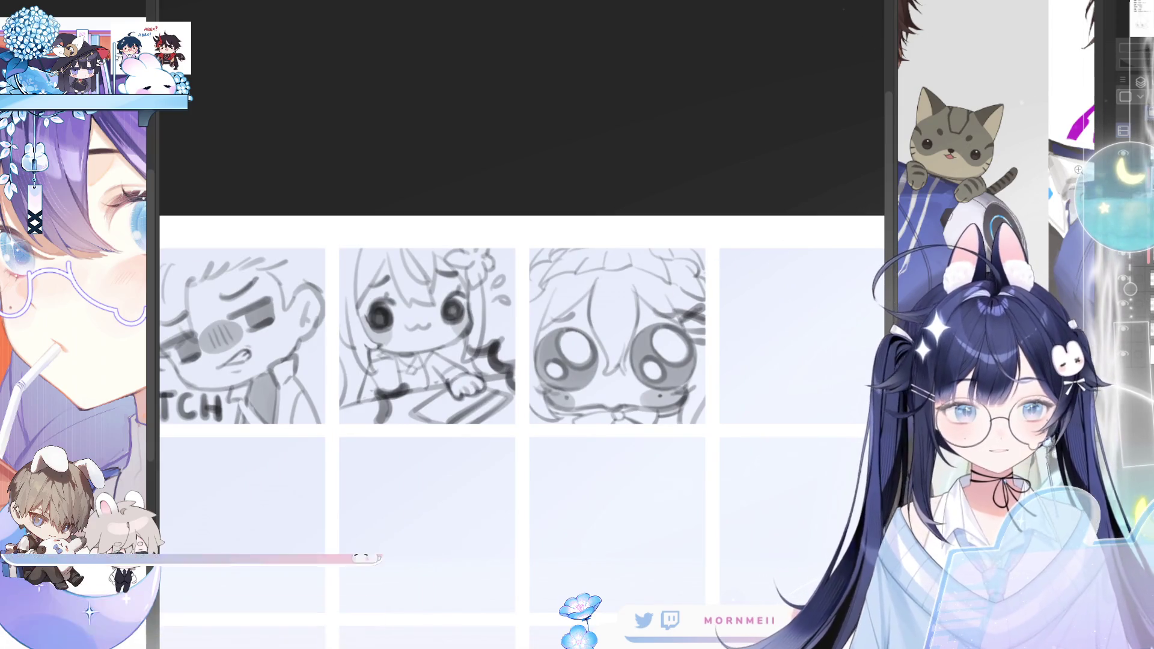
scroll(705, 387, "up", 2)
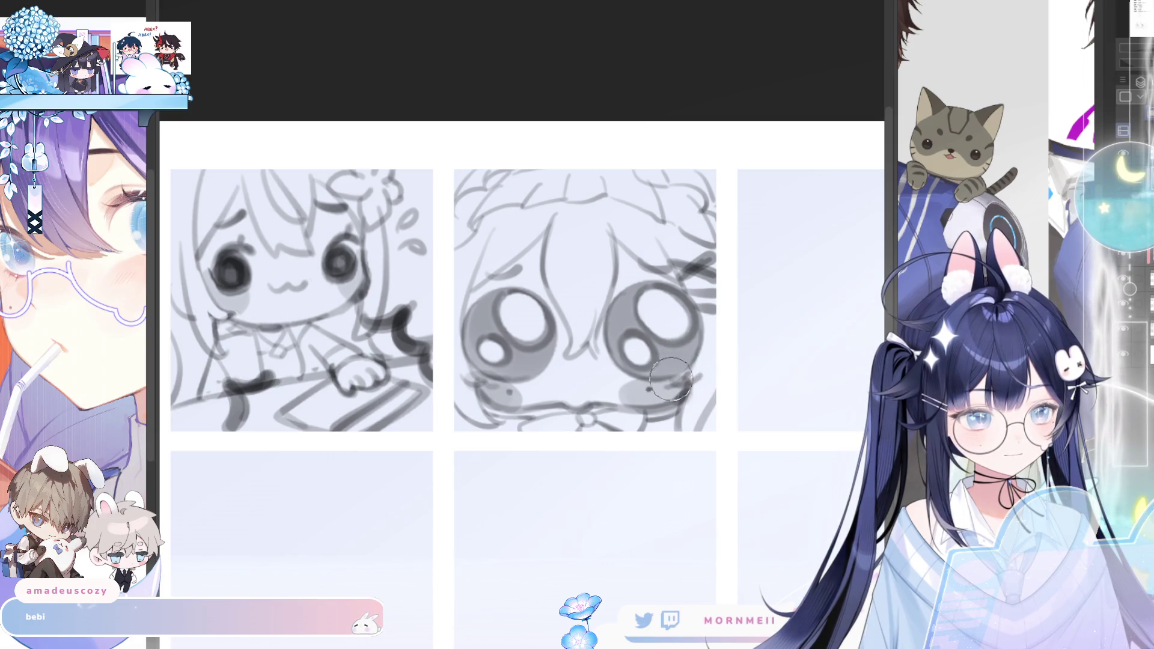
key("h")
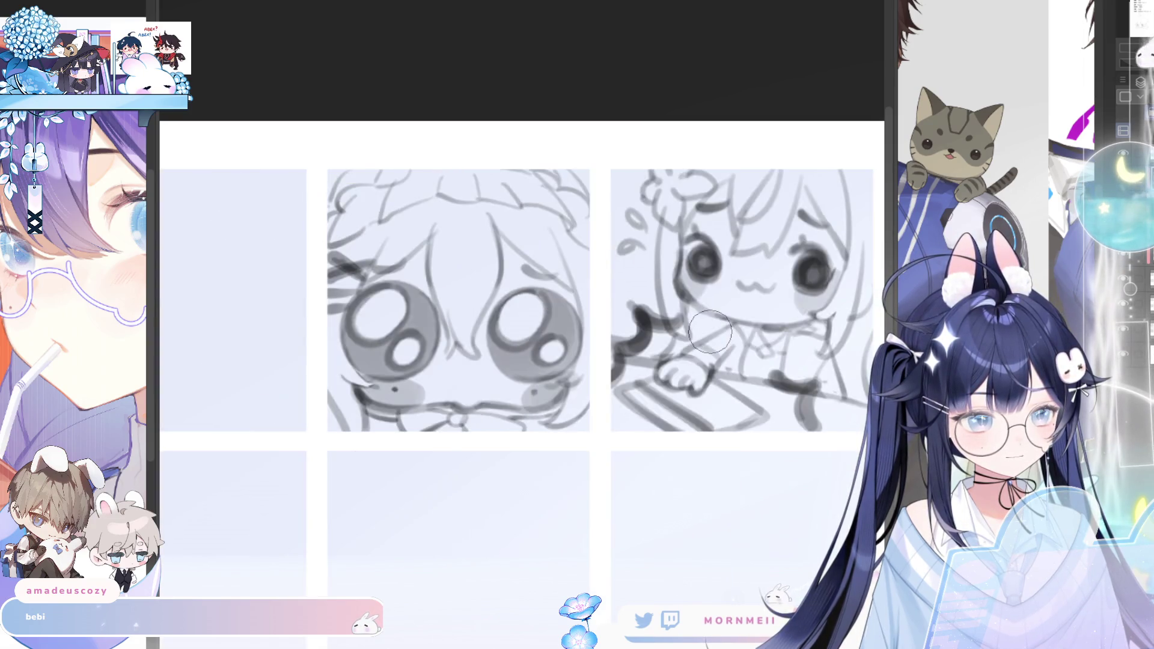
key("h")
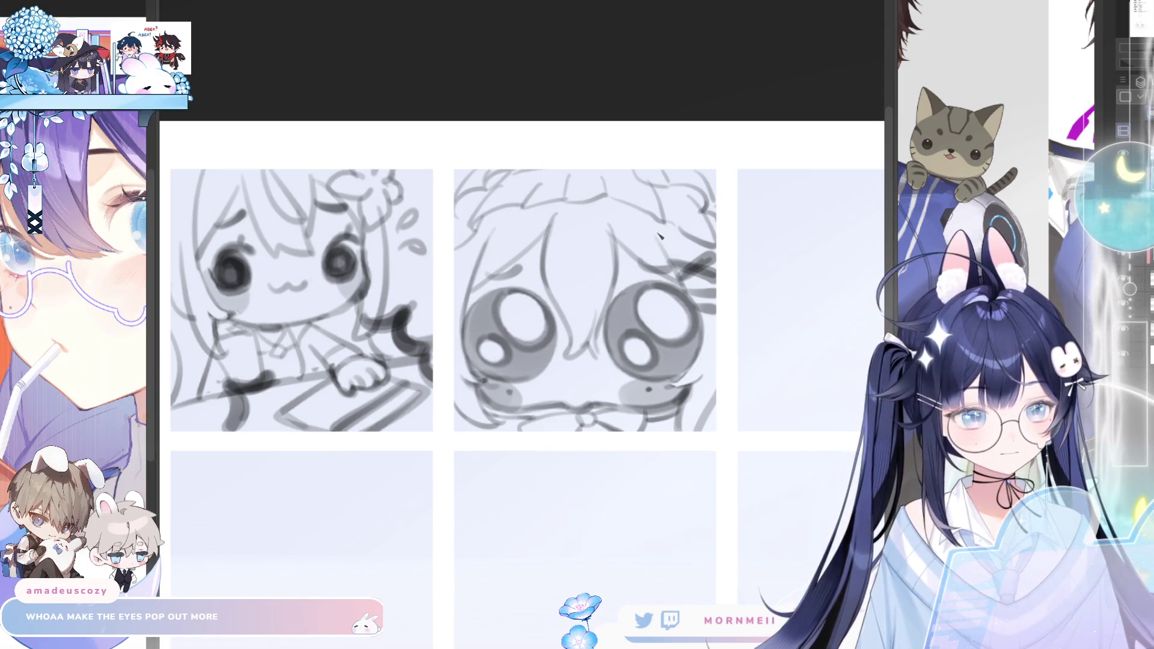
scroll(696, 307, "down", 5)
left_click(745, 289)
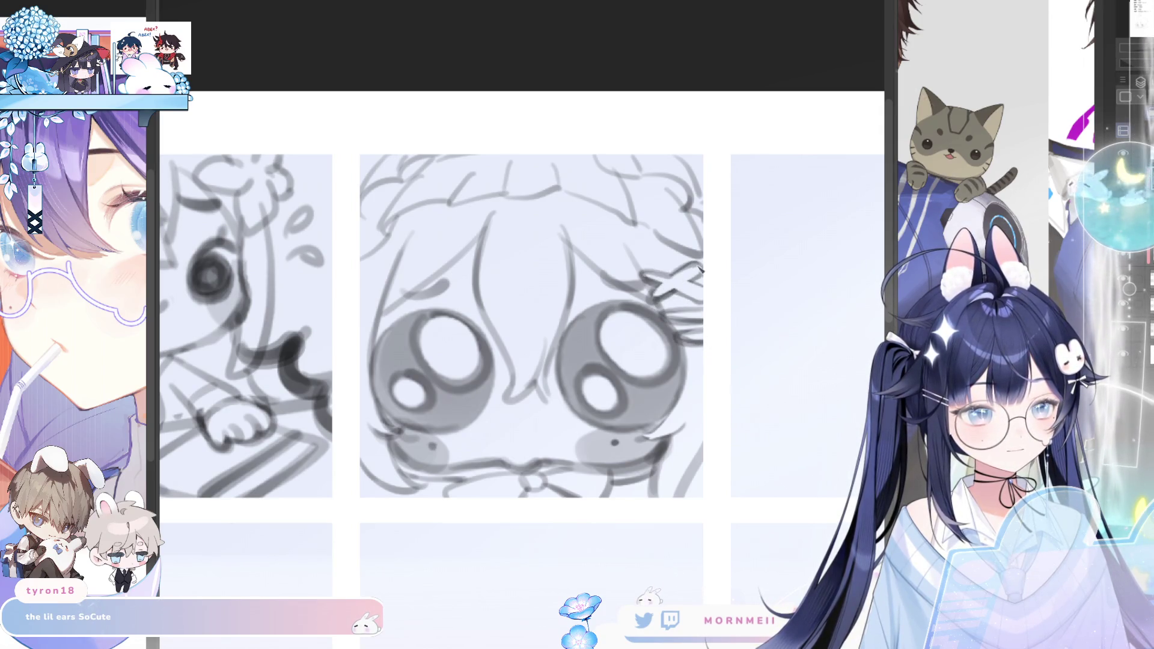
scroll(457, 497, "down", 5)
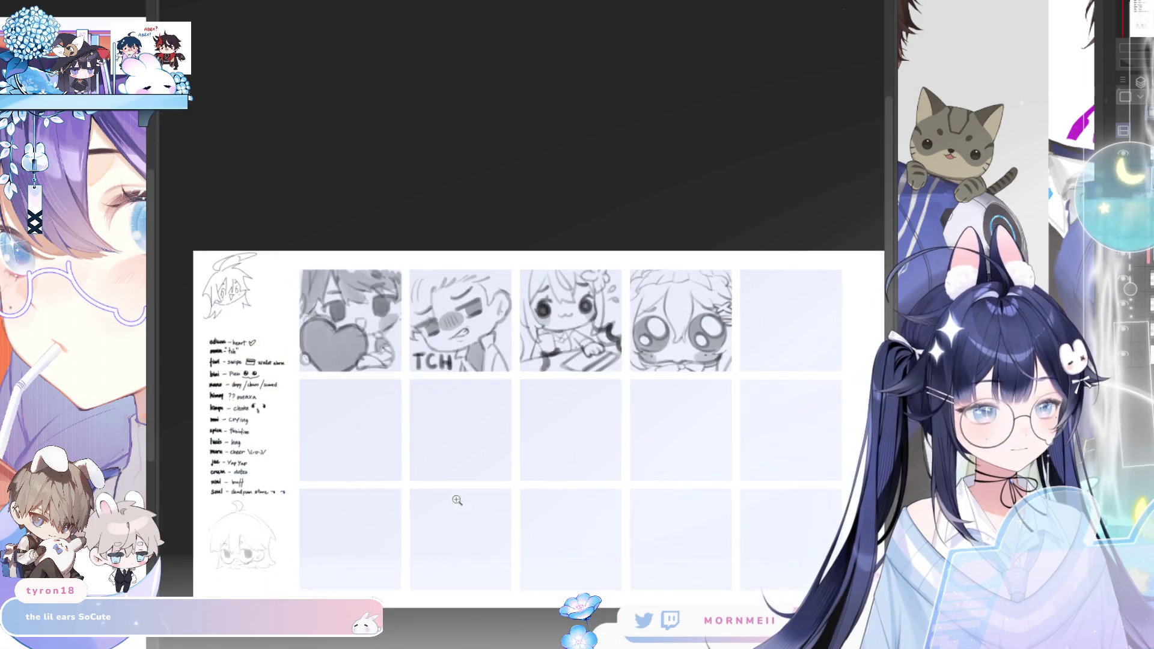
key("h")
key("h")
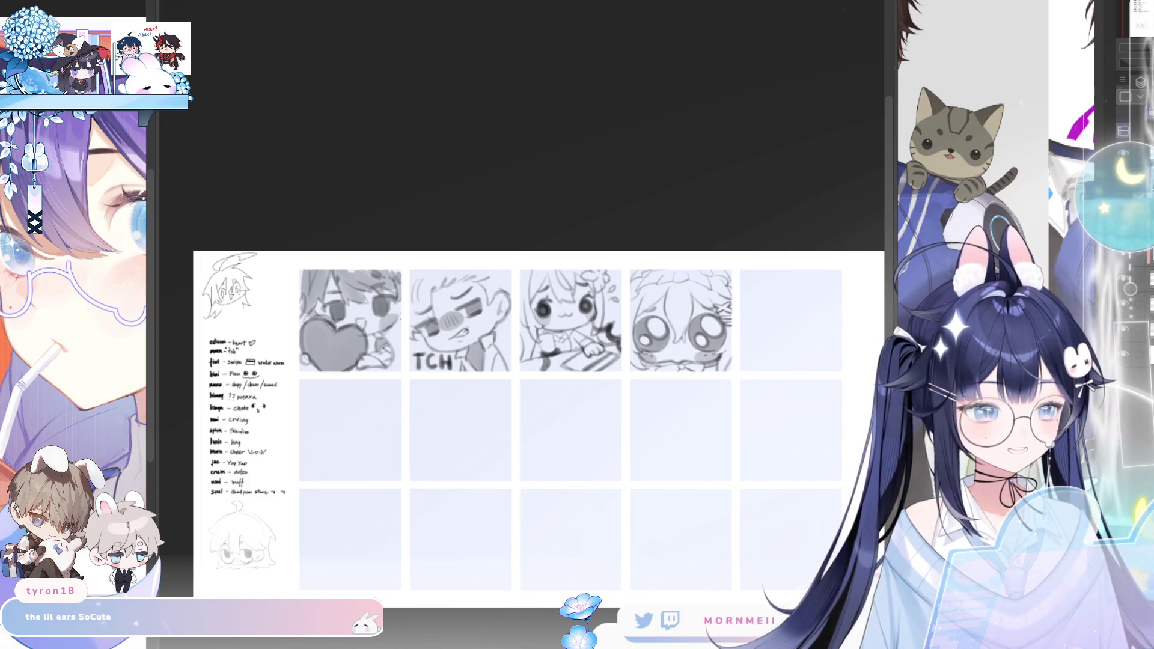
key("h")
key("h")
key("ctrl+equal")
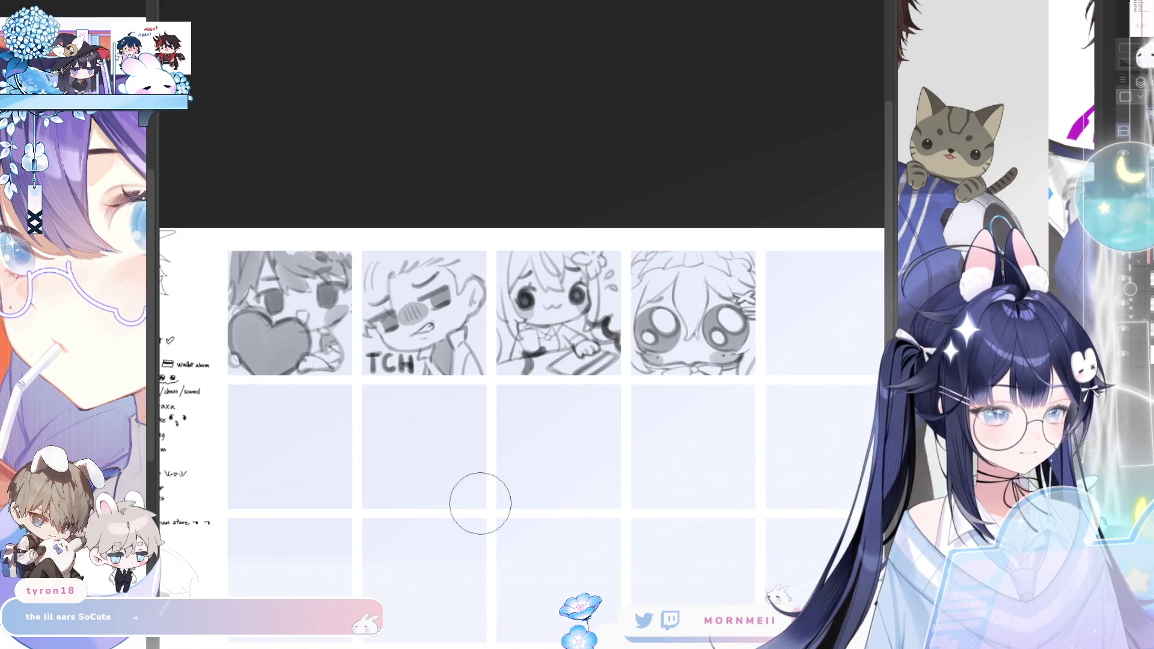
scroll(682, 386, "down", 3)
scroll(694, 343, "up", 1)
scroll(712, 320, "up", 3)
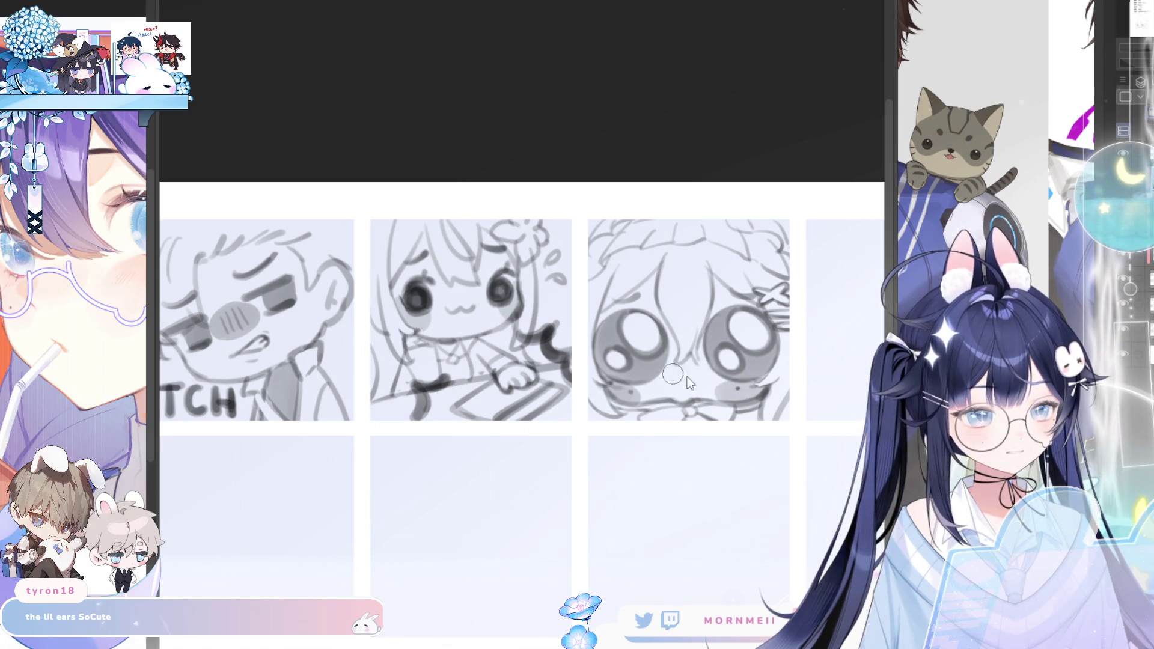
scroll(689, 383, "down", 2)
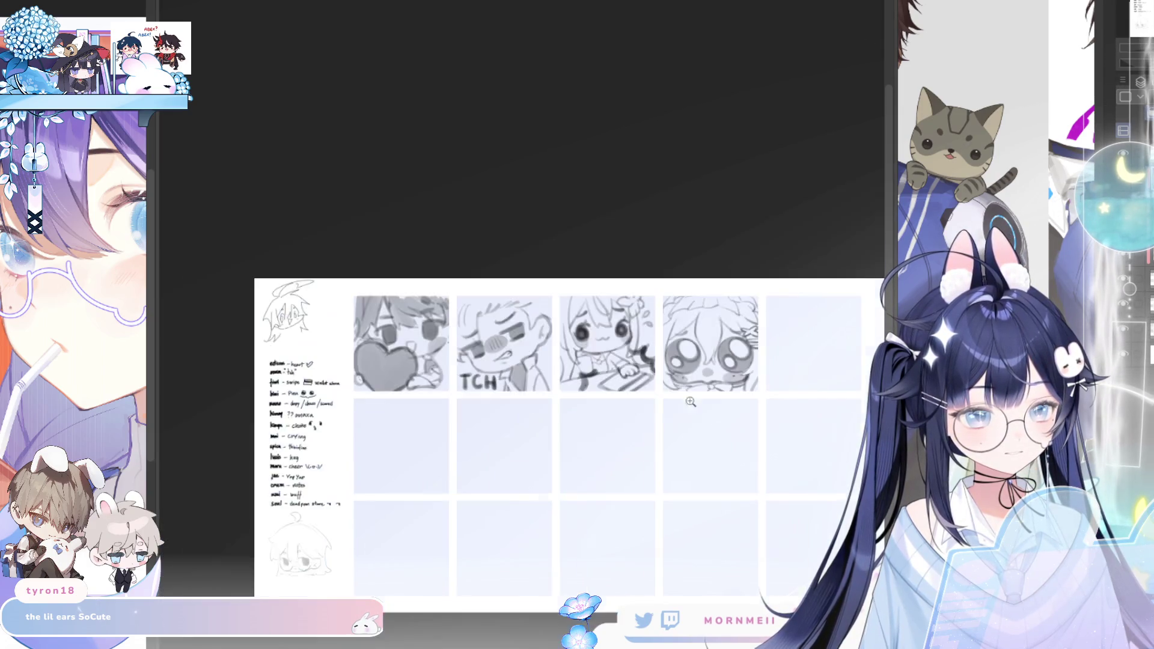
key("h")
scroll(591, 462, "down", 2)
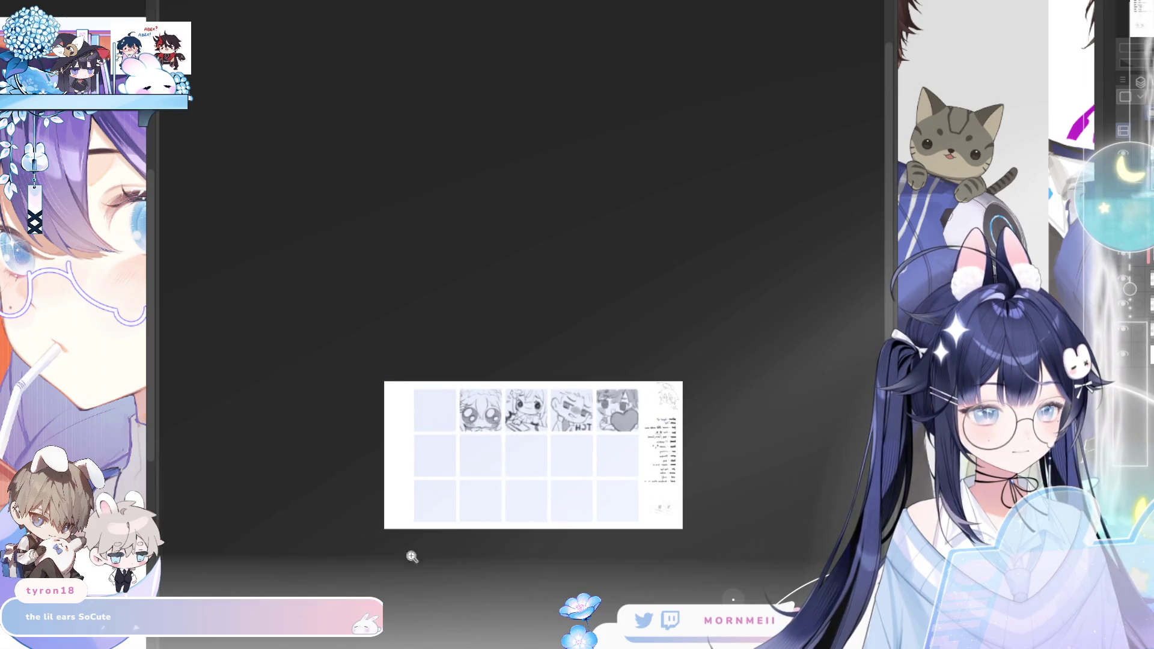
key("h")
key("h")
scroll(495, 539, "up", 3)
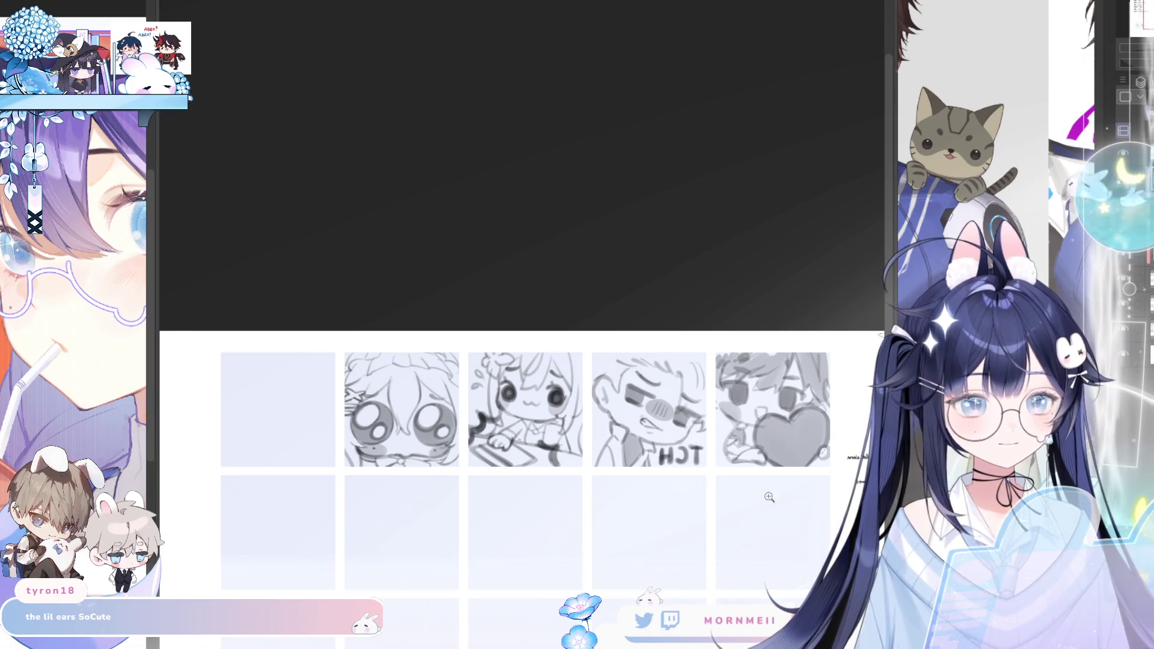
key("h")
scroll(759, 463, "up", 1)
scroll(634, 472, "down", 1)
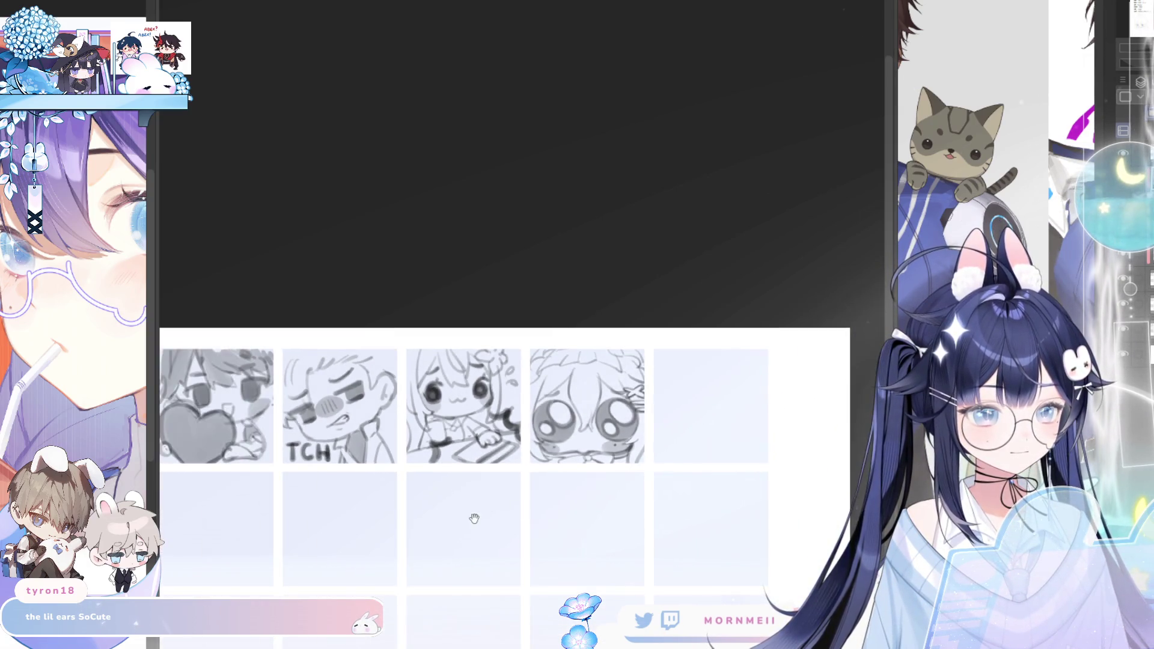
scroll(440, 484, "up", 1)
scroll(507, 425, "up", 1)
scroll(507, 425, "down", 1)
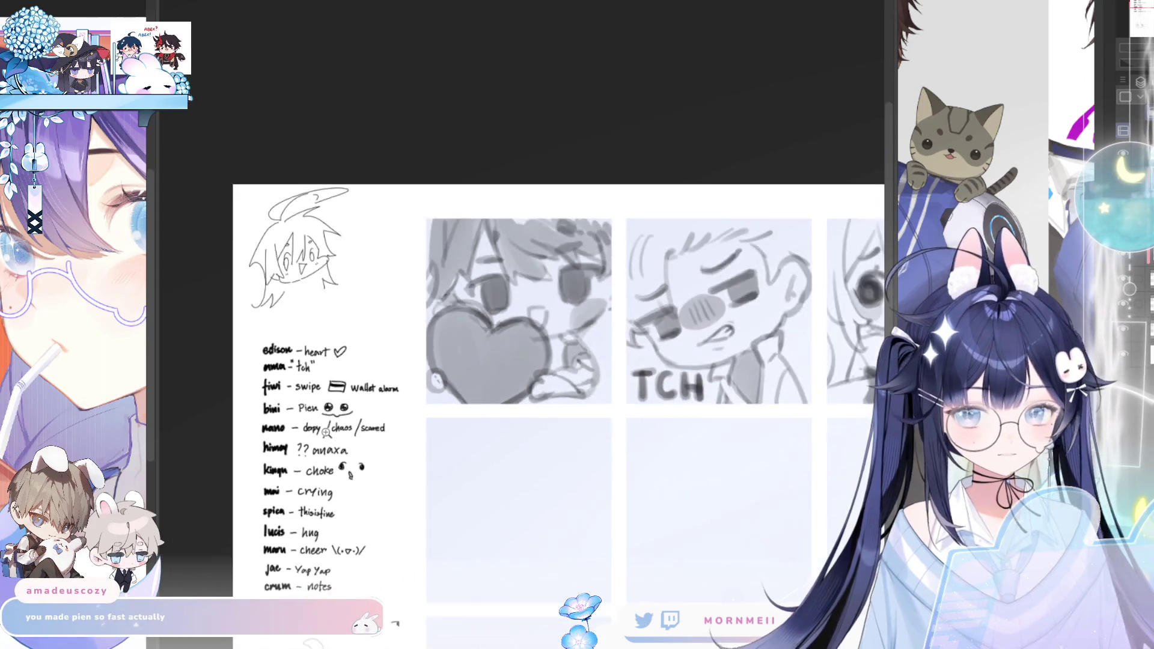
scroll(507, 426, "down", 1)
scroll(507, 426, "up", 1)
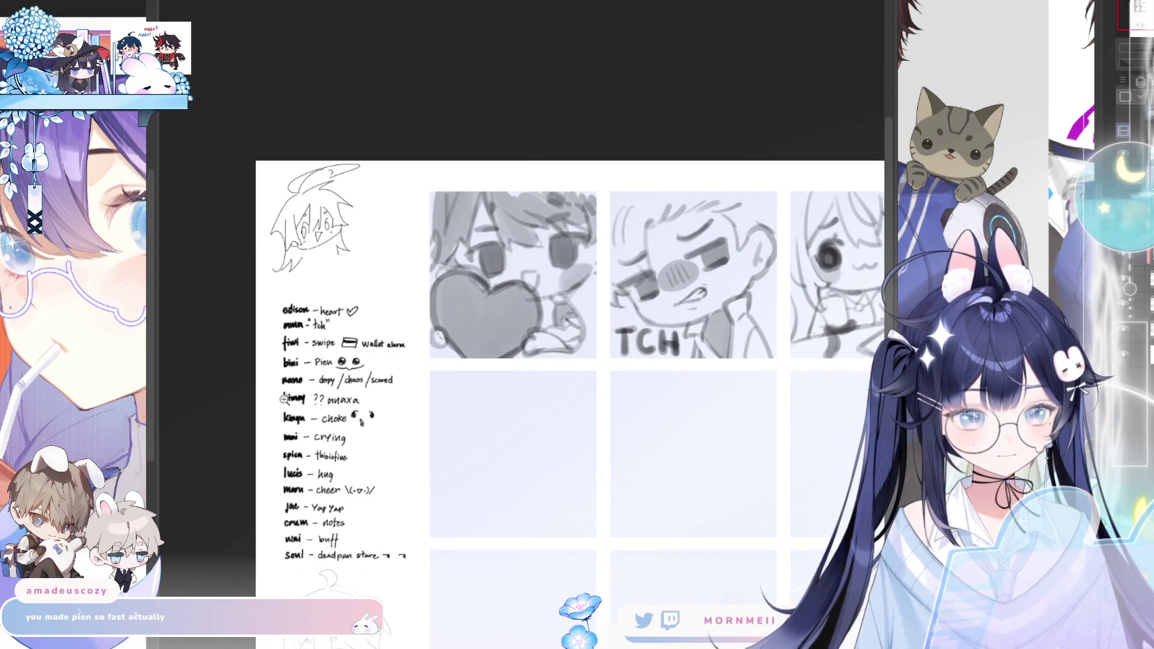
scroll(331, 386, "up", 1)
scroll(331, 386, "up", 1)
scroll(331, 386, "down", 1)
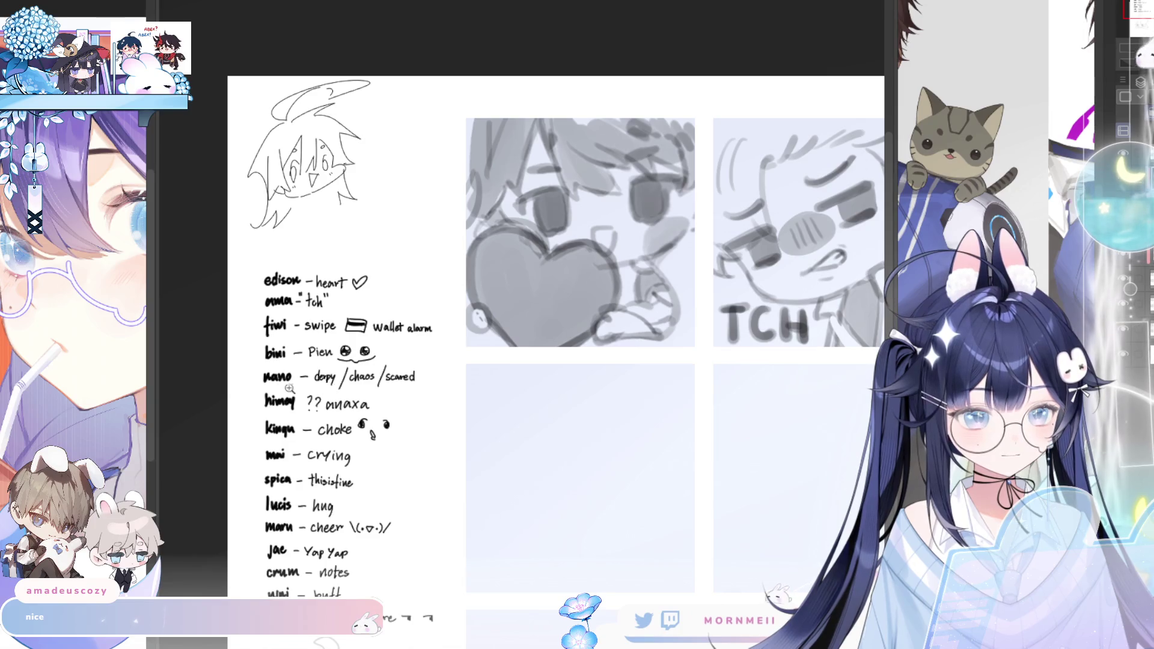
scroll(513, 387, "down", 1)
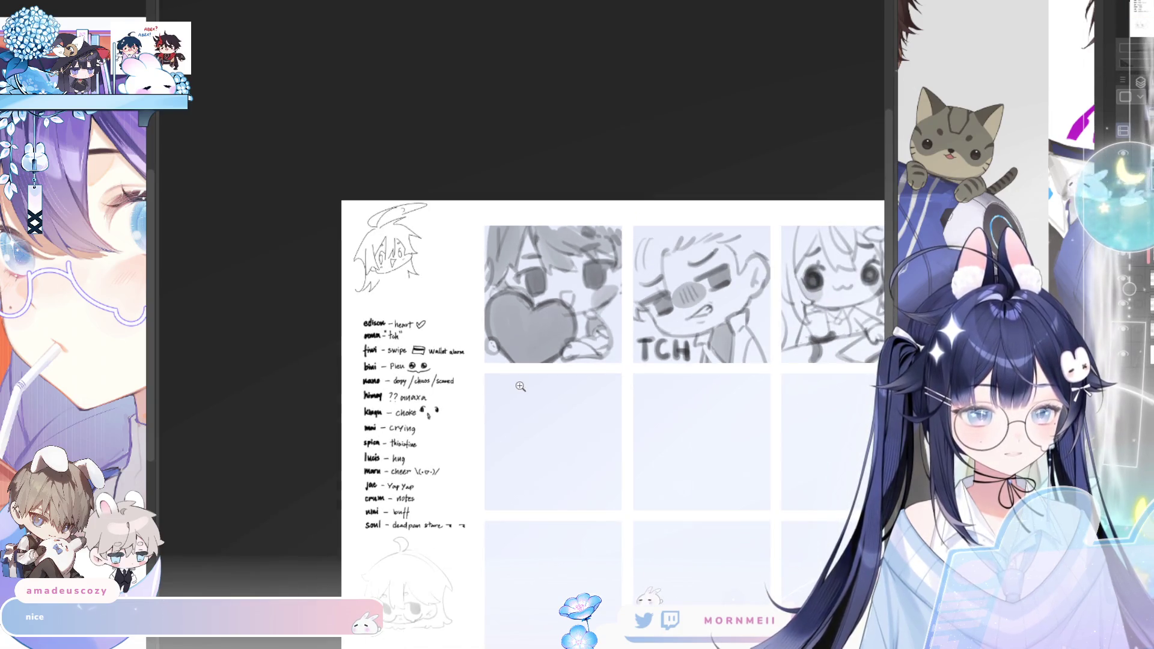
scroll(445, 387, "up", 1)
scroll(444, 387, "up", 1)
scroll(499, 357, "down", 1)
scroll(499, 357, "down", 2)
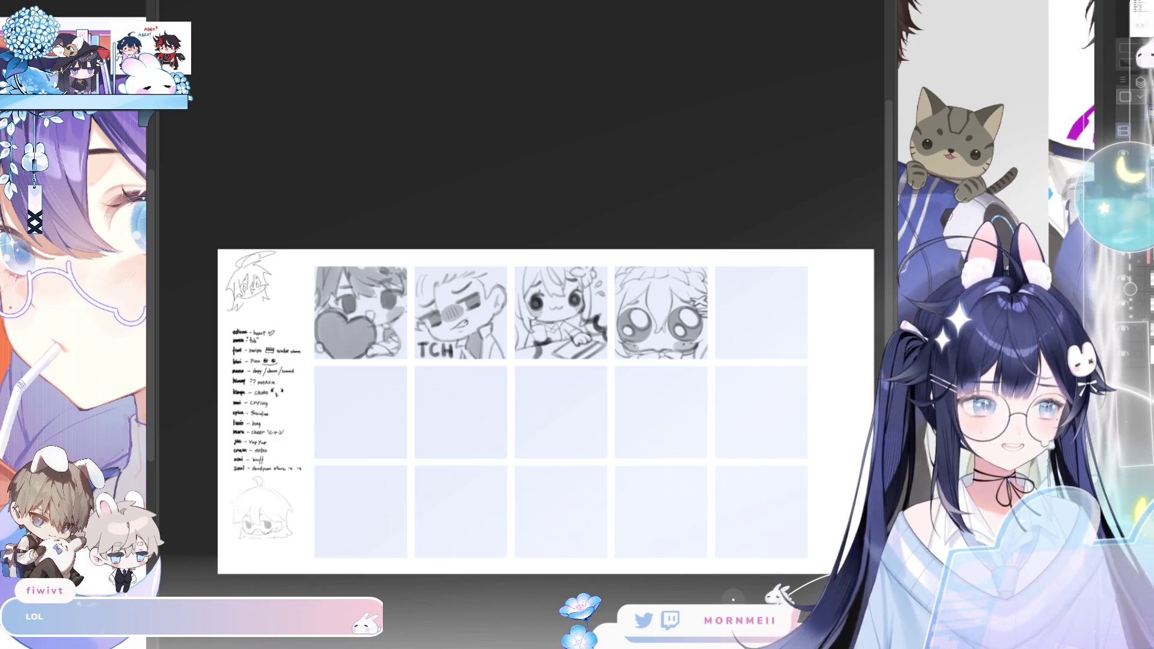
key("m")
key("m")
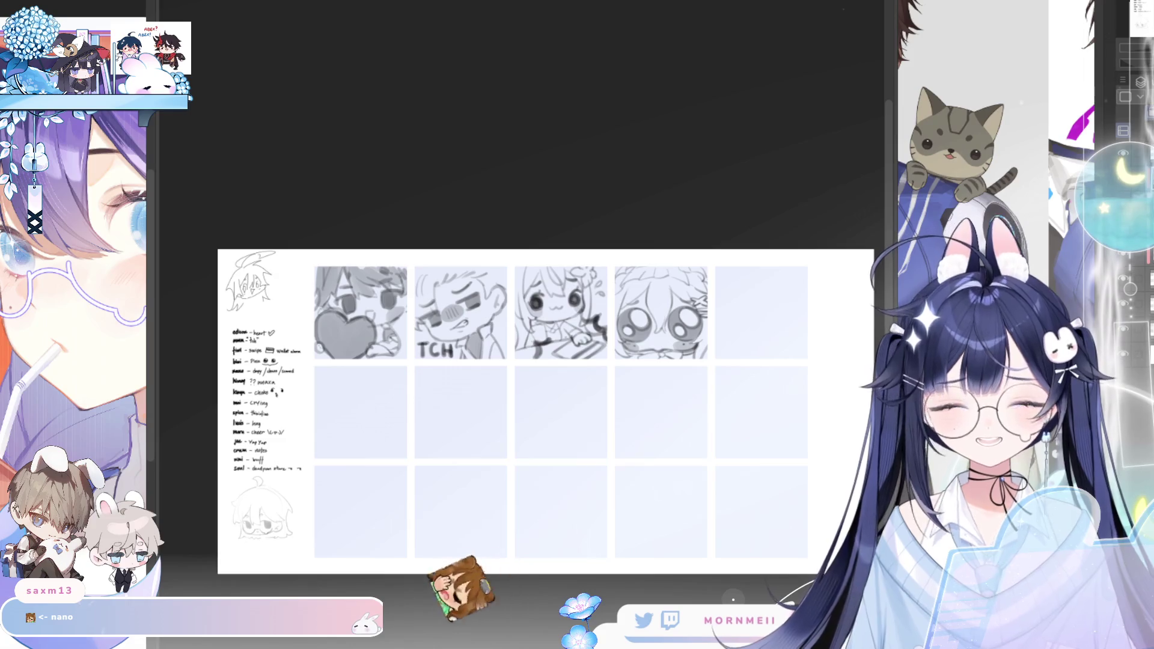
scroll(541, 406, "up", 2)
scroll(541, 406, "up", 2)
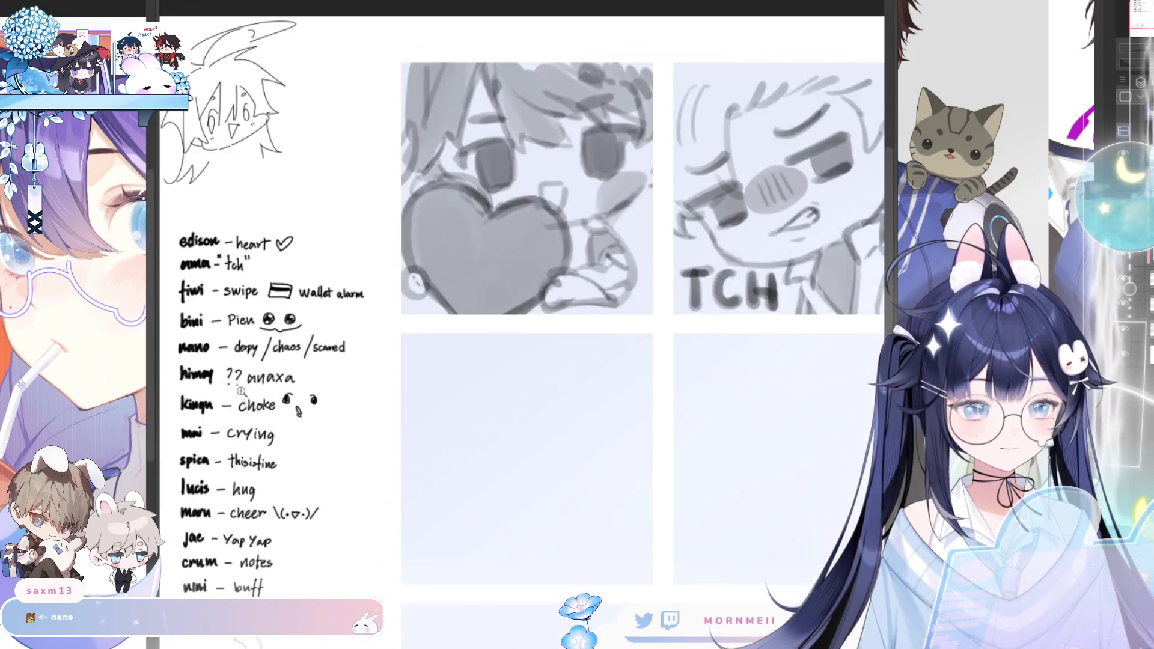
scroll(541, 405, "up", 2)
scroll(541, 406, "down", 4)
scroll(563, 361, "down", 1)
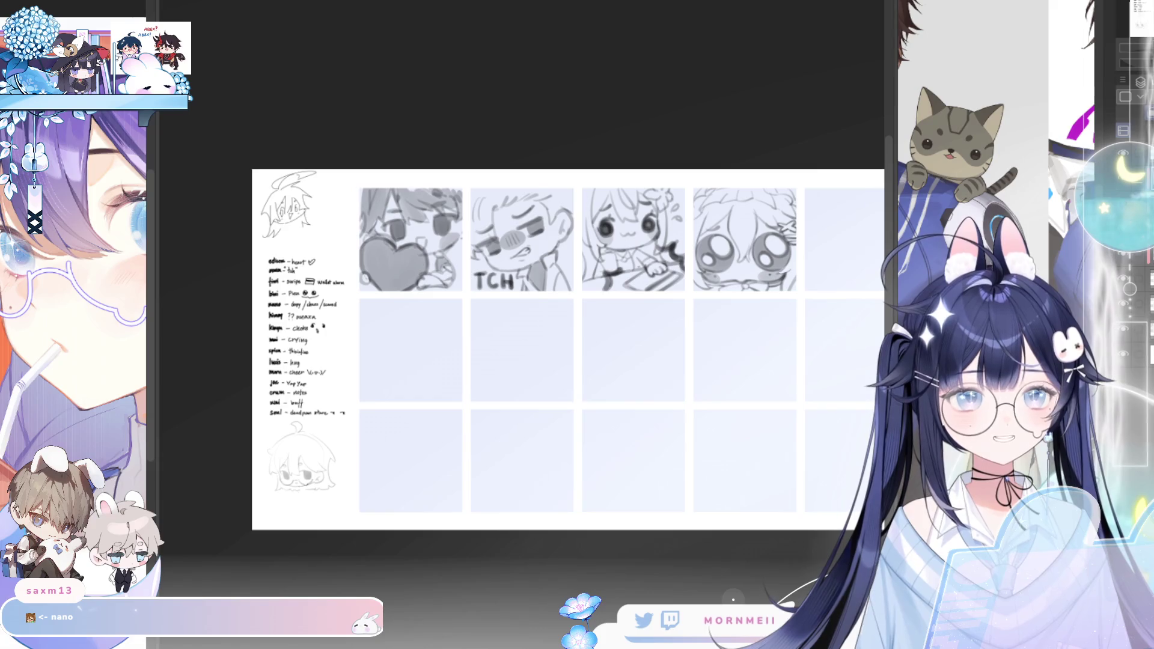
scroll(640, 114, "up", 1)
scroll(672, 123, "down", 1)
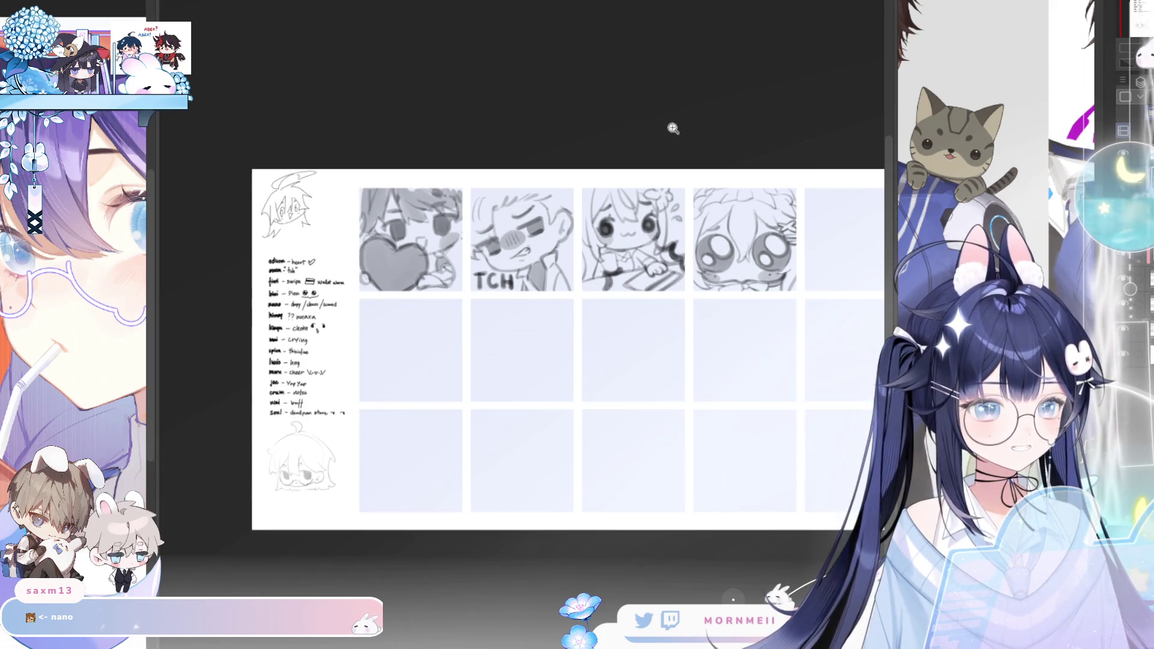
left_click_drag(672, 124, 634, 149)
scroll(631, 181, "up", 1)
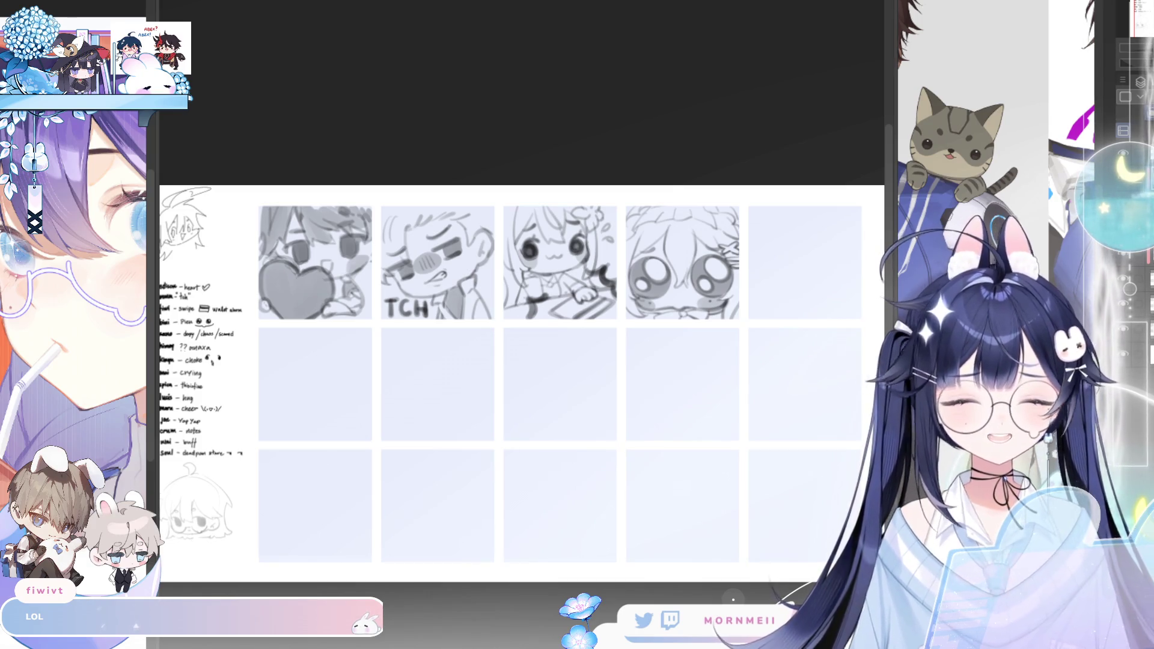
key("h")
key("h")
Zoom and pan to the empty top-row cell and paint a first grey blob in it
left_click(793, 283)
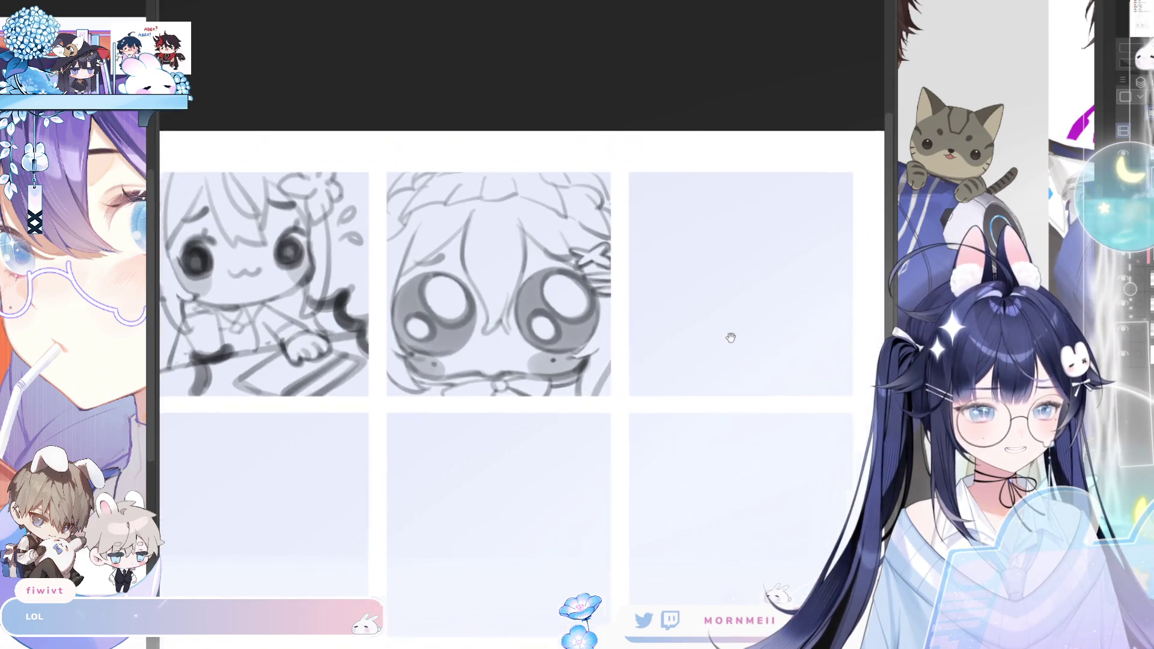
left_click_drag(734, 405, 666, 459)
scroll(678, 374, "up", 1)
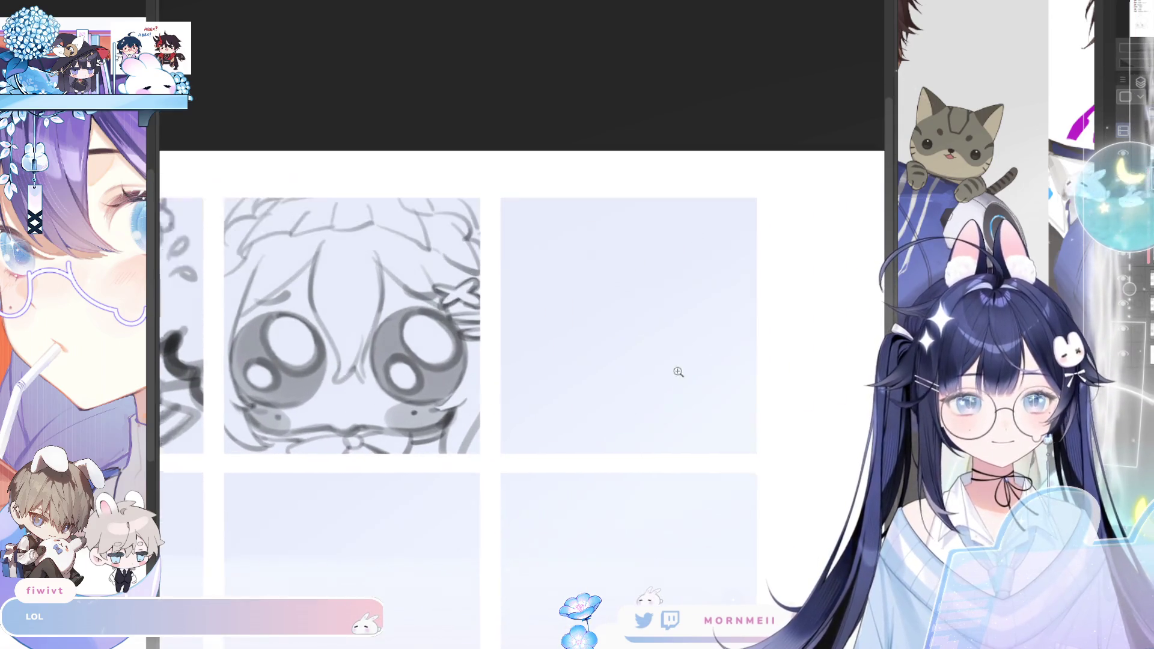
scroll(636, 382, "up", 1)
scroll(659, 432, "up", 2)
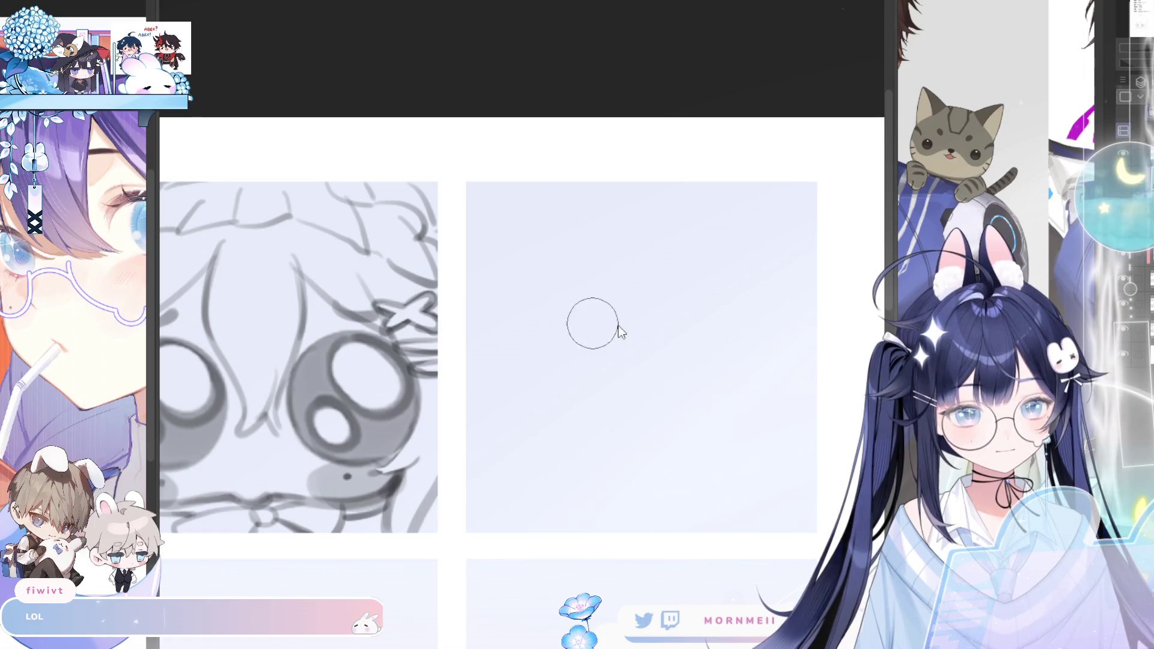
mouse_move(651, 341)
left_mouse_down()
mouse_move(605, 347)
mouse_move(613, 374)
mouse_move(594, 363)
left_mouse_up()
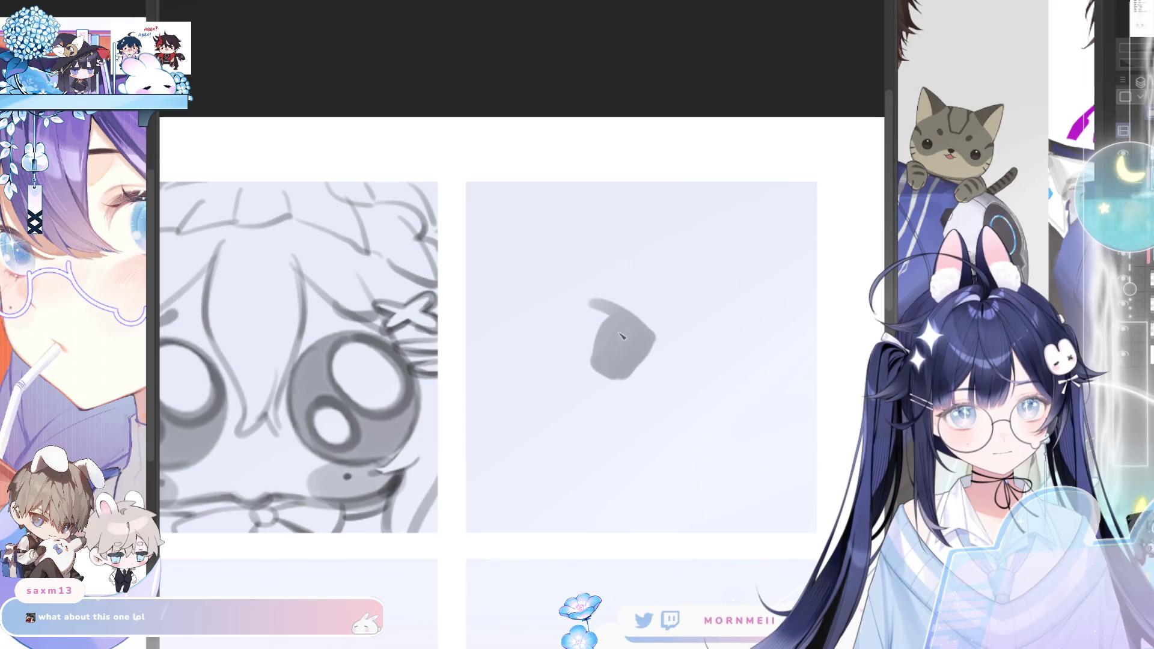
Try and undo a dark rim on the blob, then add a small ring above the grey eye shape
left_click_drag(592, 302, 652, 340)
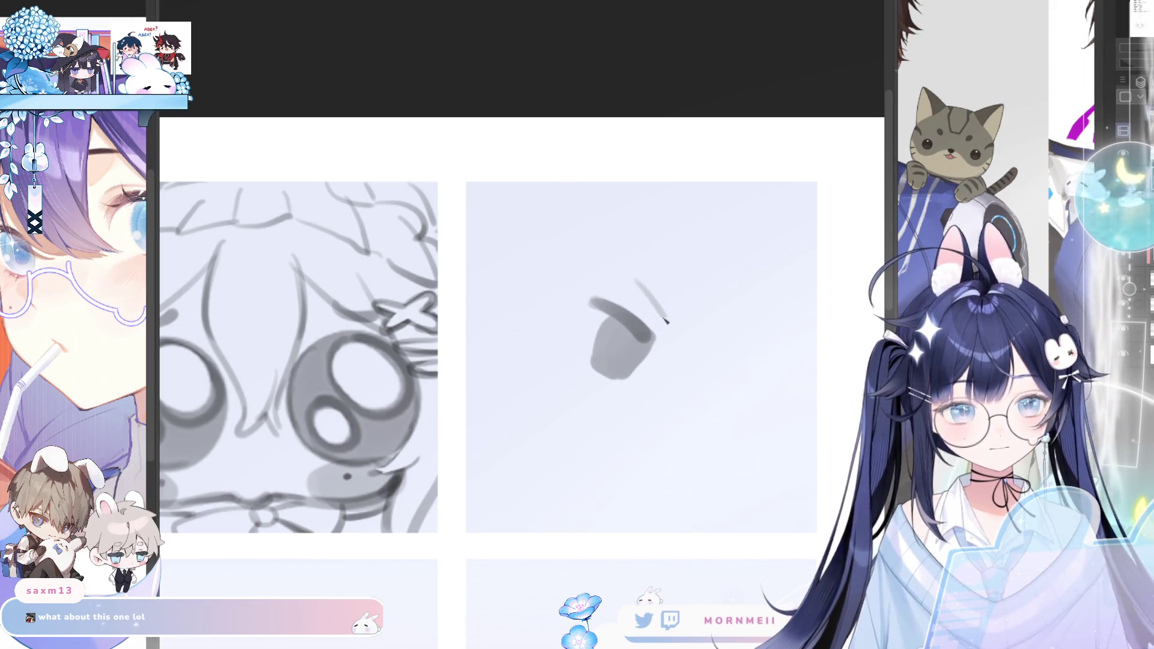
key("ctrl+z")
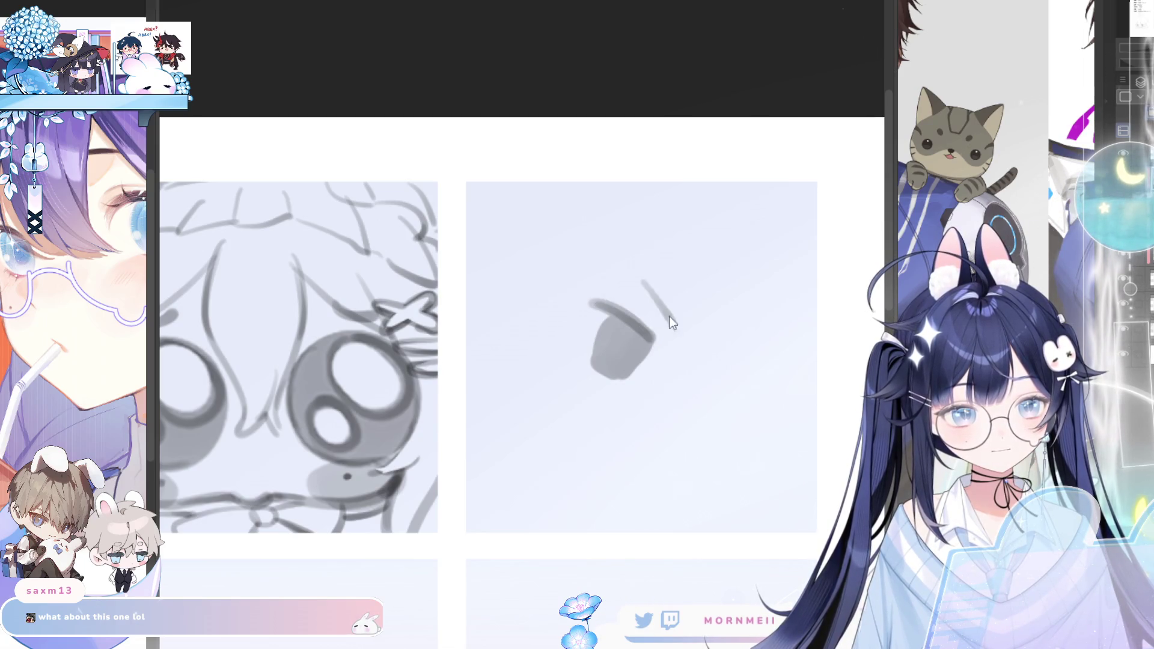
key("m")
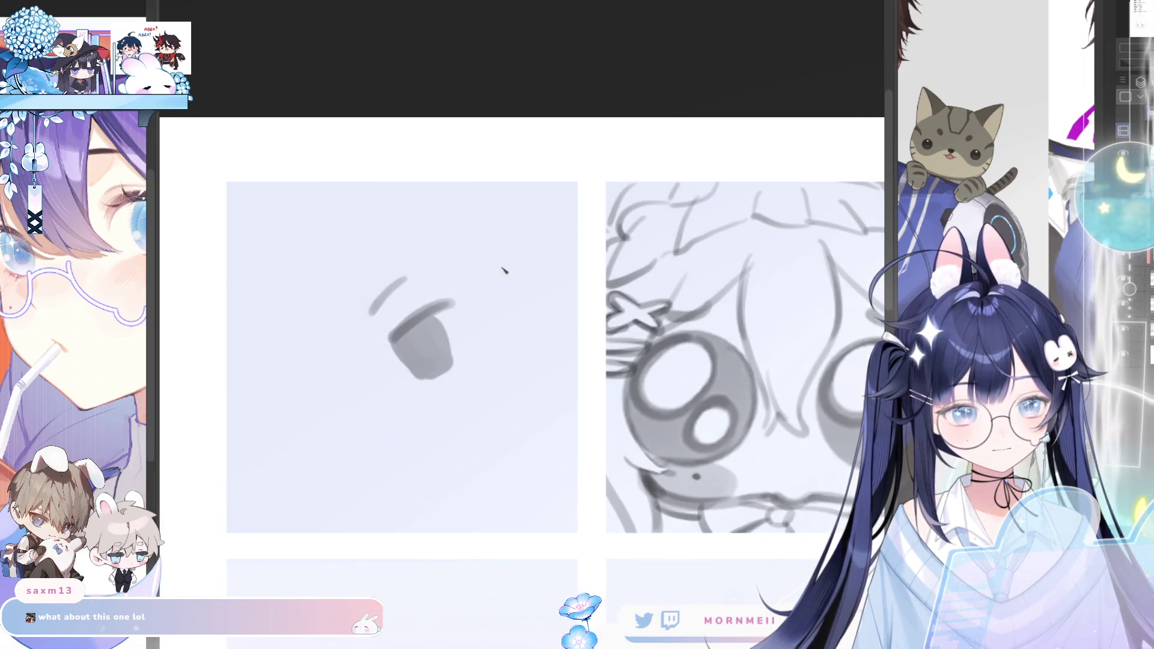
left_click_drag(396, 293, 403, 296)
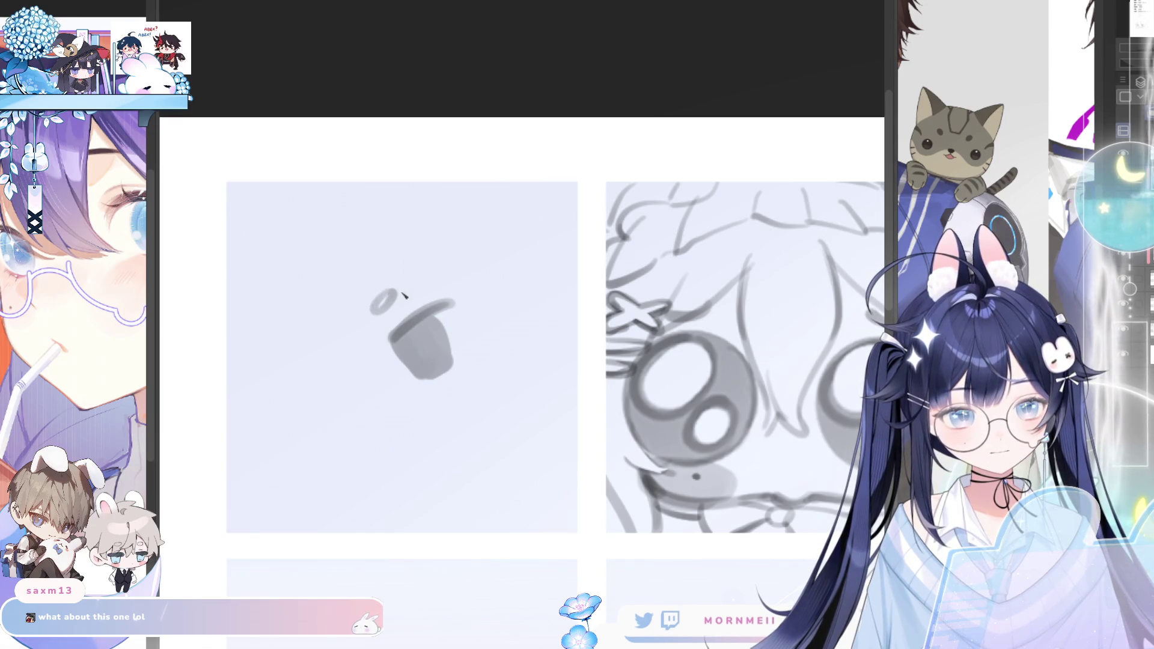
scroll(557, 286, "down", 3)
scroll(521, 322, "up", 3)
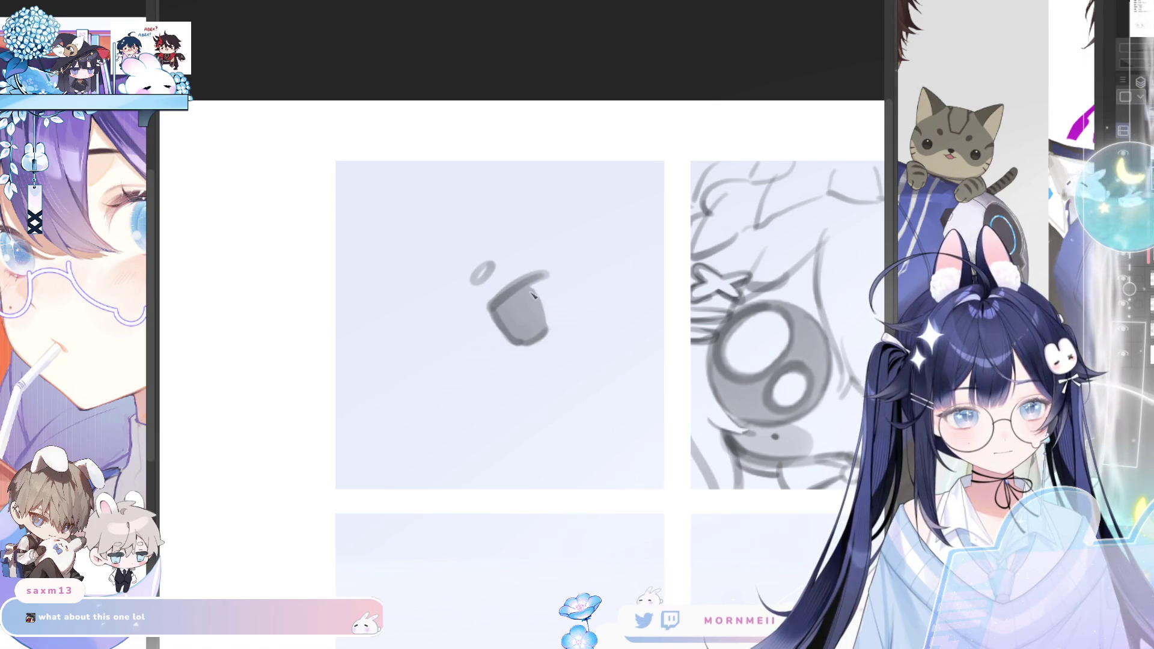
Outline the upper edge of the lower grey eye shape, checking it mirrored
key("m")
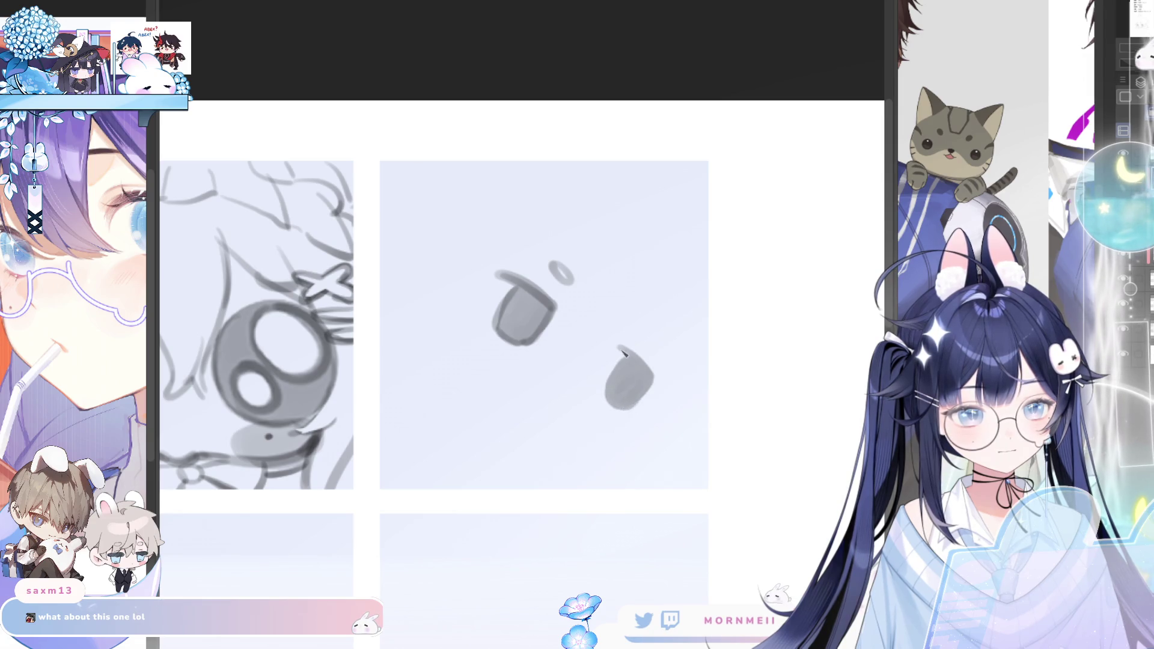
key("m")
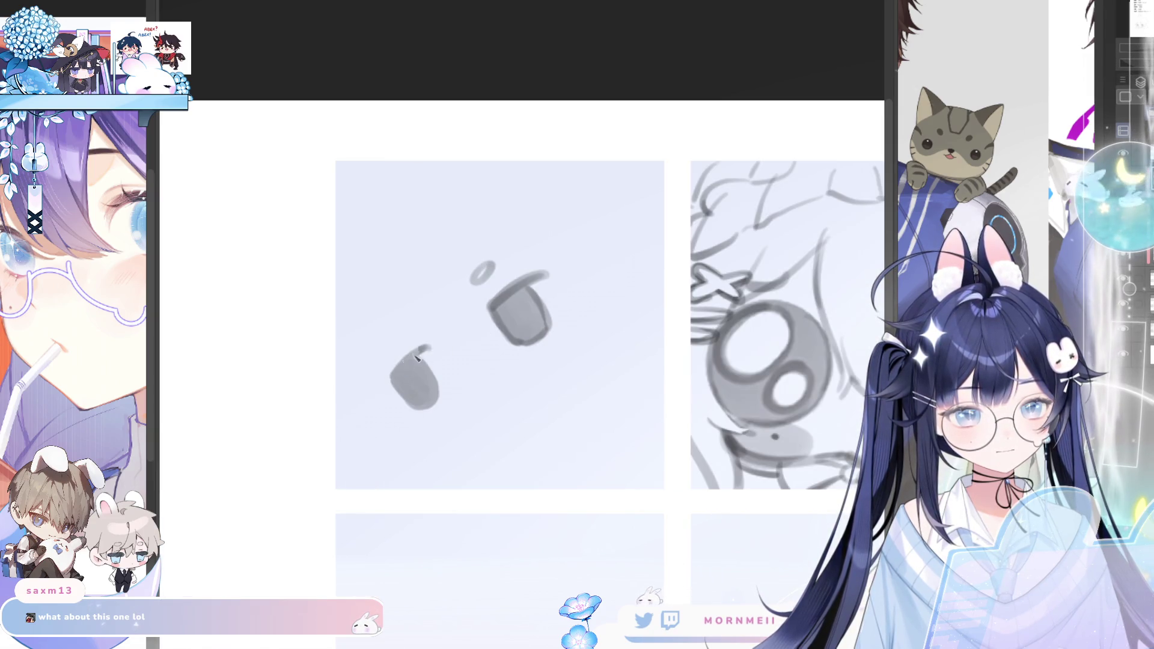
mouse_move(424, 348)
left_mouse_down()
mouse_move(386, 375)
mouse_move(394, 382)
left_mouse_up()
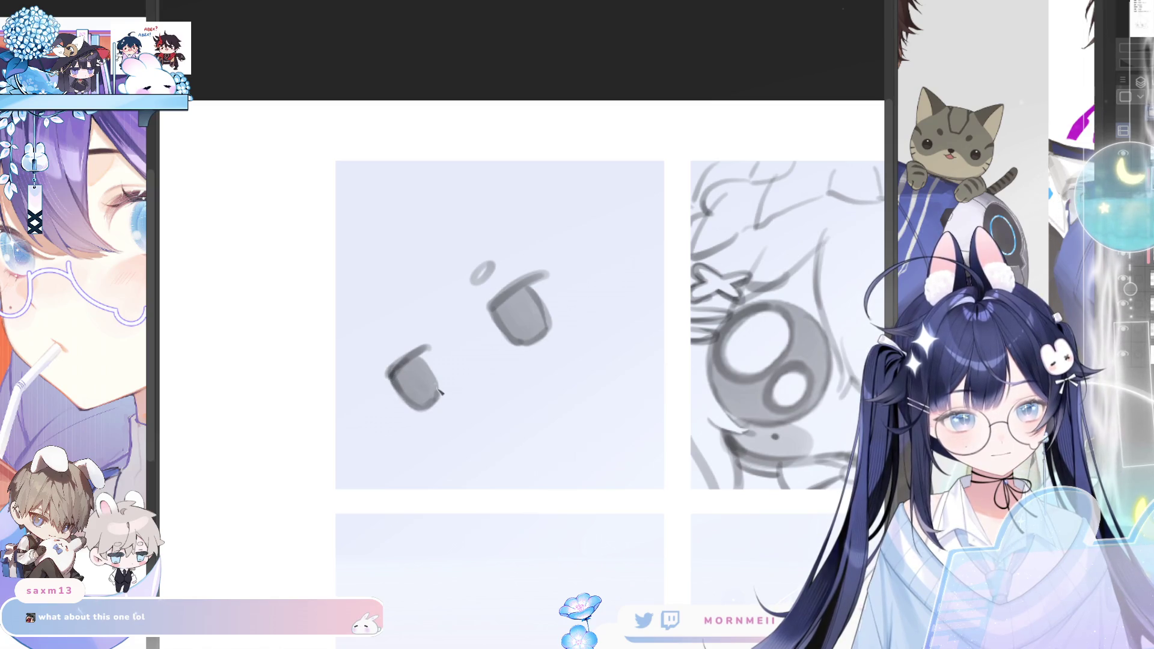
scroll(380, 546, "down", 5)
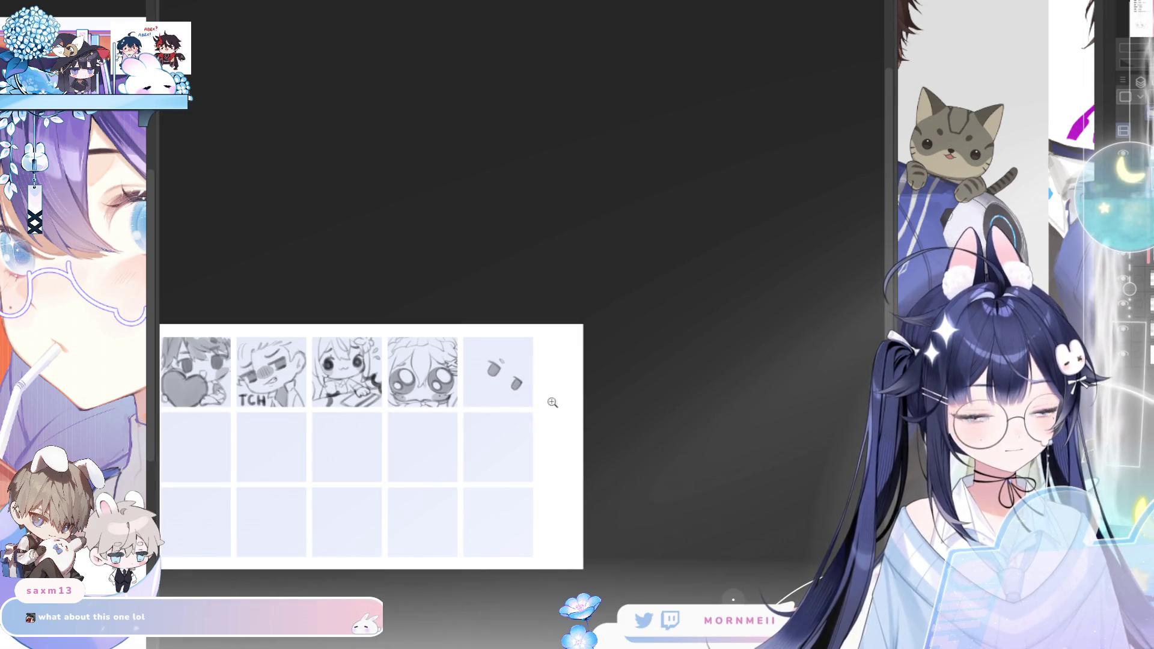
scroll(552, 403, "up", 3)
scroll(696, 308, "up", 3)
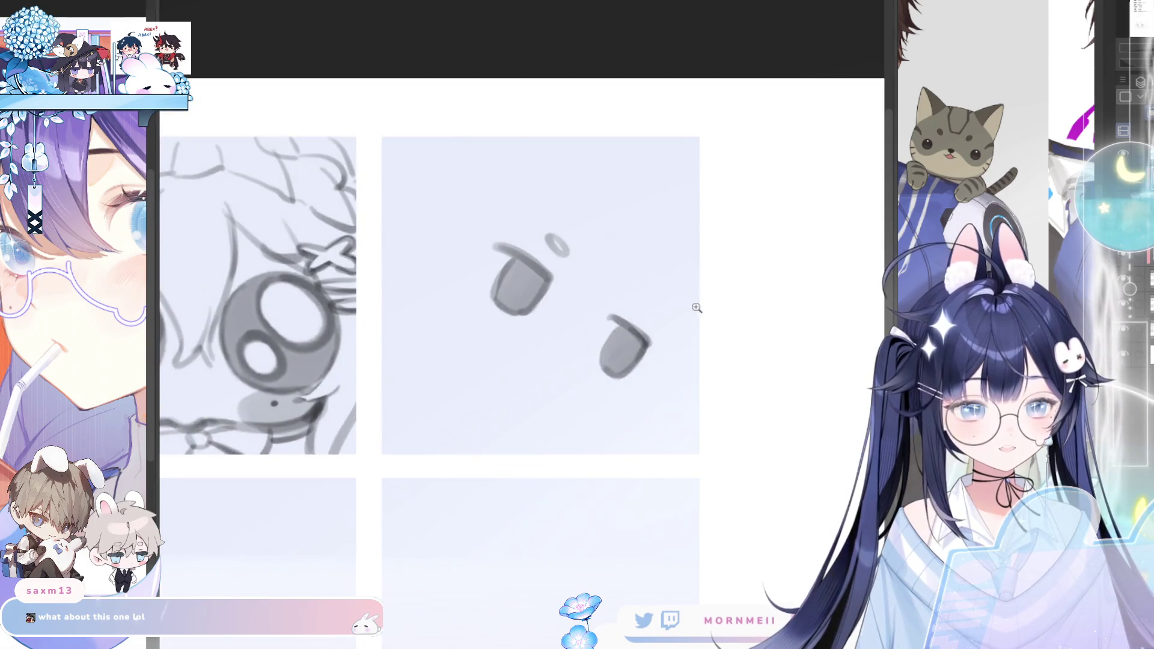
Undo stray shapes, shade the lower-left eye darker, then fit the sheet and mirror it to check
key("ctrl+z")
key("h")
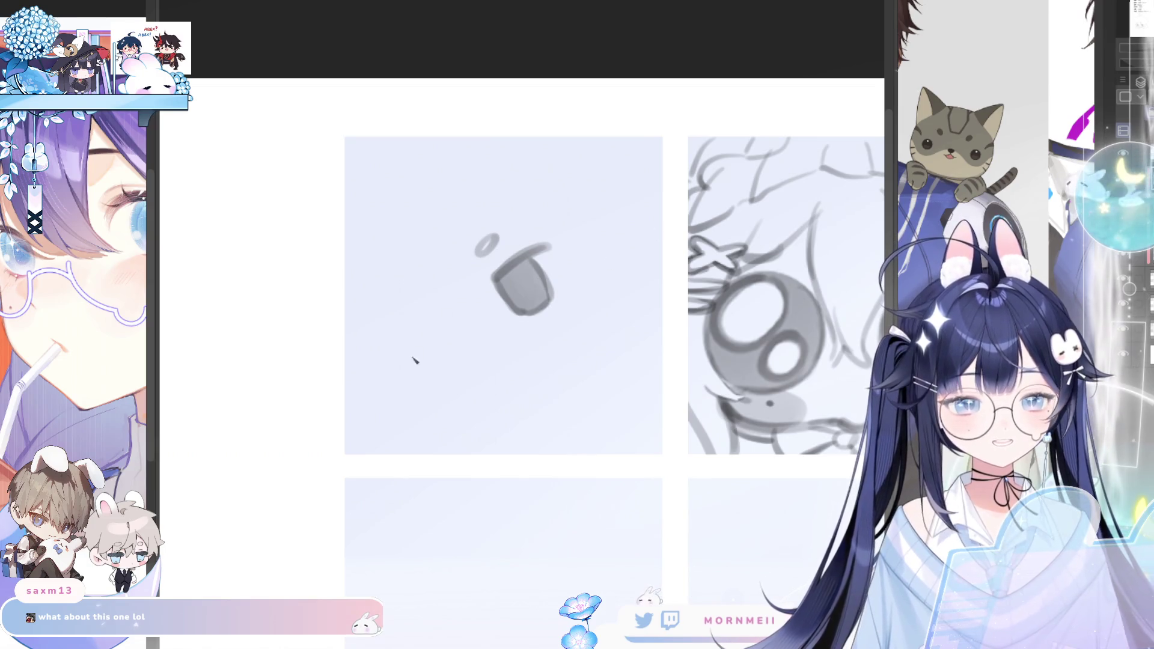
left_click_drag(390, 374, 420, 341)
key("ctrl+z")
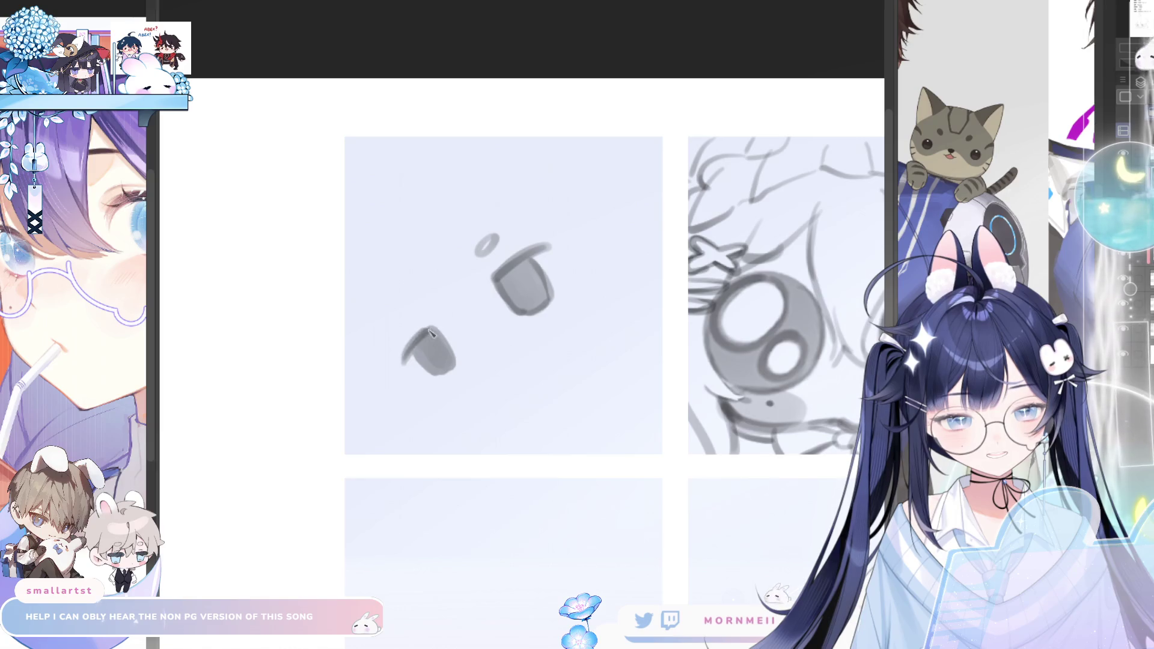
mouse_move(407, 365)
left_mouse_down()
mouse_move(430, 335)
mouse_move(451, 372)
left_mouse_up()
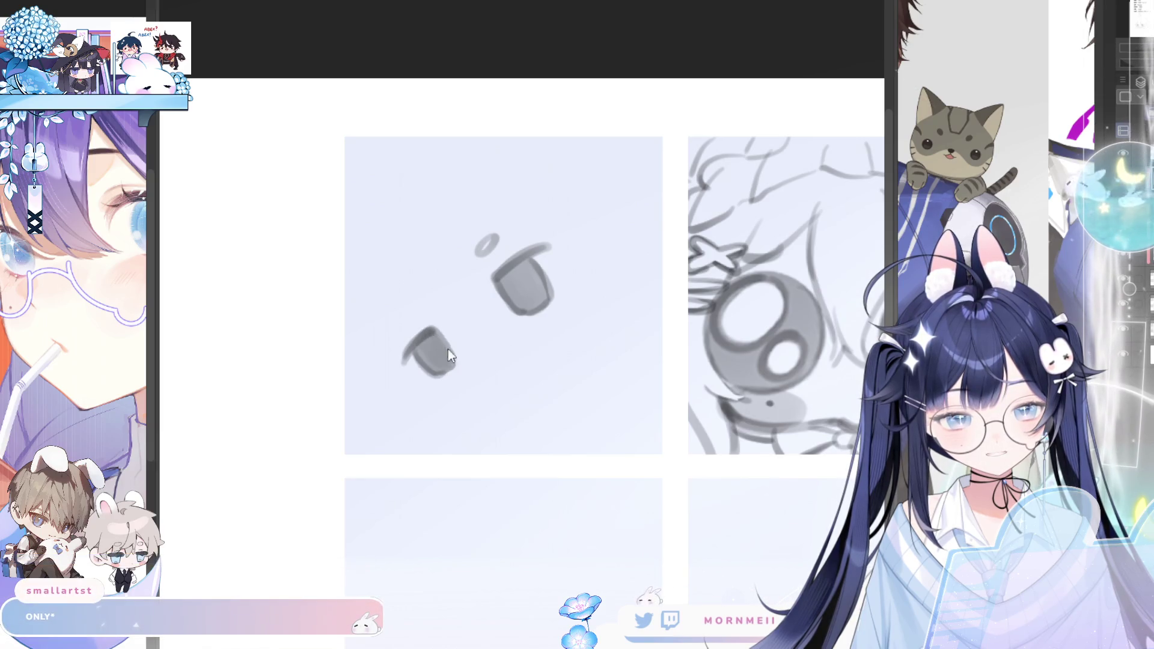
key("ctrl+0")
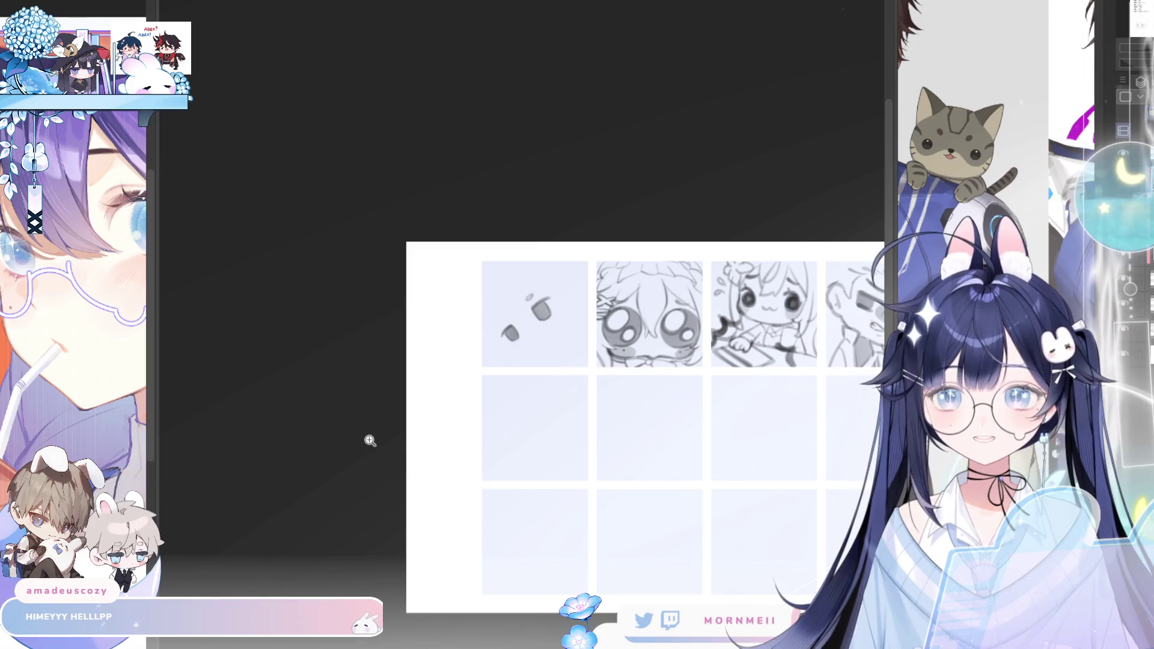
key("h")
Zoom in and add a small highlight oval above the lower eye, then shrink the brush
left_click(554, 325)
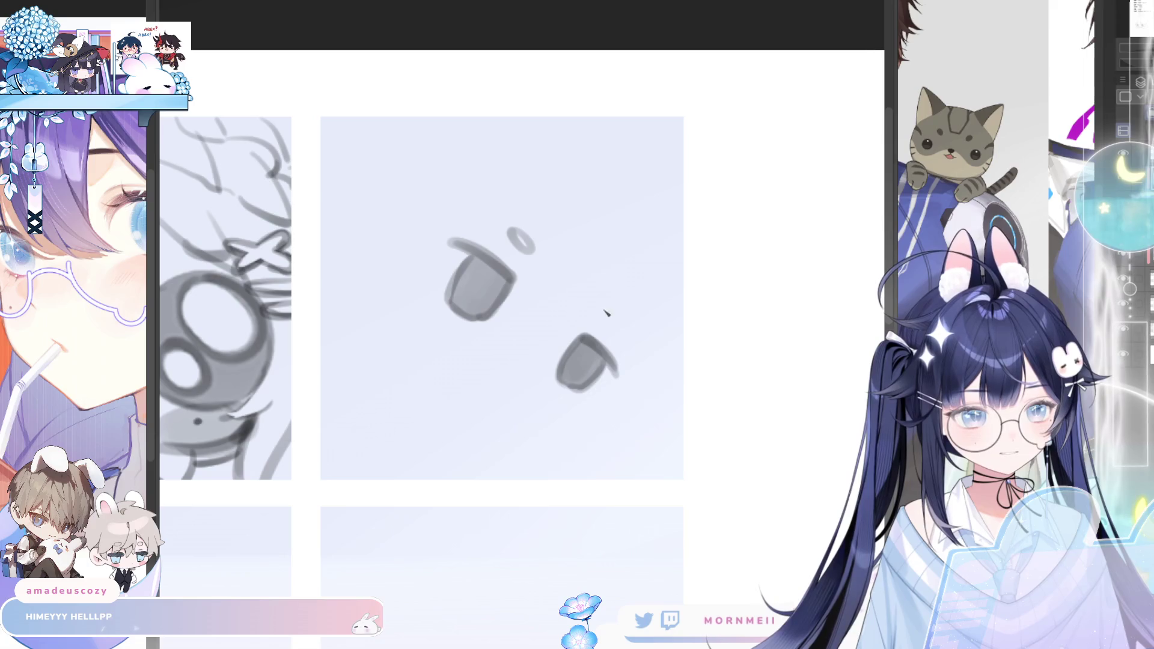
left_click_drag(600, 309, 617, 320)
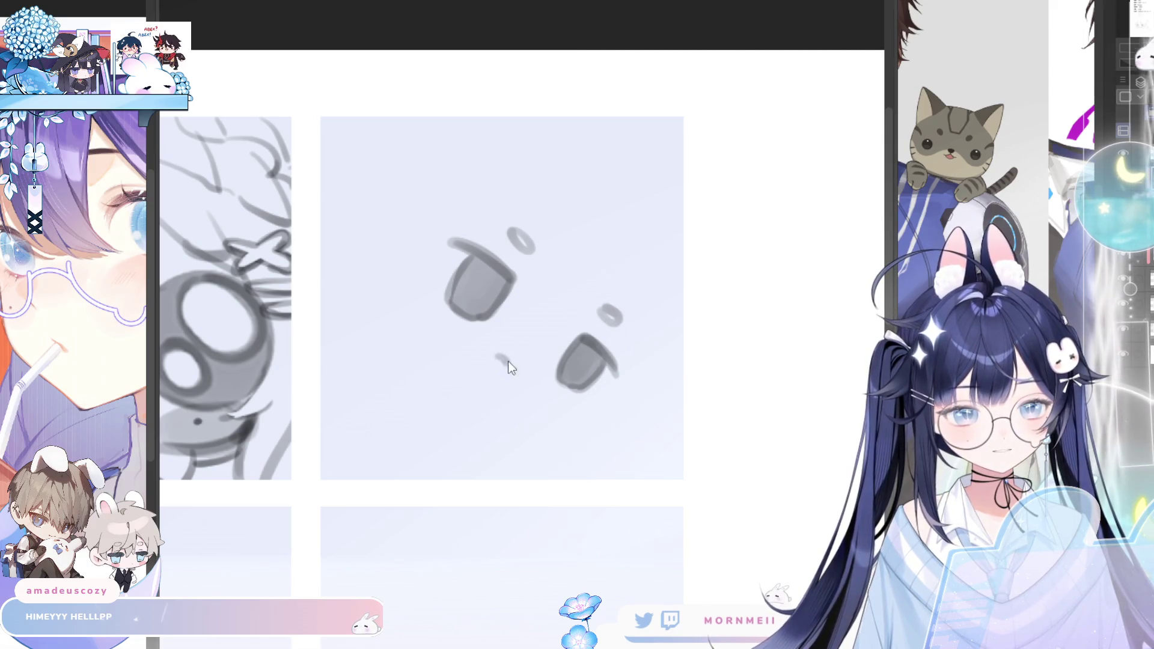
key("h")
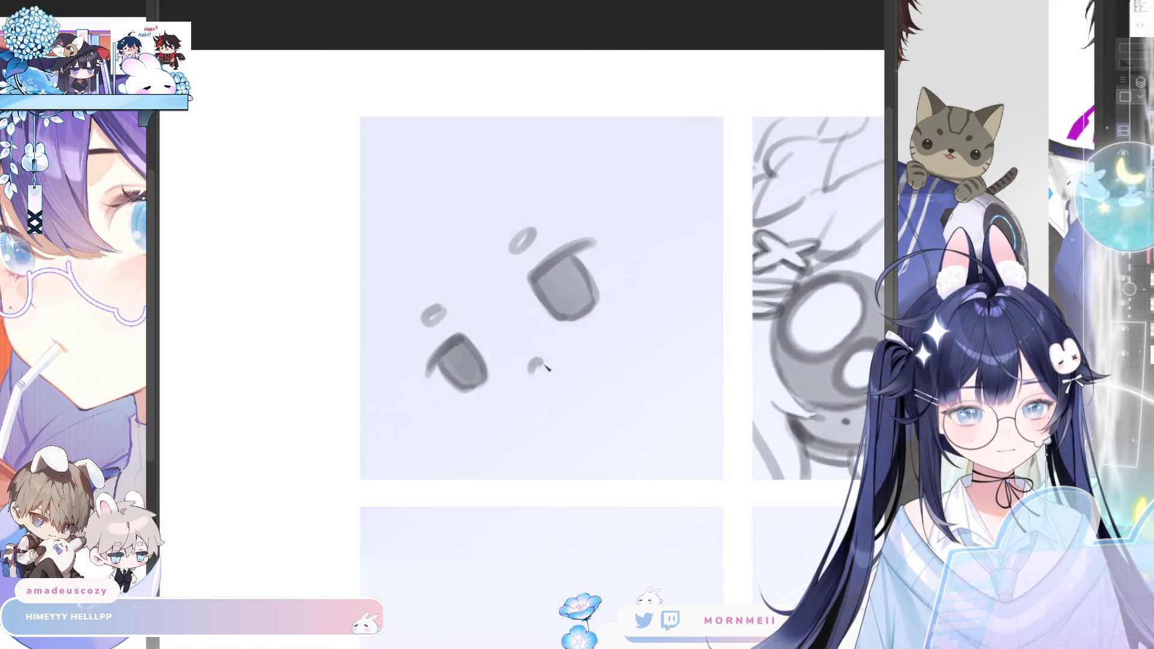
key("h")
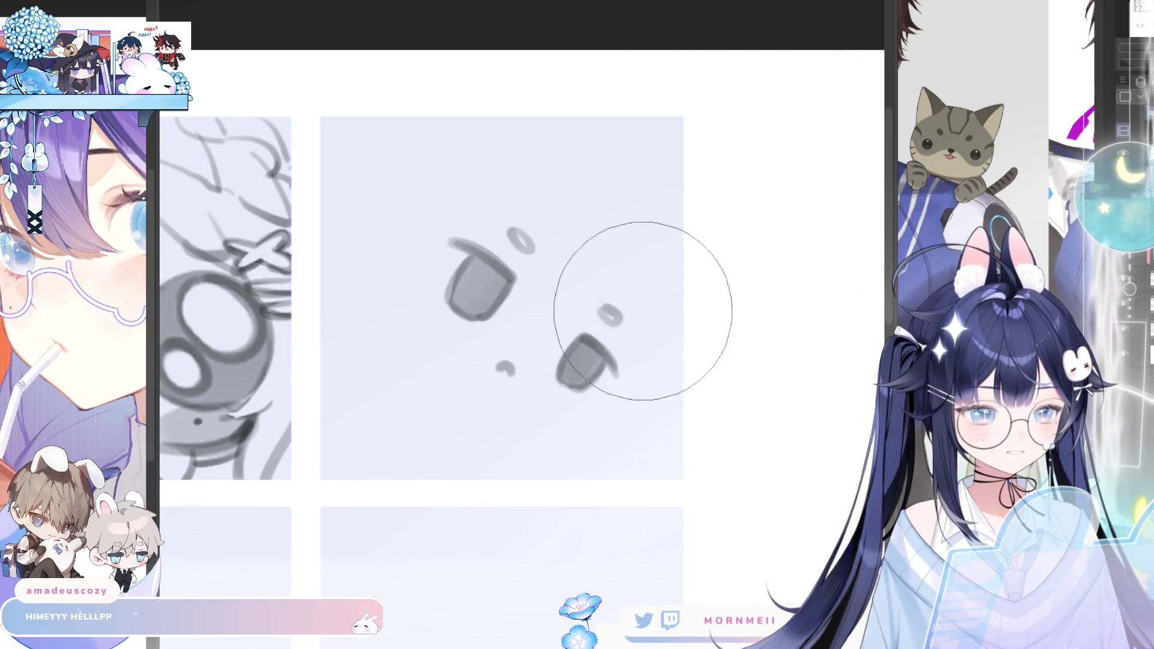
key("bracketleft")
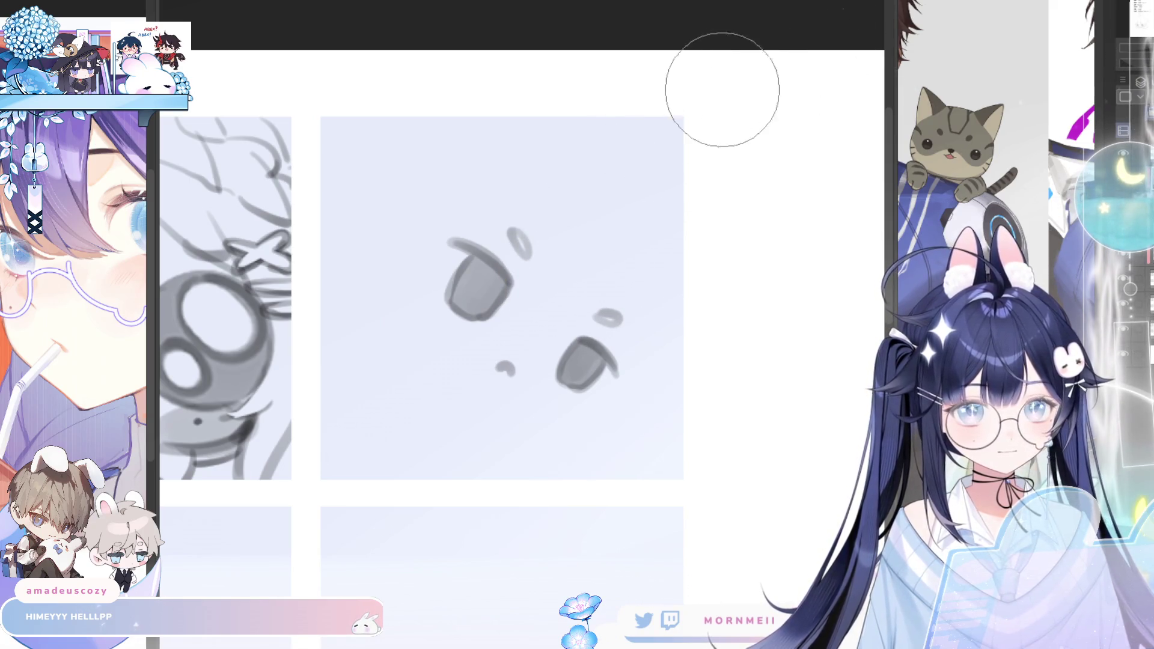
key("m")
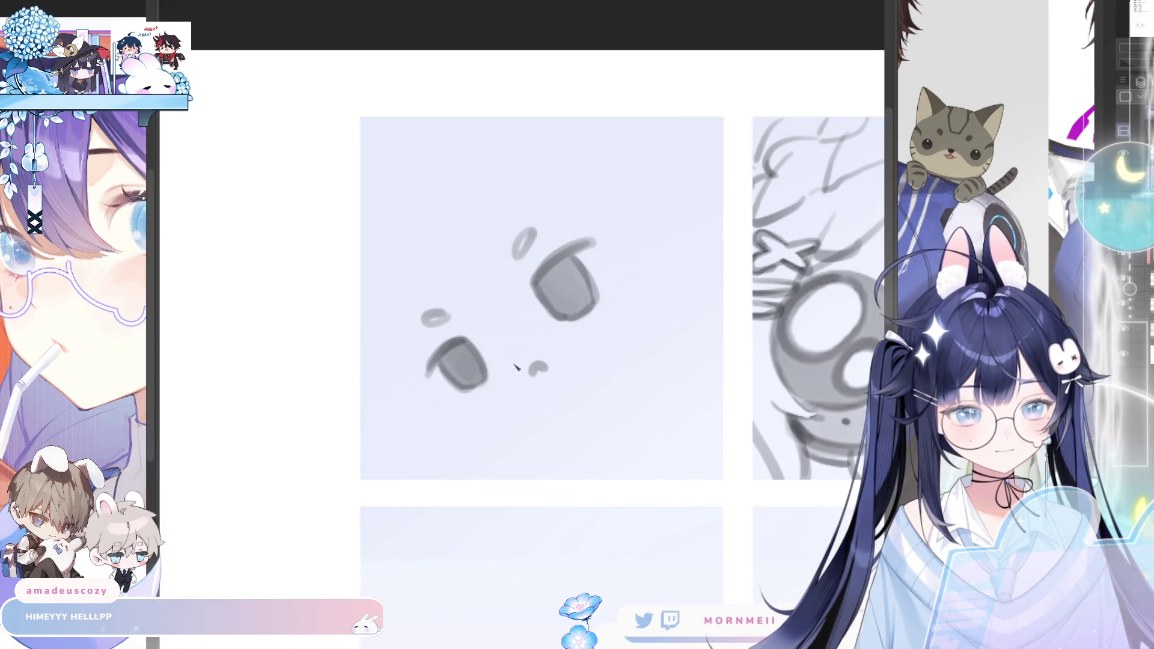
key("m")
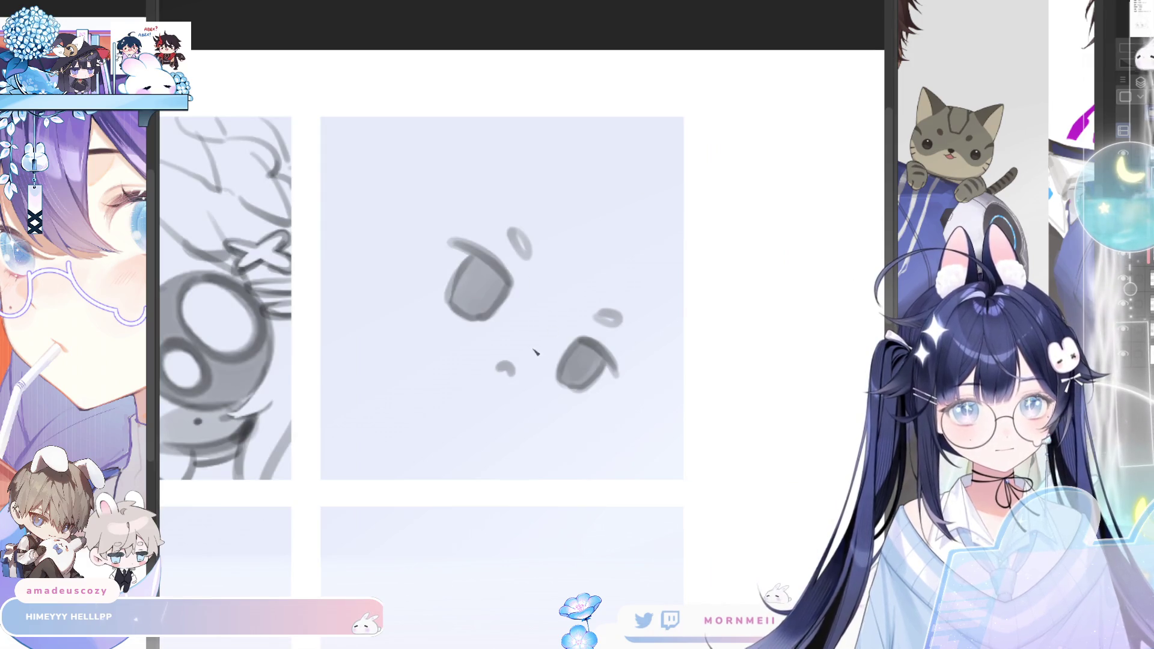
Draw and redraw the mouth under the eyes as a flatter curve with a taller arch and a short nose mark
left_click_drag(490, 415, 517, 408)
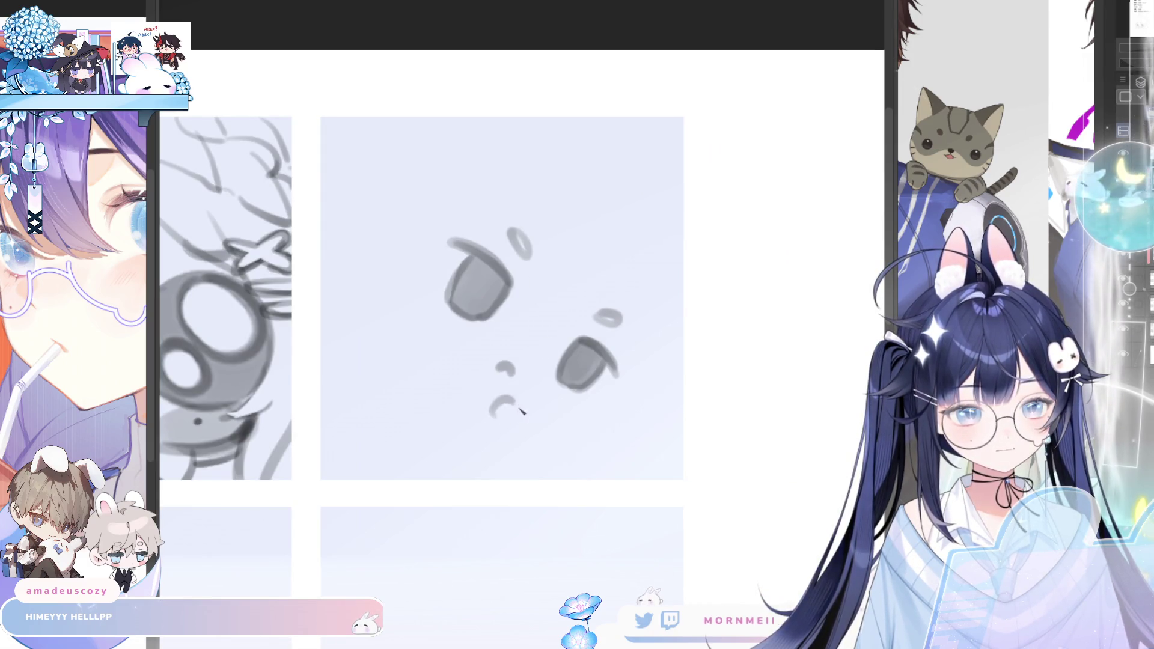
key("ctrl+z")
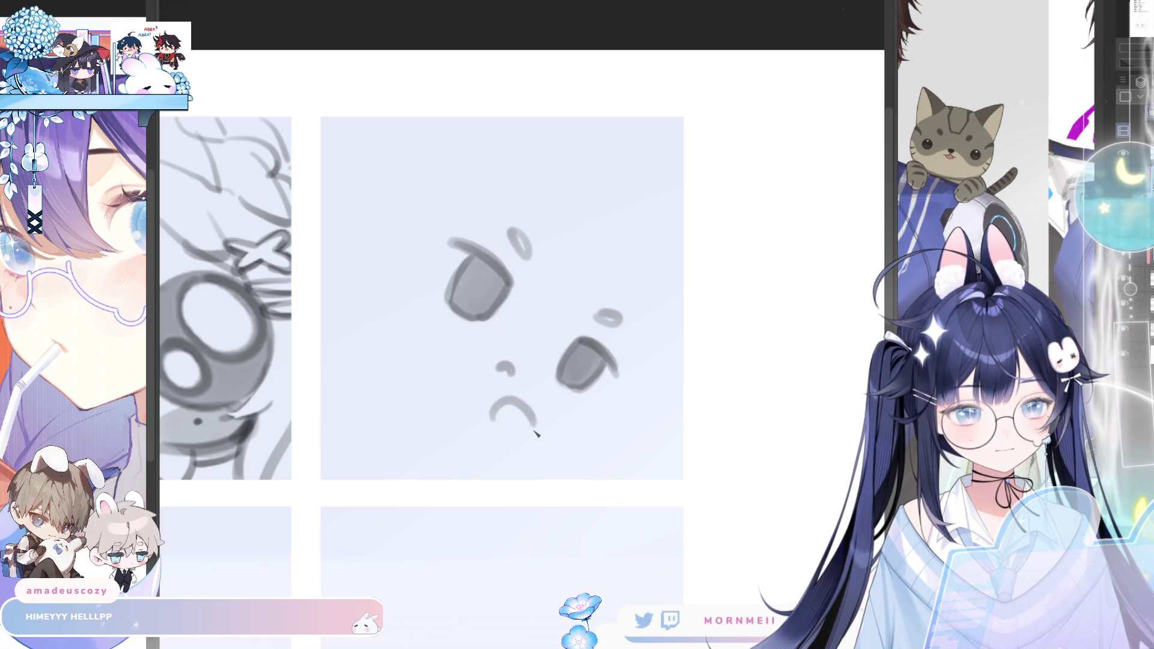
key("ctrl+z")
key("ctrl+z")
mouse_move(491, 416)
left_mouse_down()
mouse_move(519, 407)
mouse_move(488, 455)
left_mouse_up()
key("ctrl+z")
left_click_drag(537, 422, 546, 448)
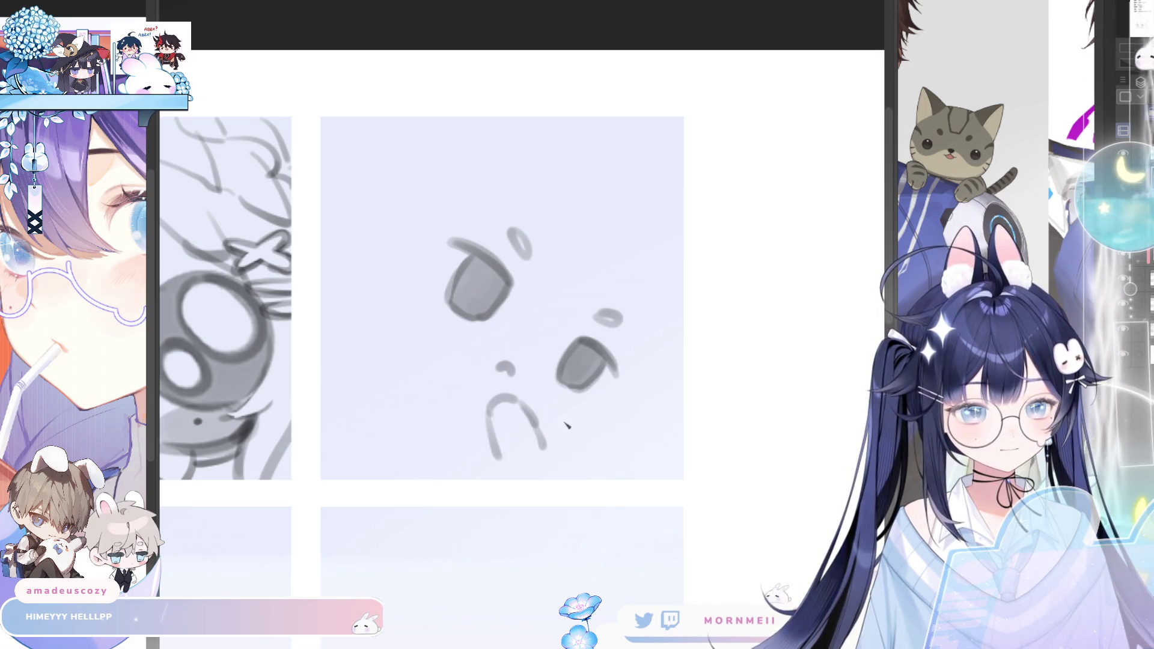
left_click_drag(530, 409, 563, 422)
key("h")
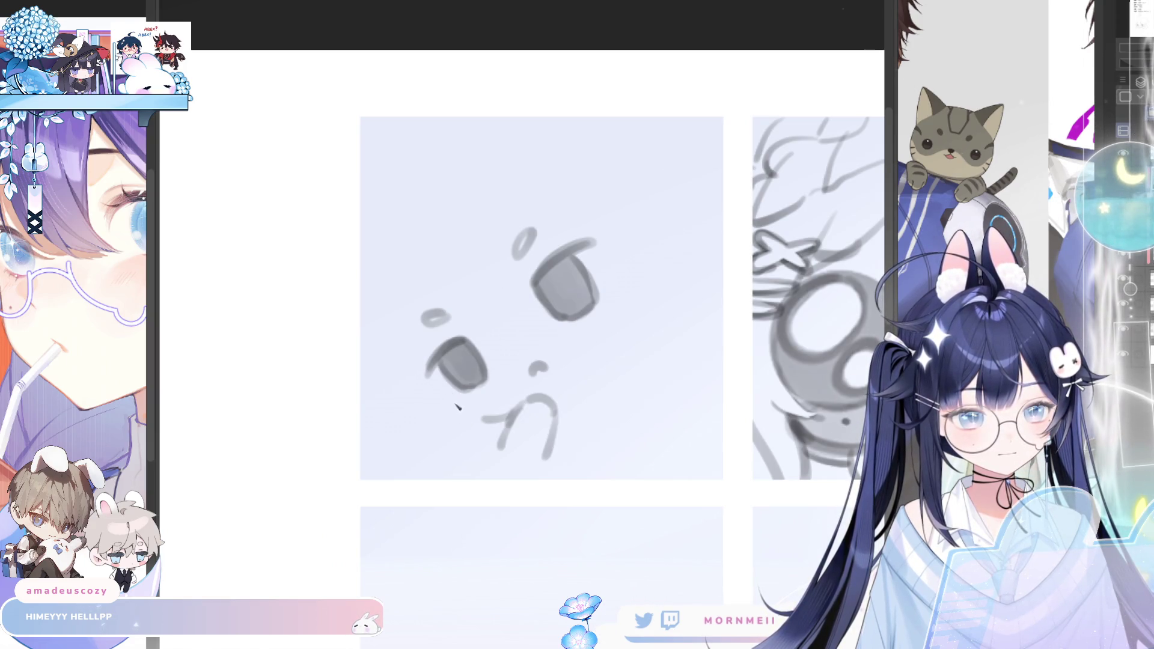
key("h")
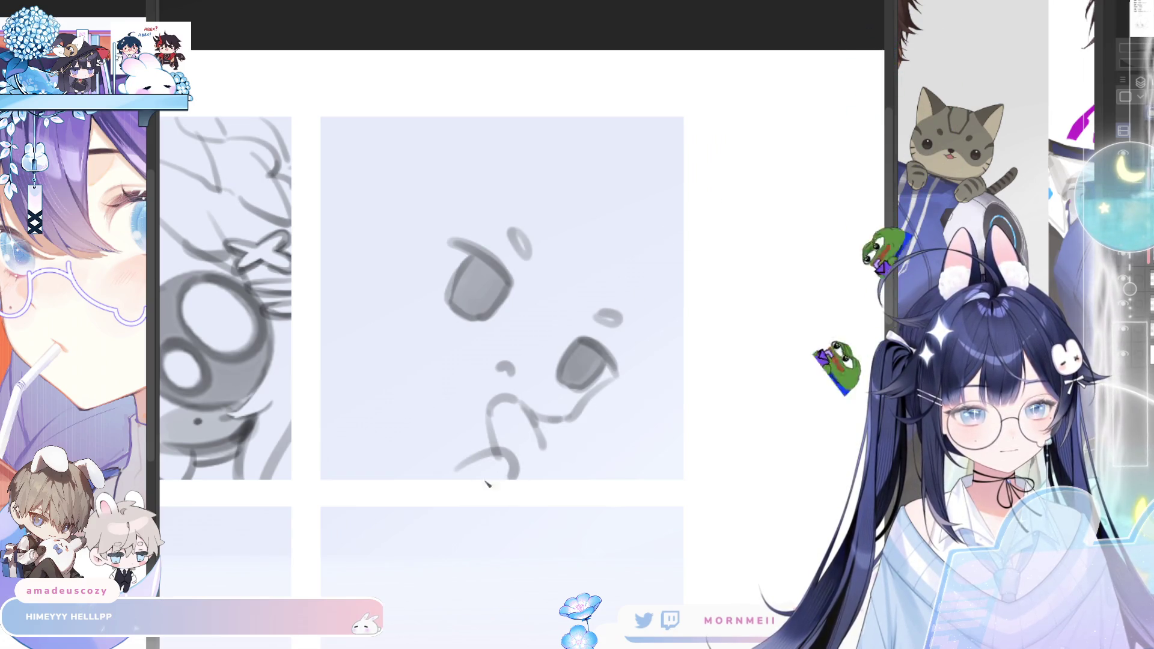
Try a curved line along the bottom of the face, then undo it after a mirrored check
left_click_drag(432, 467, 500, 475)
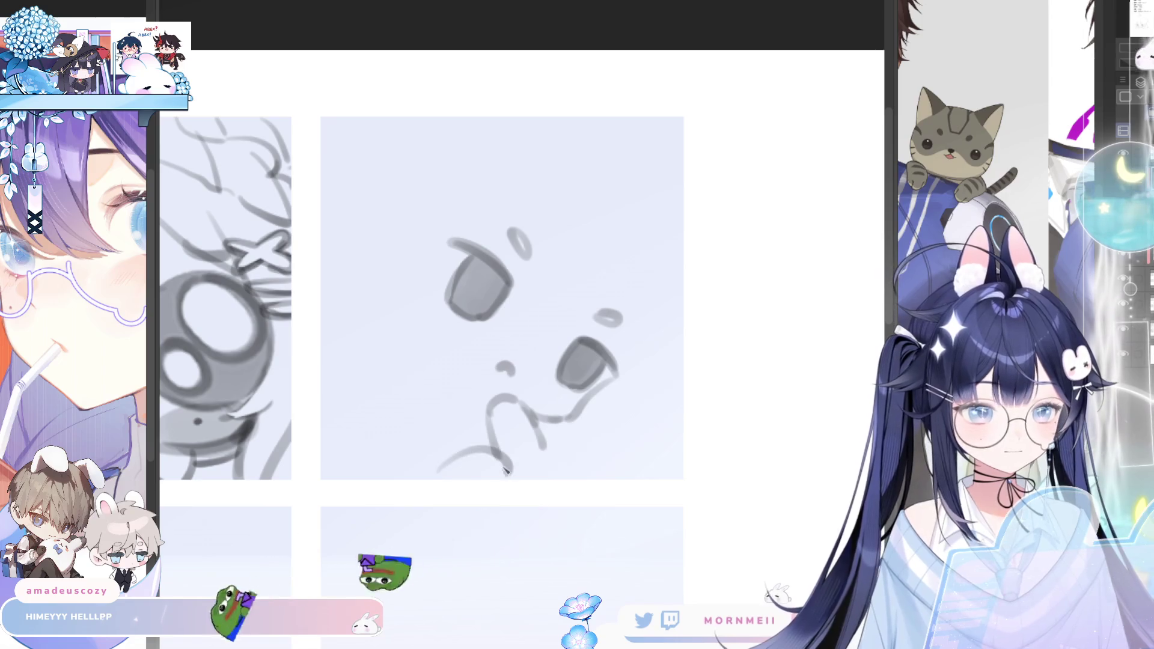
key("h")
key("h")
key("ctrl+z")
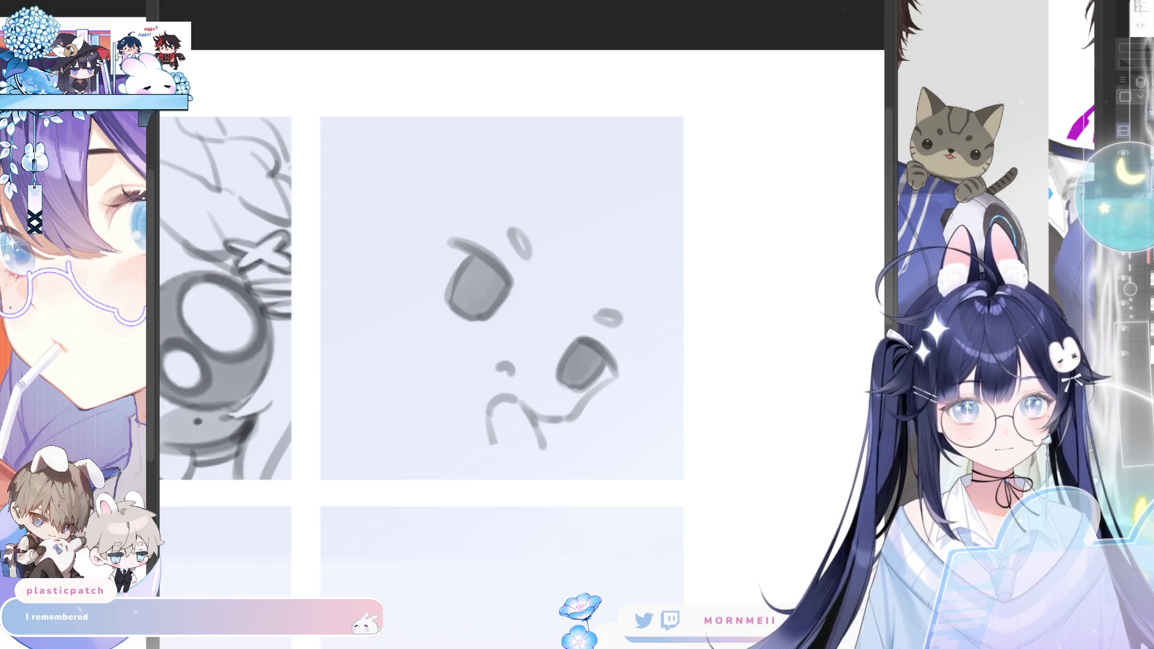
scroll(644, 311, "down", 5)
scroll(644, 312, "up", 3)
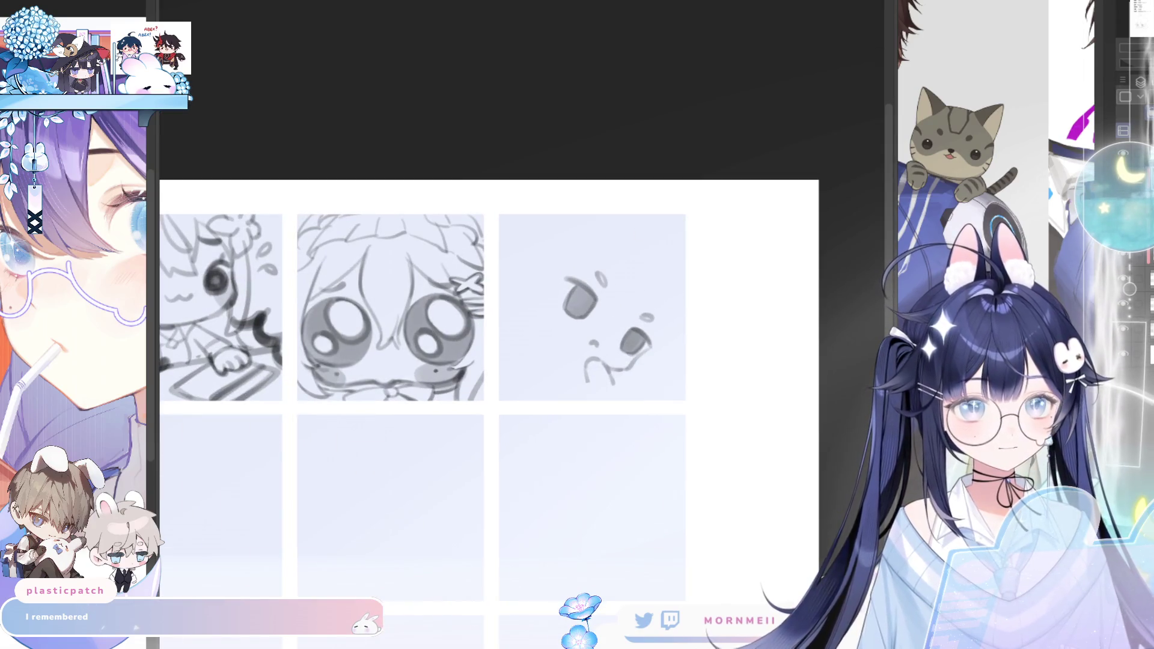
Select the new chibi face sketch and rotate it clockwise, confirming the transform
key("ctrl+t")
left_click(507, 437)
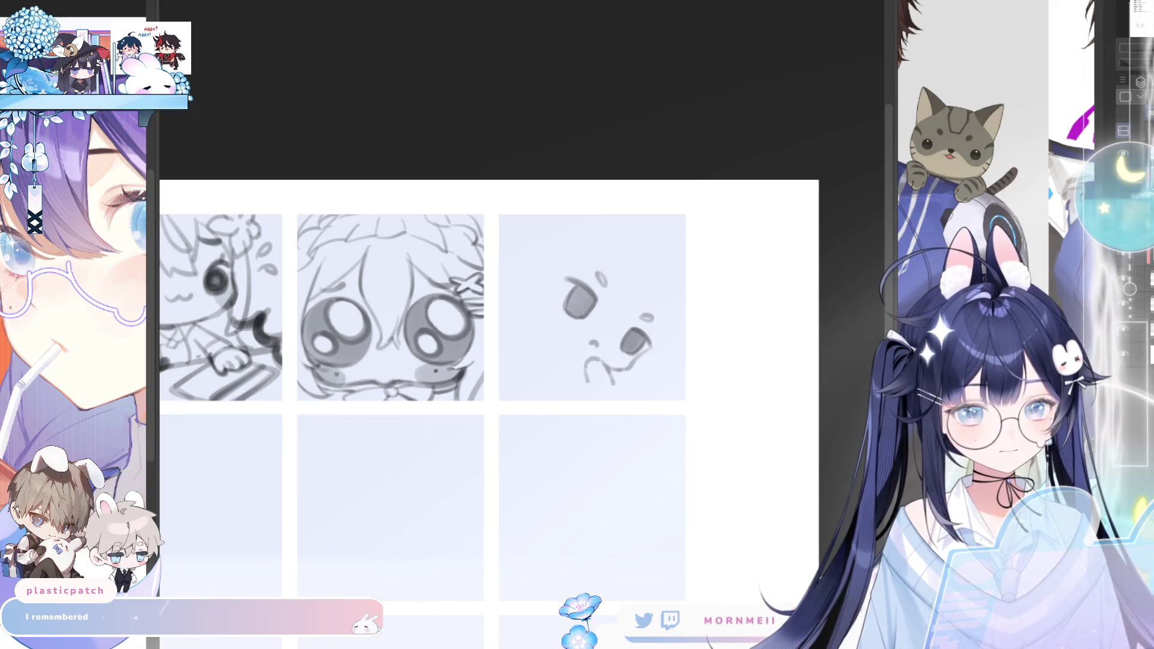
left_click_drag(528, 239, 721, 431)
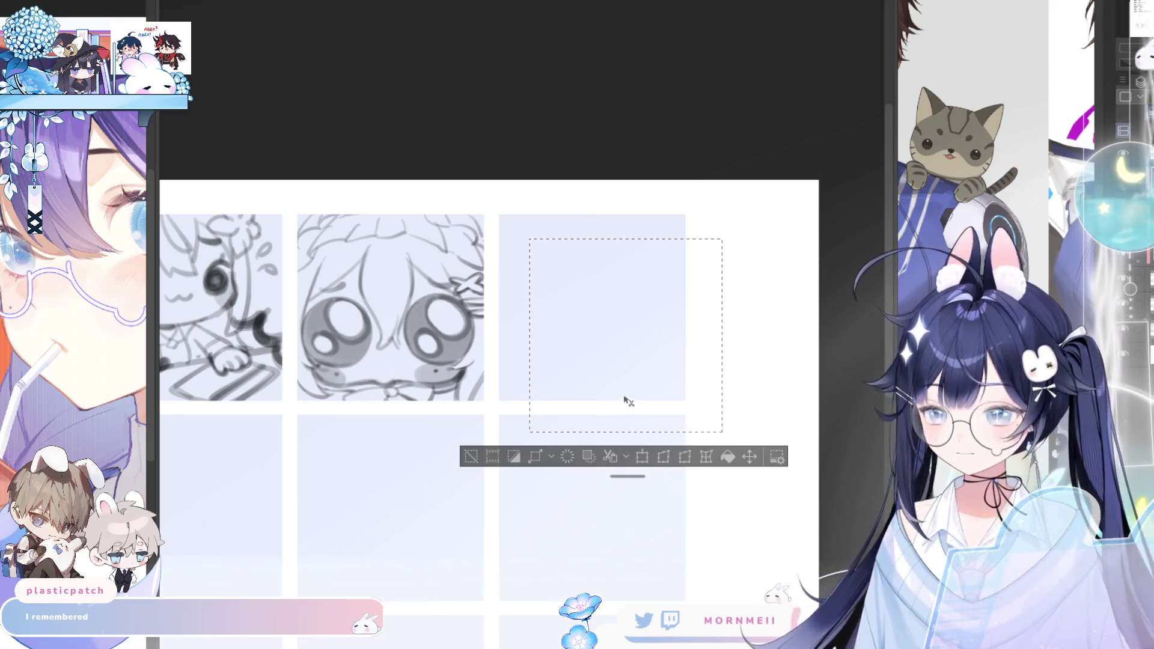
left_click(640, 456)
mouse_move(751, 360)
left_mouse_down()
mouse_move(735, 415)
mouse_move(766, 418)
left_mouse_up()
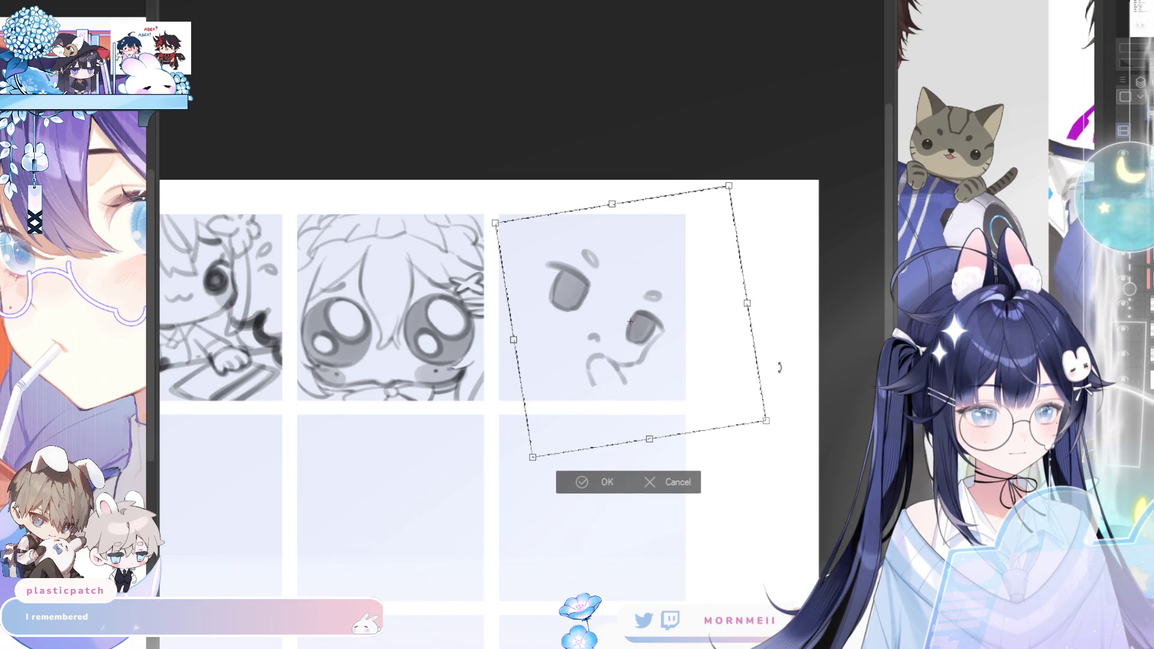
left_click_drag(779, 367, 779, 357)
left_click(581, 488)
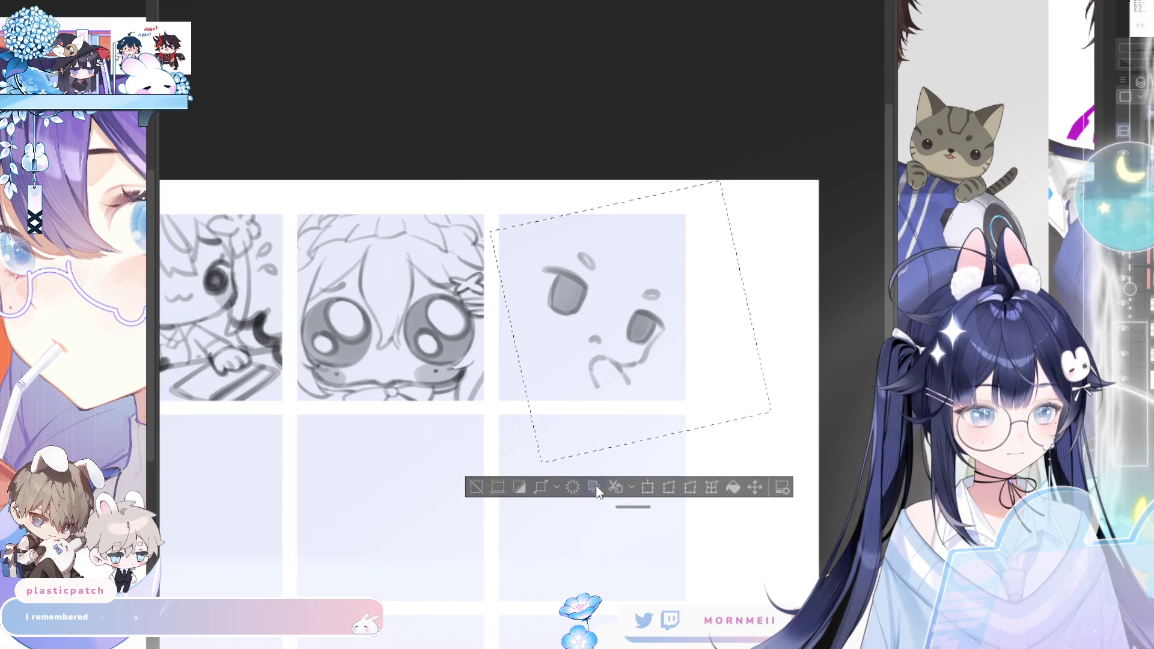
left_click(477, 488)
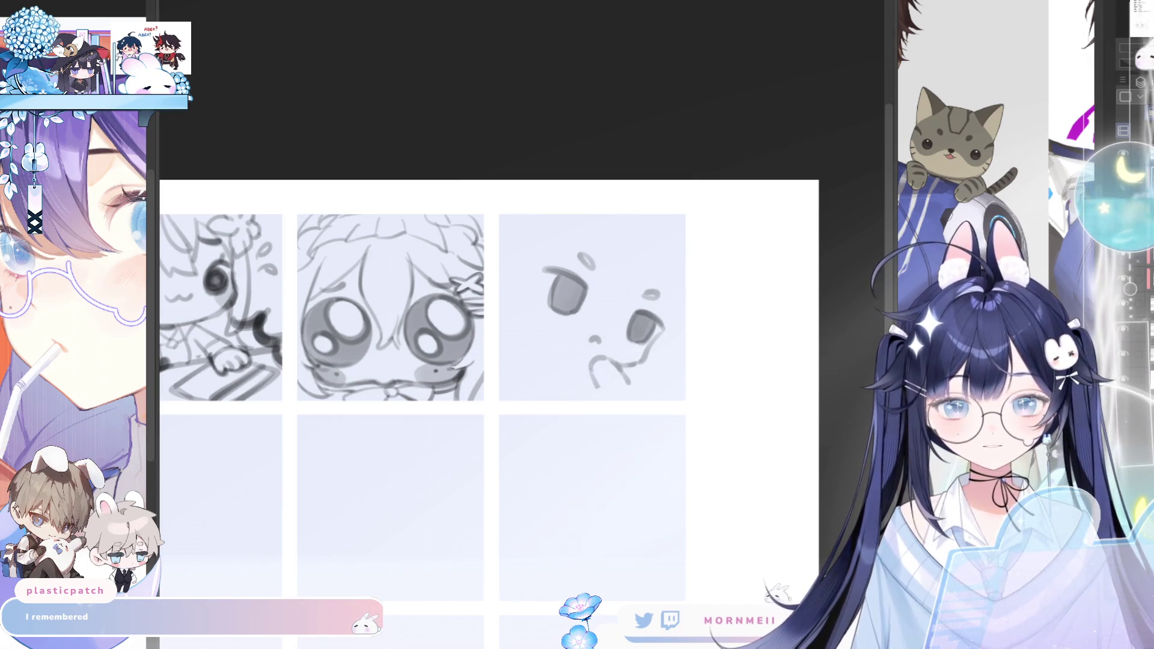
Select the small mouth area, adjust it with a transform, deselect and check mirrored
left_click_drag(575, 320, 614, 357)
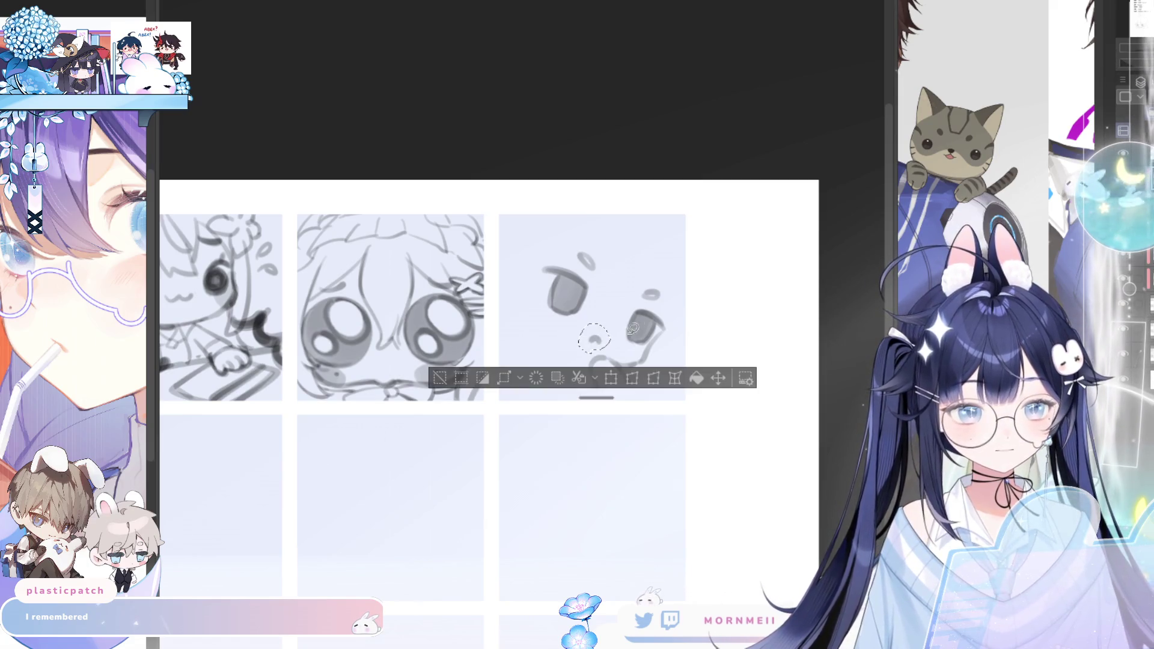
key("ctrl+t")
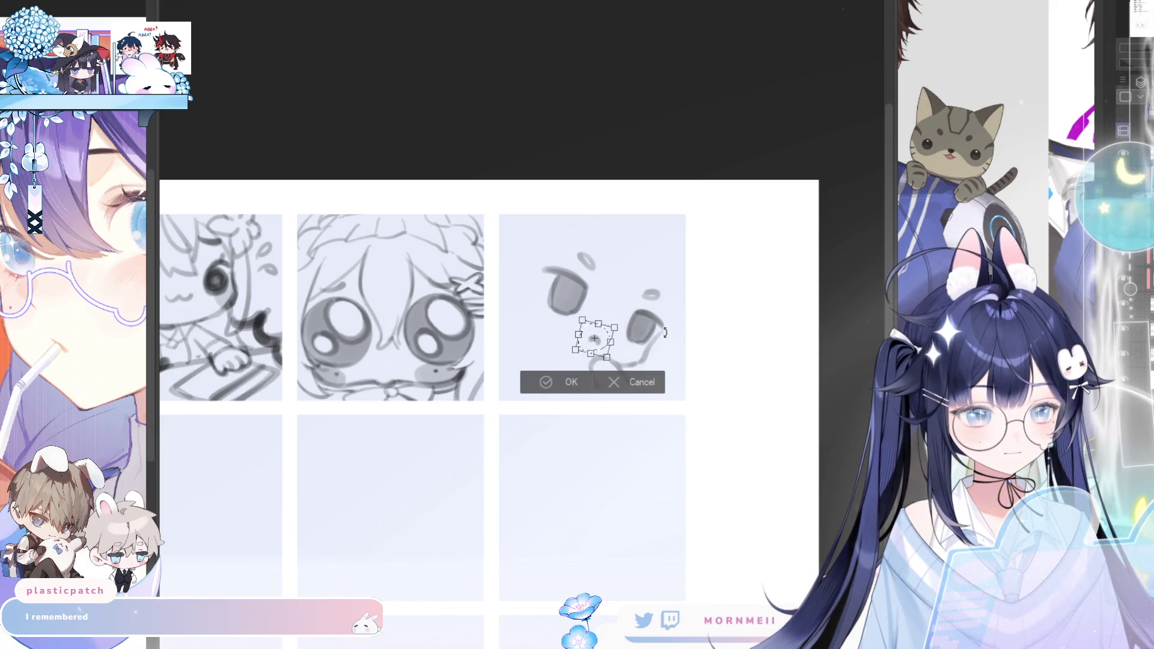
left_click(570, 378)
key("ctrl+d")
key("h")
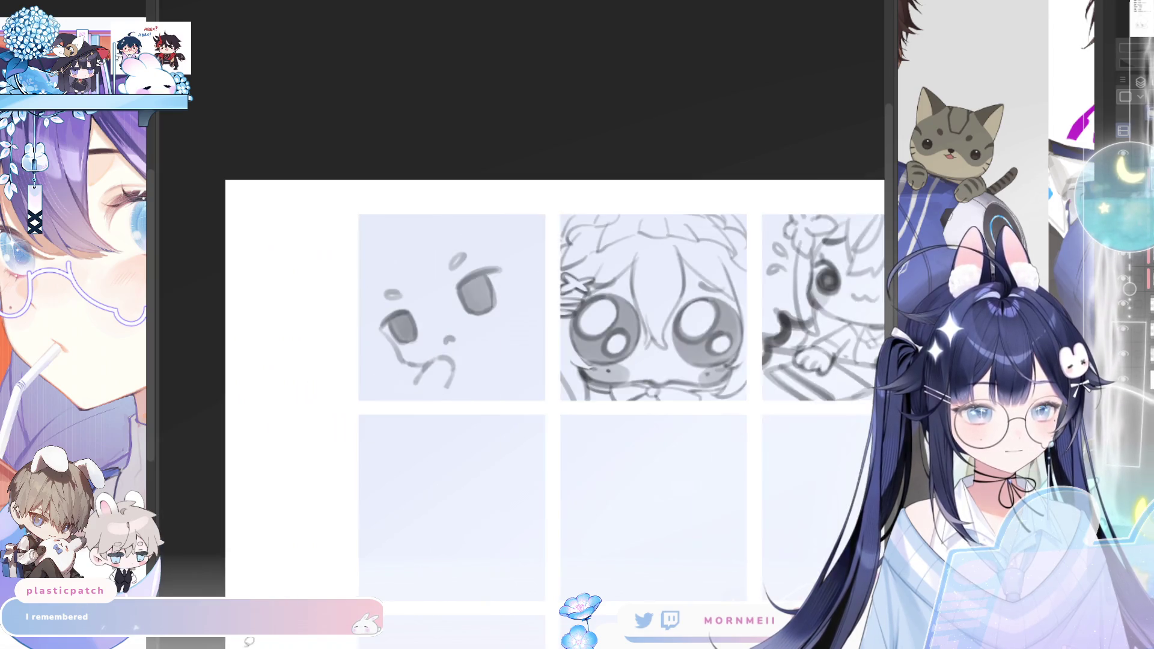
key("h")
scroll(693, 231, "up", 3)
In mirrored view, draw a curved stroke near the mouth, undoing and retrying it
key("h")
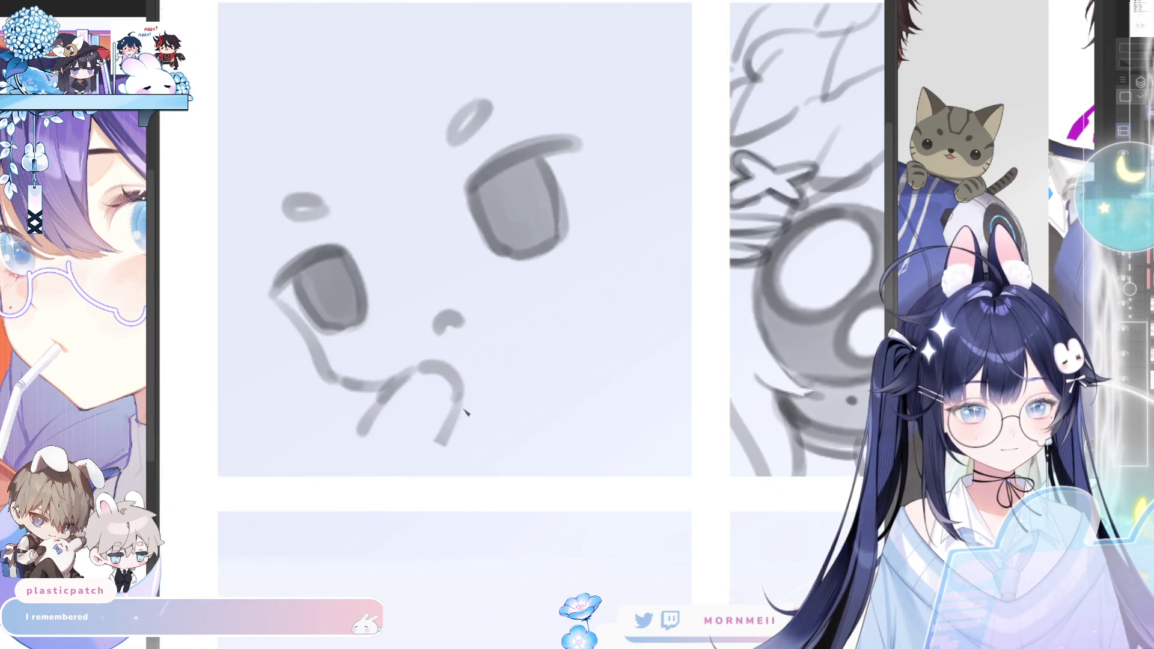
left_click_drag(439, 446, 541, 410)
key("ctrl+z")
key("ctrl+z")
key("ctrl+z")
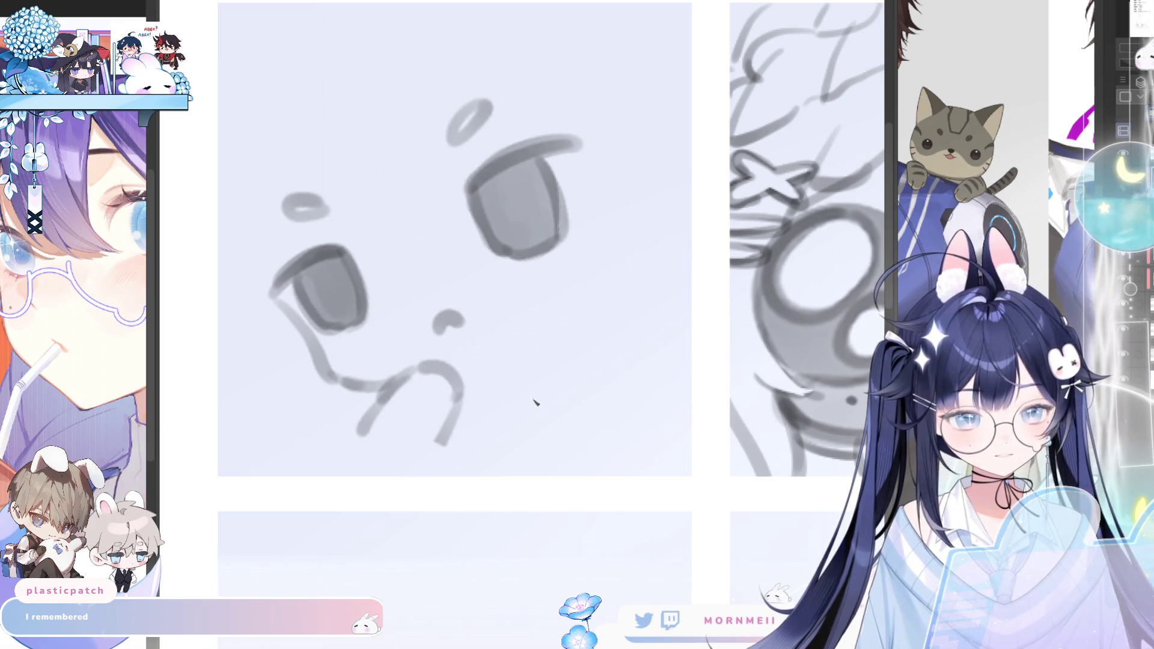
left_click_drag(426, 456, 532, 401)
key("ctrl+z")
Sketch descending, horizontal and rising diagonal hand lines beside the mouth, then fit the sheet in view
left_click_drag(459, 405, 434, 473)
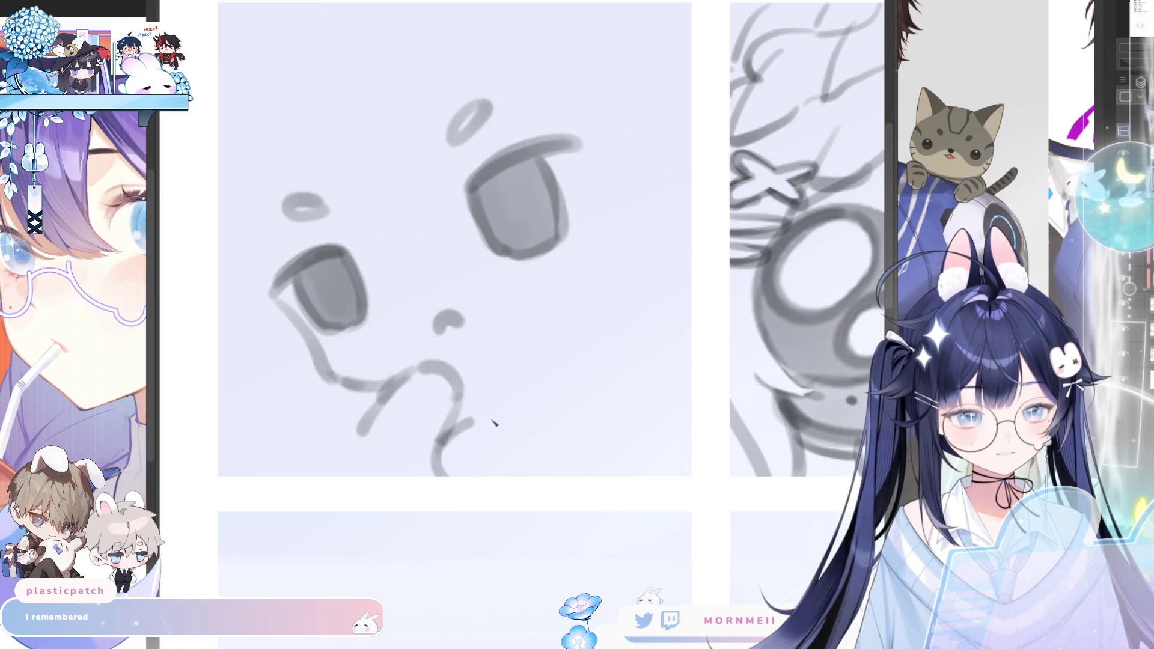
mouse_move(457, 424)
left_mouse_down()
mouse_move(568, 418)
mouse_move(568, 377)
left_mouse_up()
key("ctrl+z")
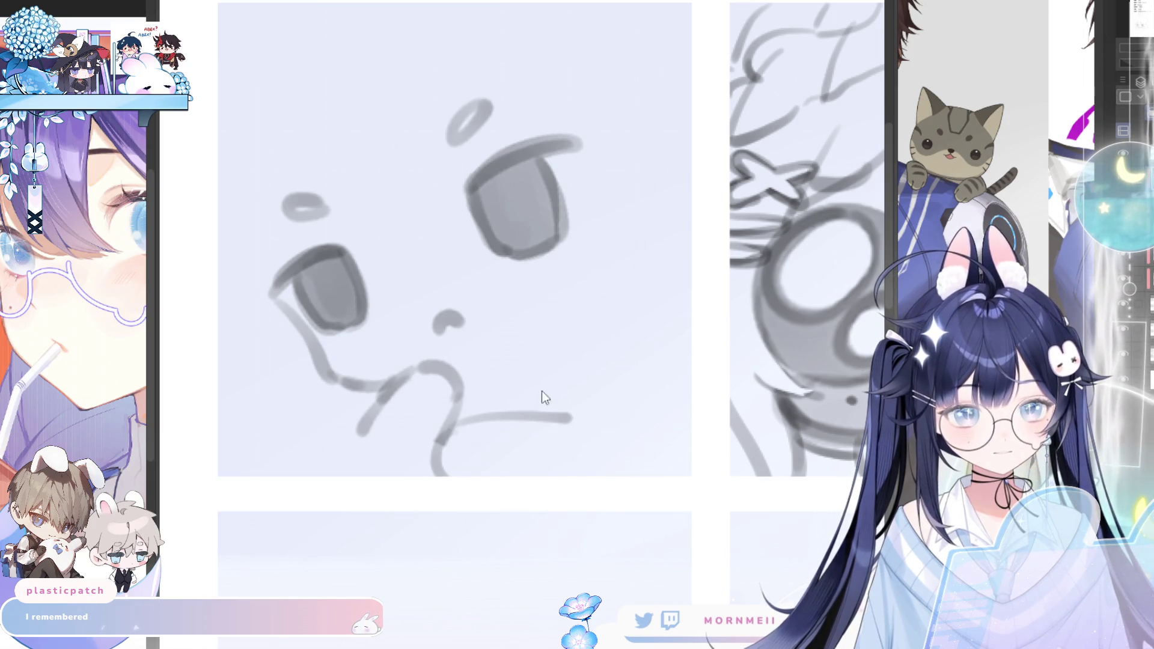
left_click_drag(534, 415, 584, 346)
key("ctrl+0")
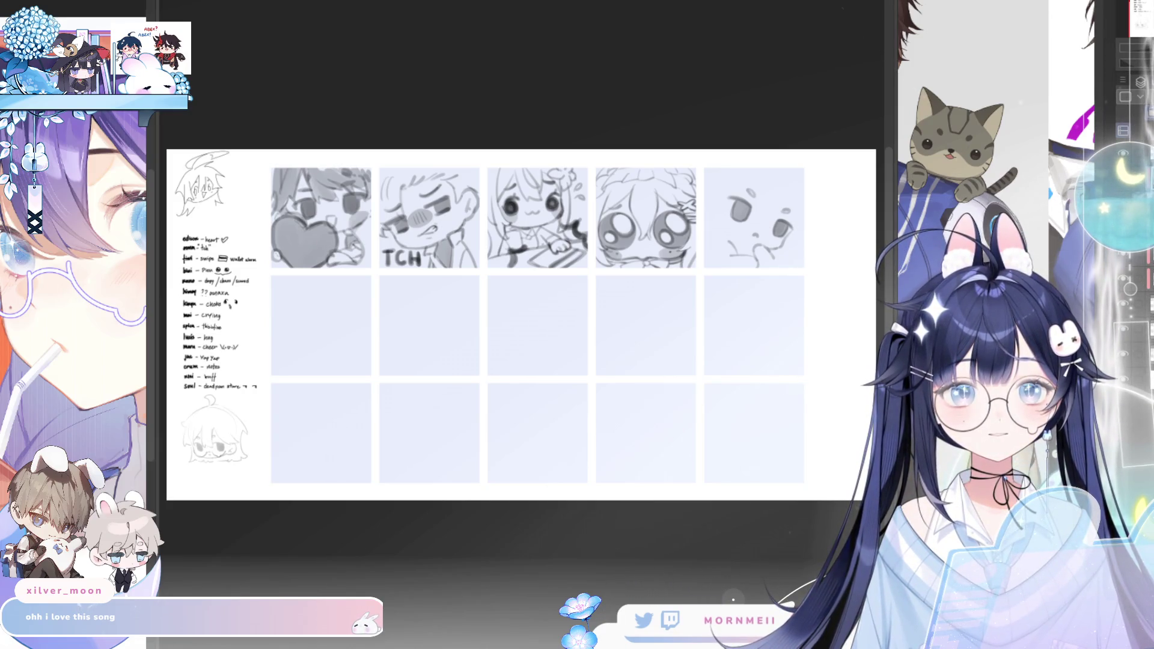
scroll(757, 300, "up", 5)
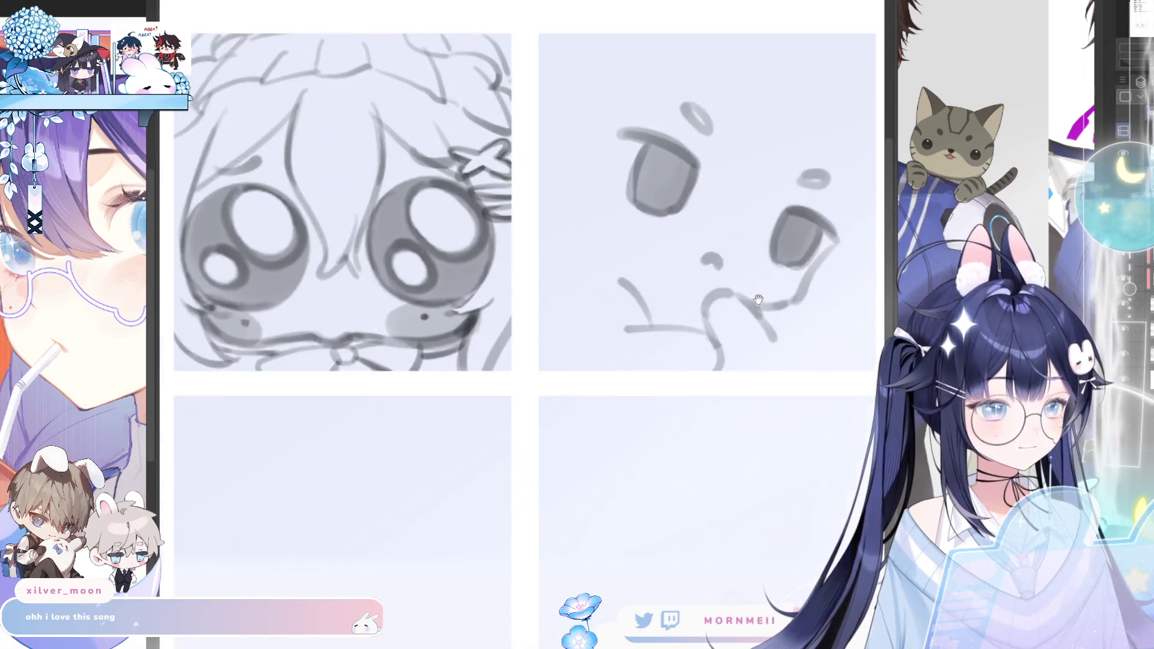
Pan and zoom into the new face sketch cell, briefly mirroring to check proportions
left_click_drag(758, 300, 621, 307)
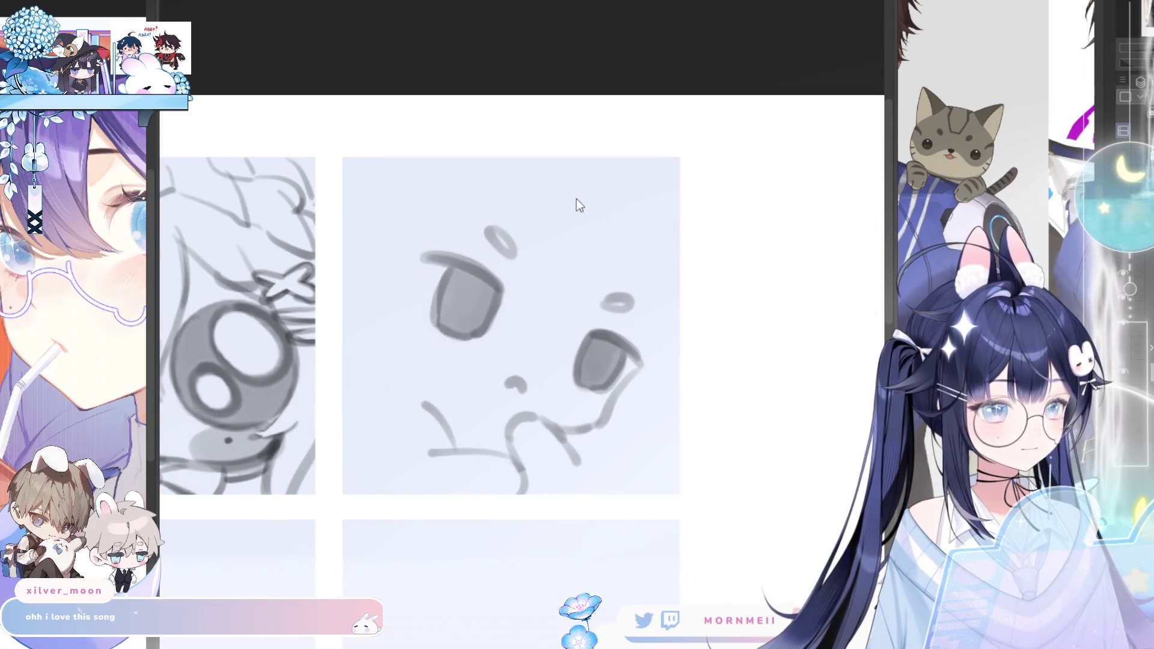
scroll(577, 206, "left", 3)
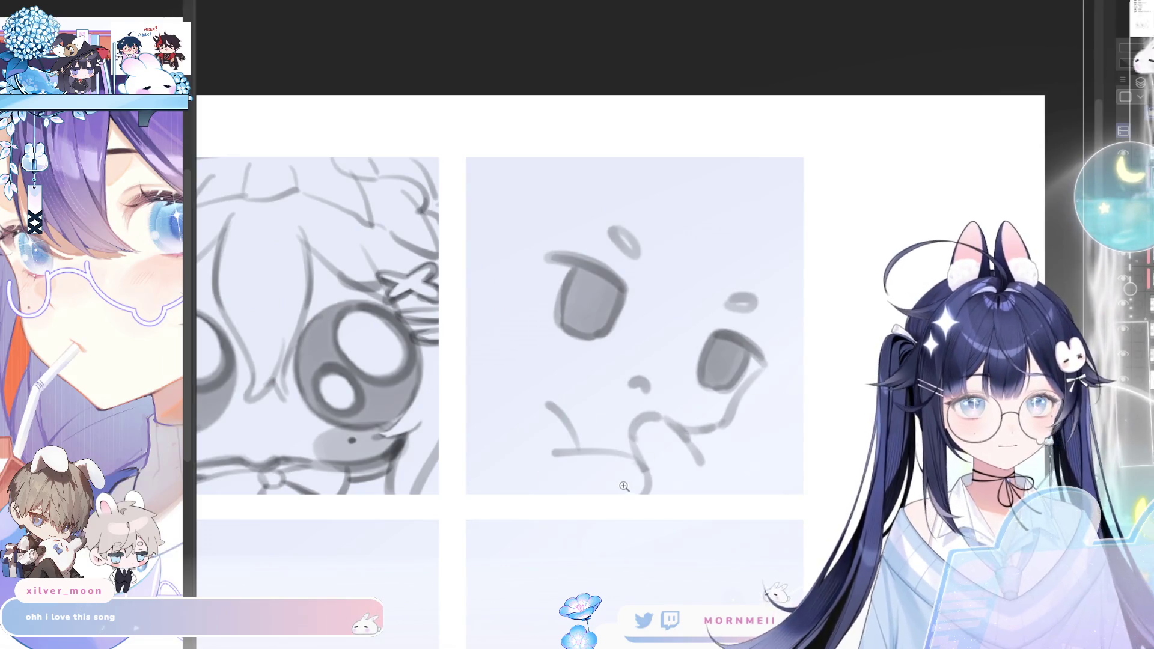
left_click(713, 424)
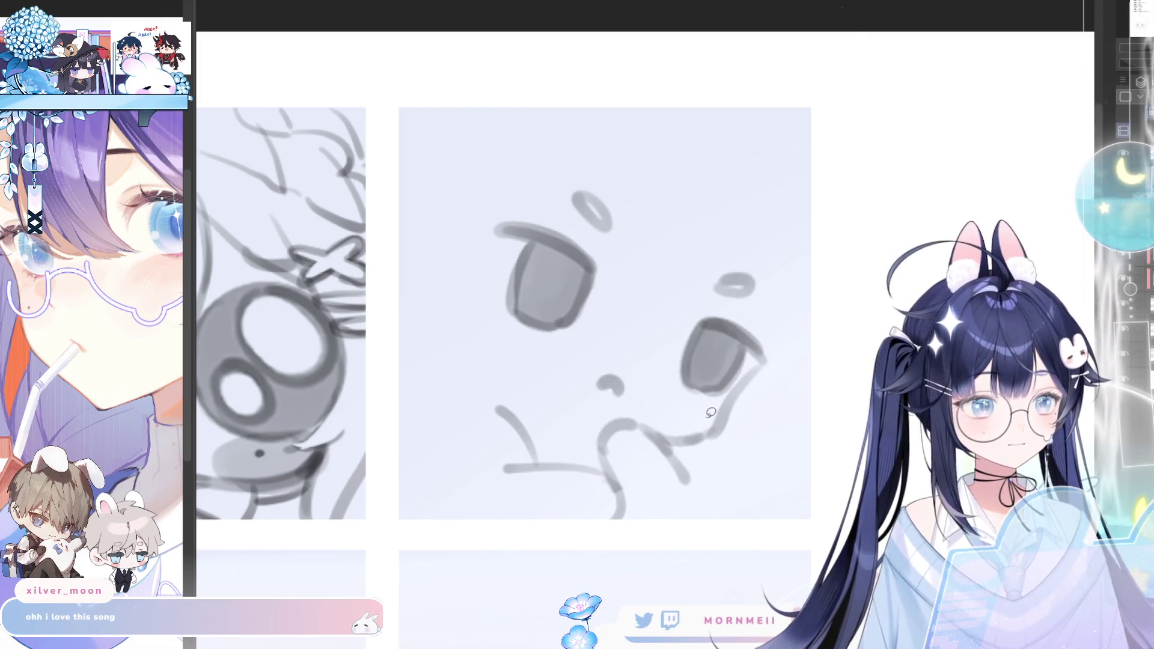
key("h")
key("h")
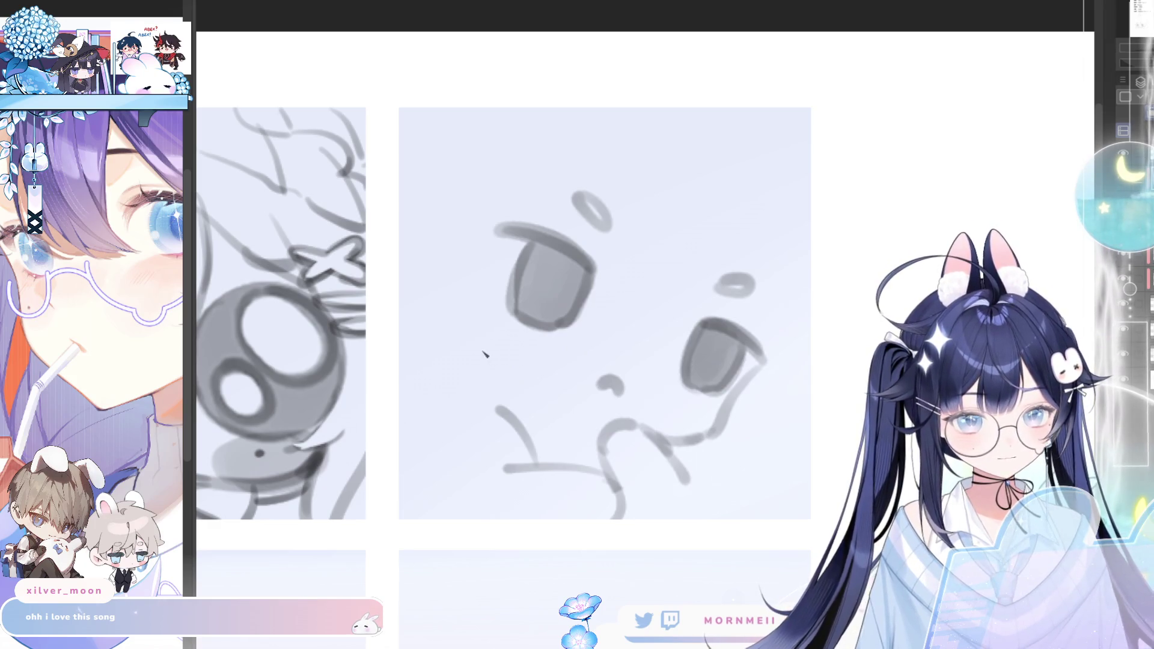
Sketch a diagonal line by the mouth and a rising hand stroke, checking in mirrored view
left_click_drag(487, 369, 530, 406)
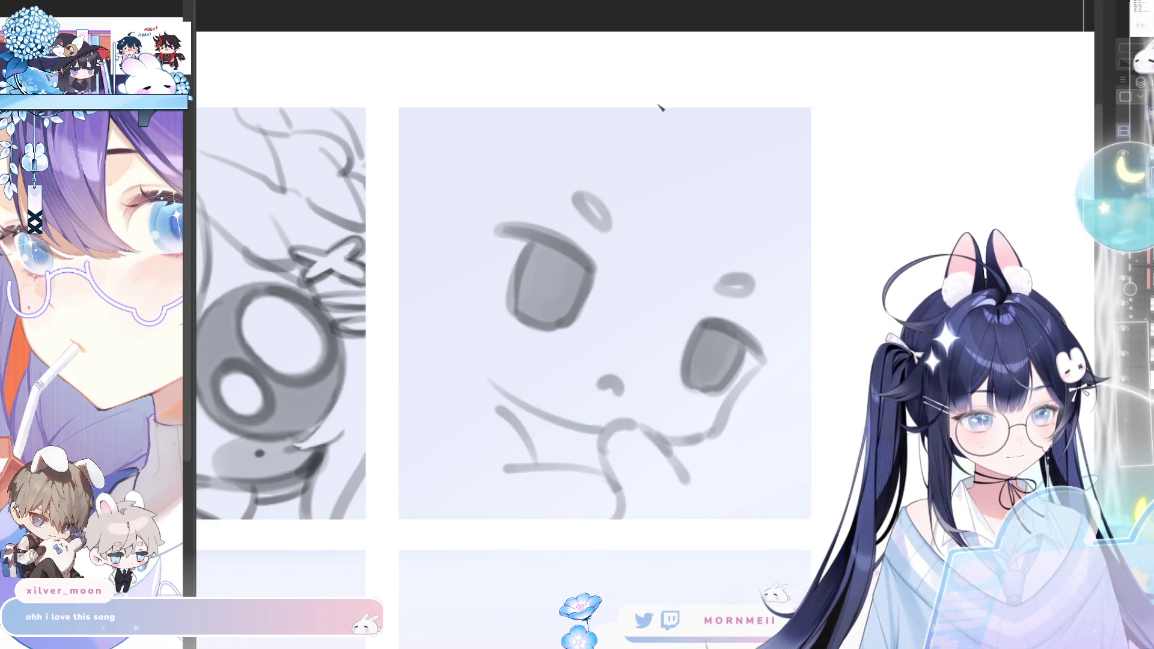
key("h")
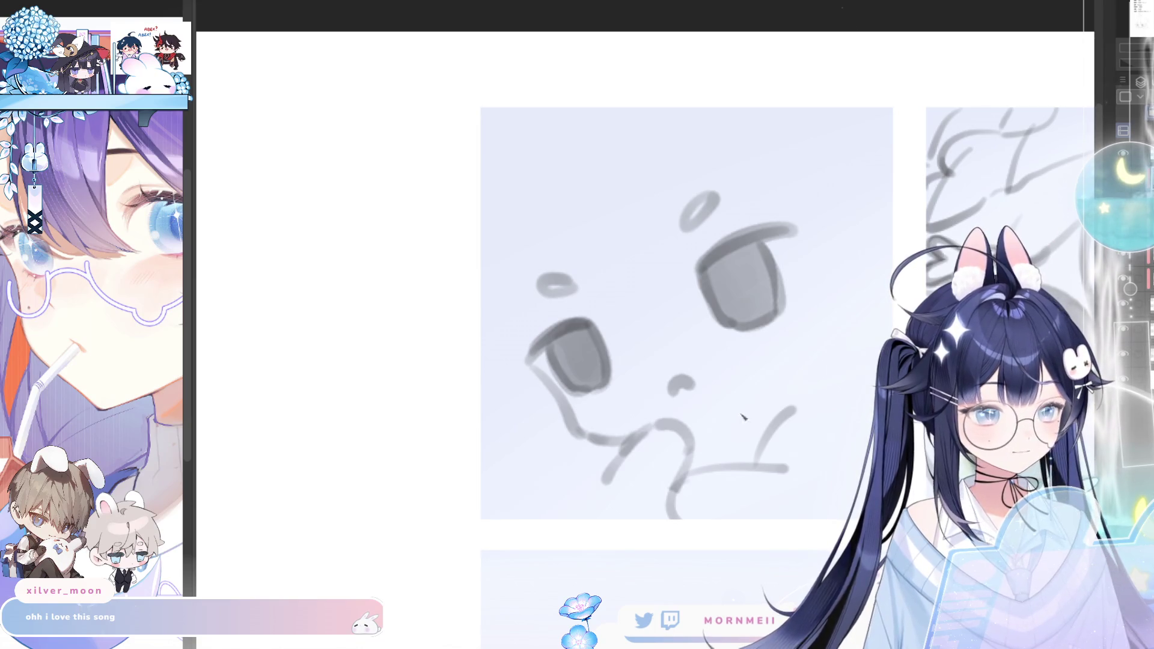
left_click_drag(735, 451, 762, 377)
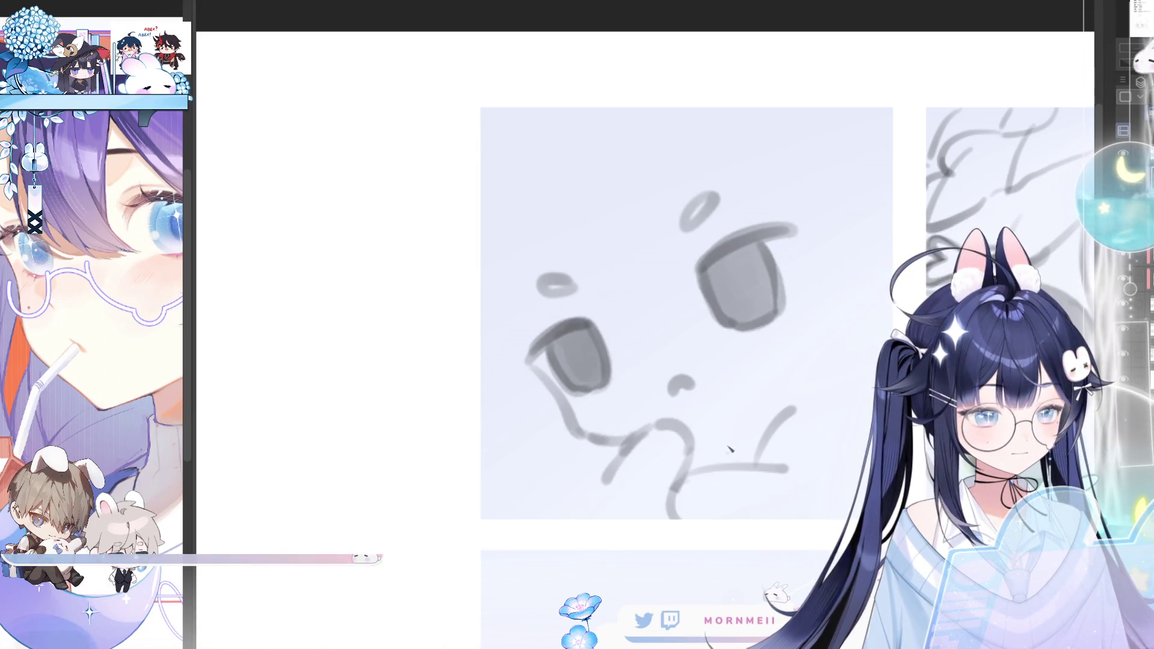
key("h")
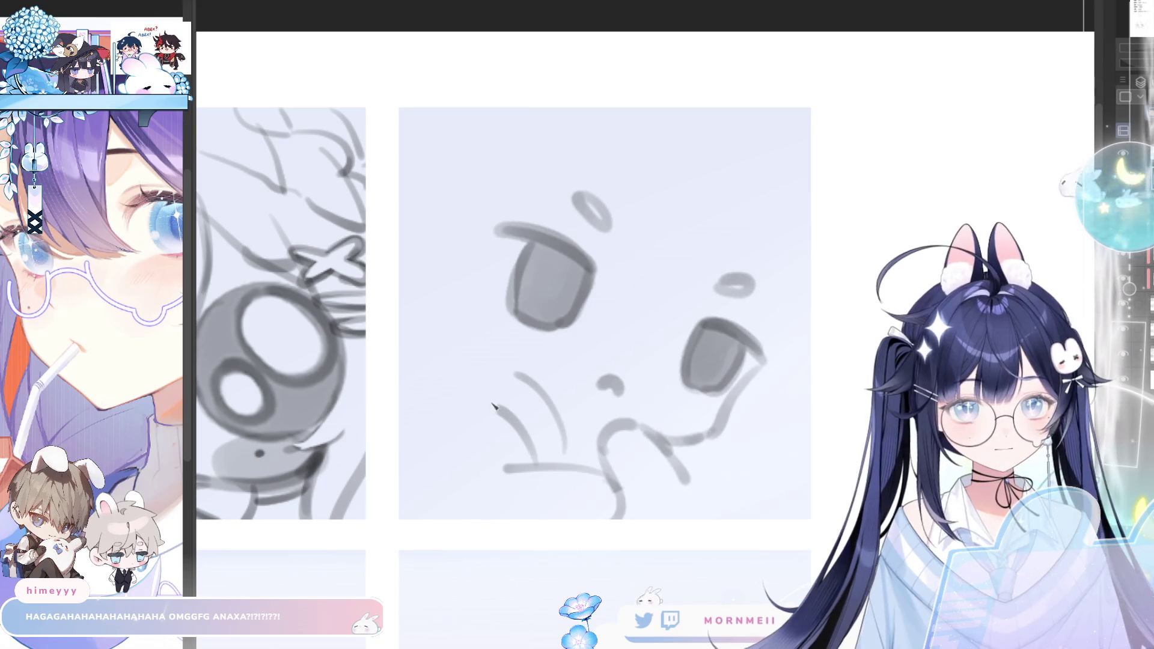
Add short strokes beside the mouth and redraw a curve left of the eye
left_click_drag(468, 394, 478, 408)
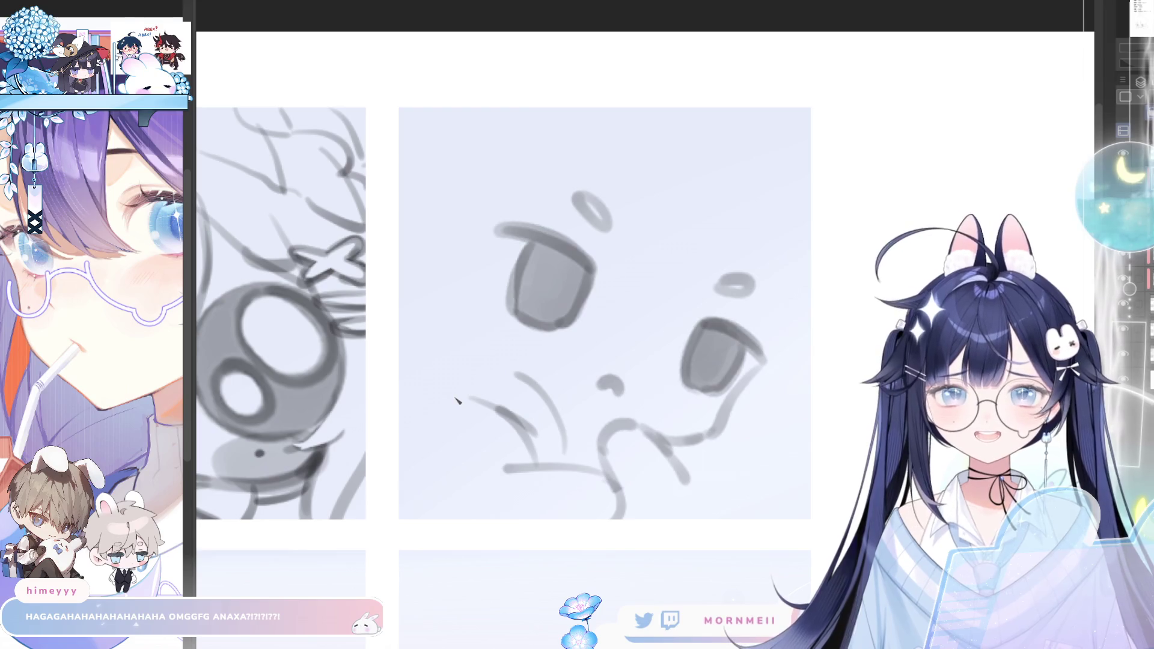
left_click_drag(422, 310, 431, 404)
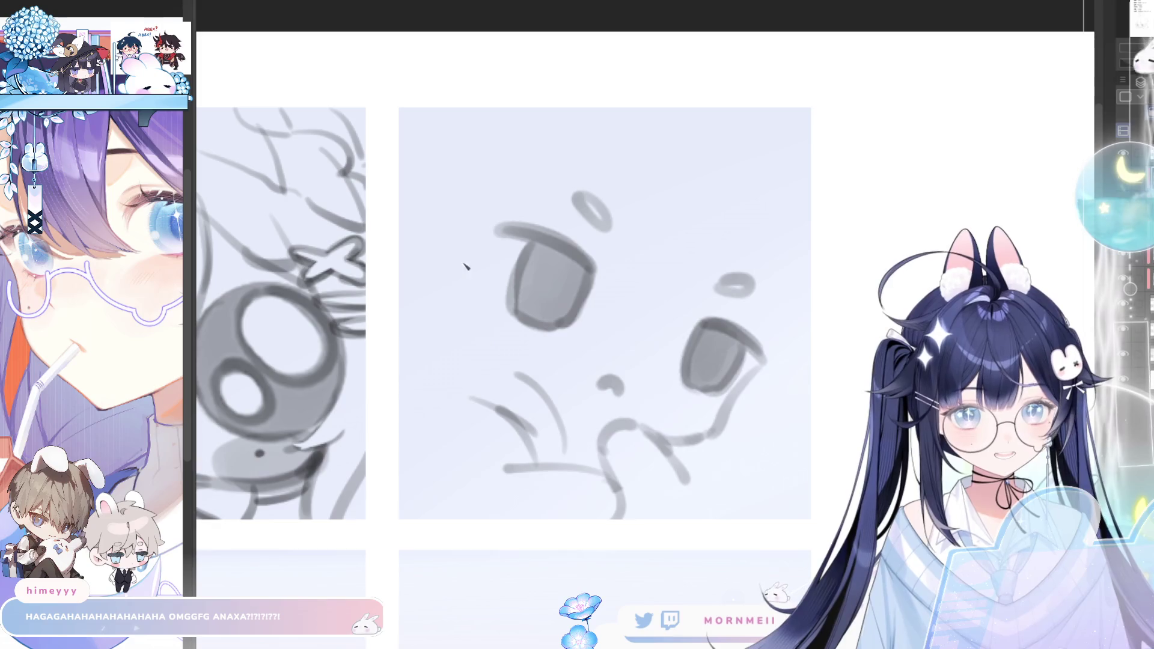
left_click_drag(466, 291, 452, 351)
key("ctrl+z")
mouse_move(442, 271)
left_mouse_down()
mouse_move(457, 353)
mouse_move(503, 373)
left_mouse_up()
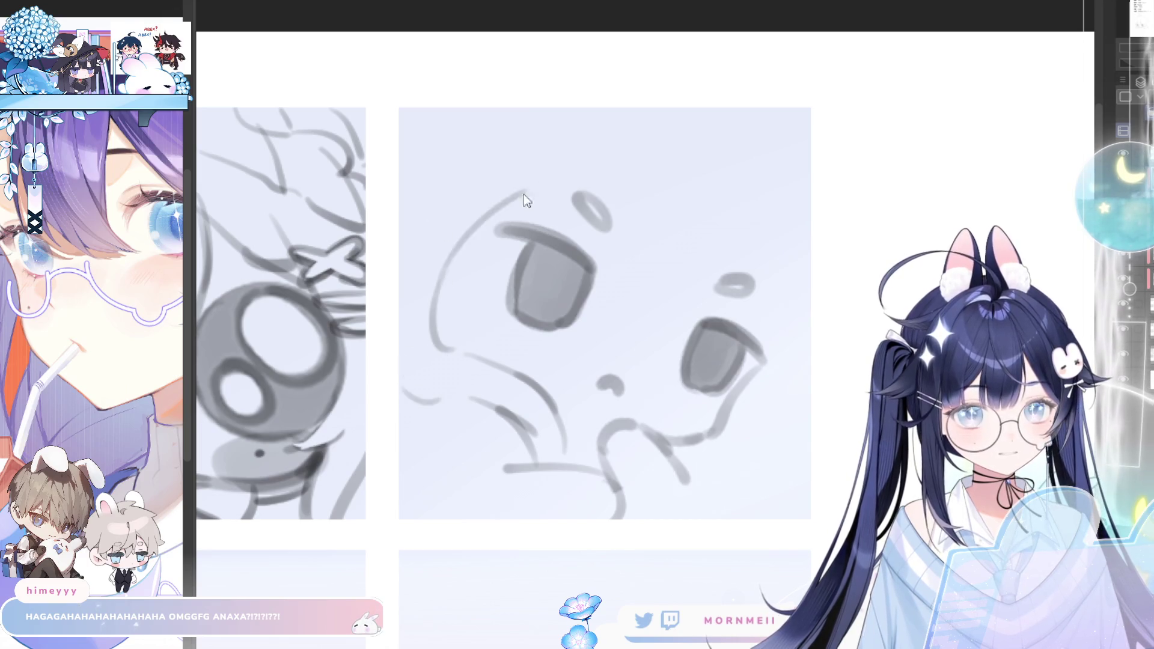
Draw the long arc for the top of the head, retrying it many times and trimming its right end
left_click_drag(442, 265, 675, 142)
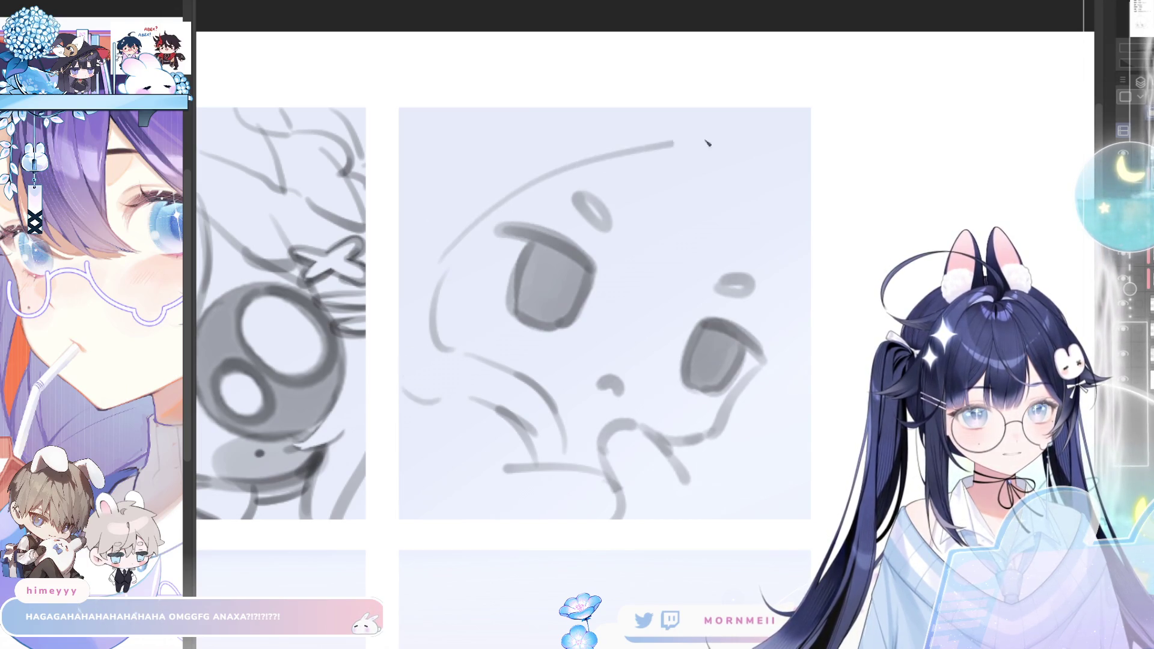
key("ctrl+z")
left_click_drag(437, 296, 720, 160)
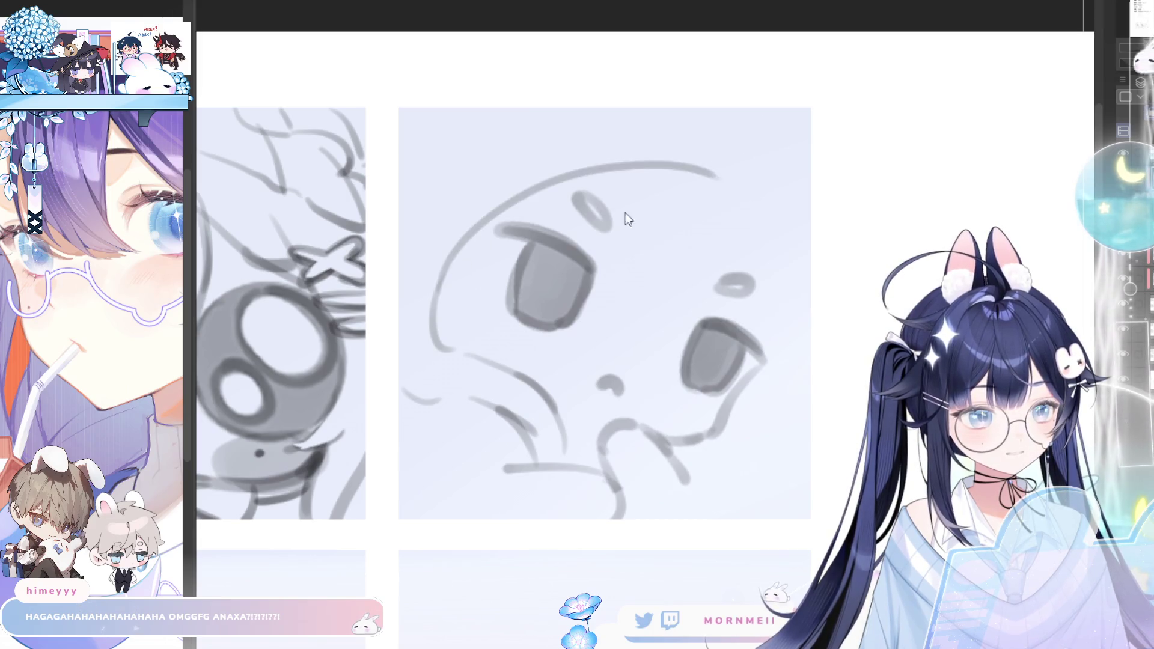
key("ctrl+z")
left_click_drag(450, 267, 730, 140)
key("ctrl+z")
left_click_drag(494, 231, 674, 155)
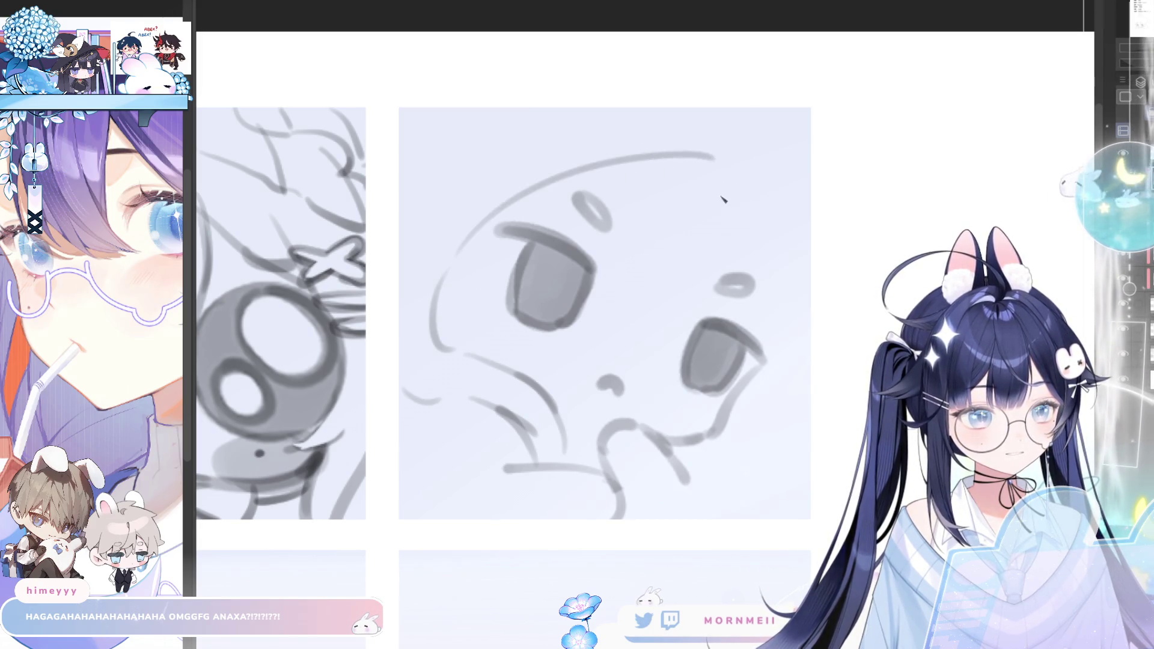
key("ctrl+z")
mouse_move(448, 275)
left_mouse_down()
mouse_move(640, 160)
mouse_move(751, 158)
mouse_move(609, 172)
mouse_move(760, 162)
left_mouse_up()
key("ctrl+z")
key("ctrl+z")
left_click_drag(602, 170, 747, 162)
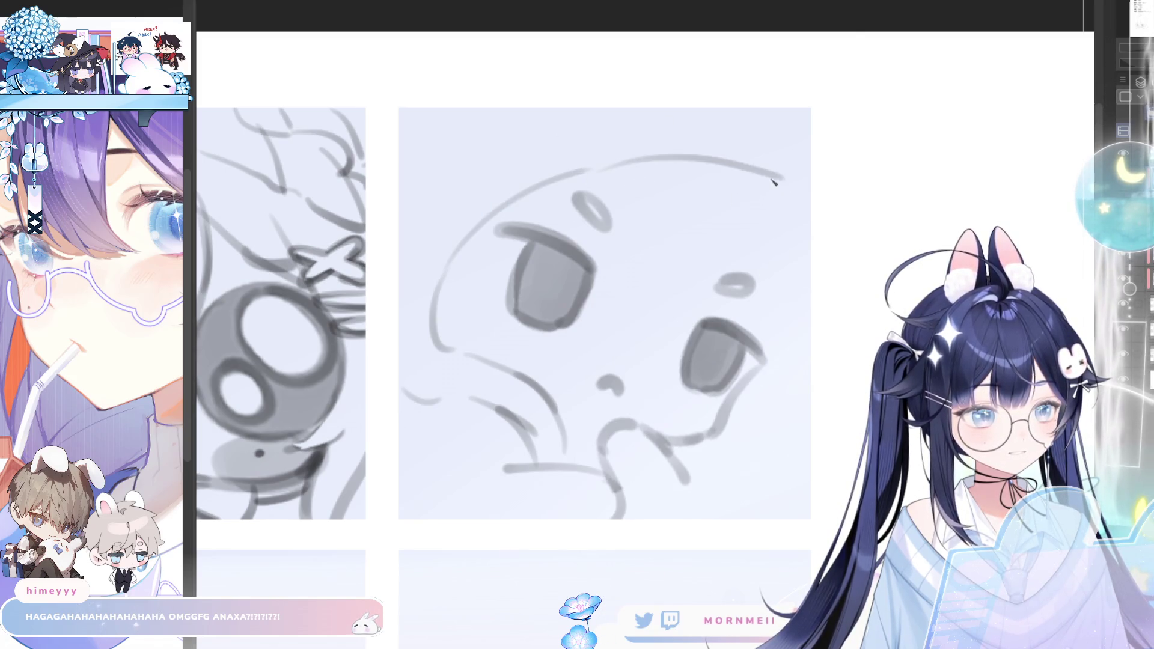
key("ctrl+z")
left_click_drag(578, 173, 705, 159)
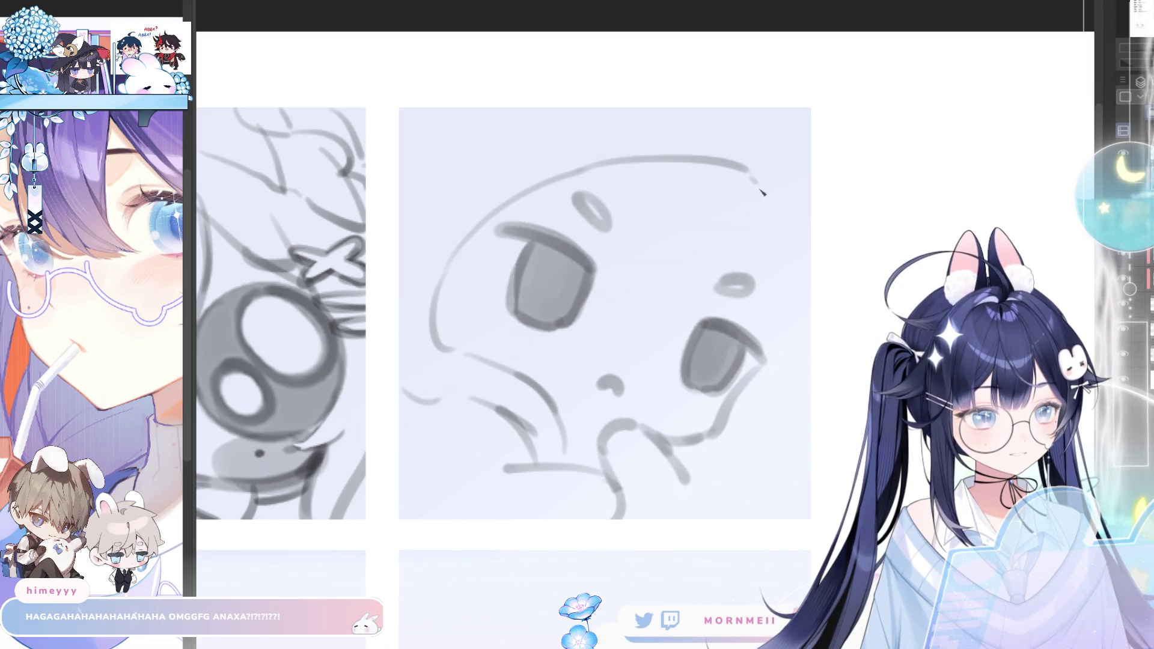
Outline the right side of the head, then attempt the left side twice and undo it
left_click_drag(762, 190, 800, 352)
key("h")
left_click_drag(503, 302, 541, 446)
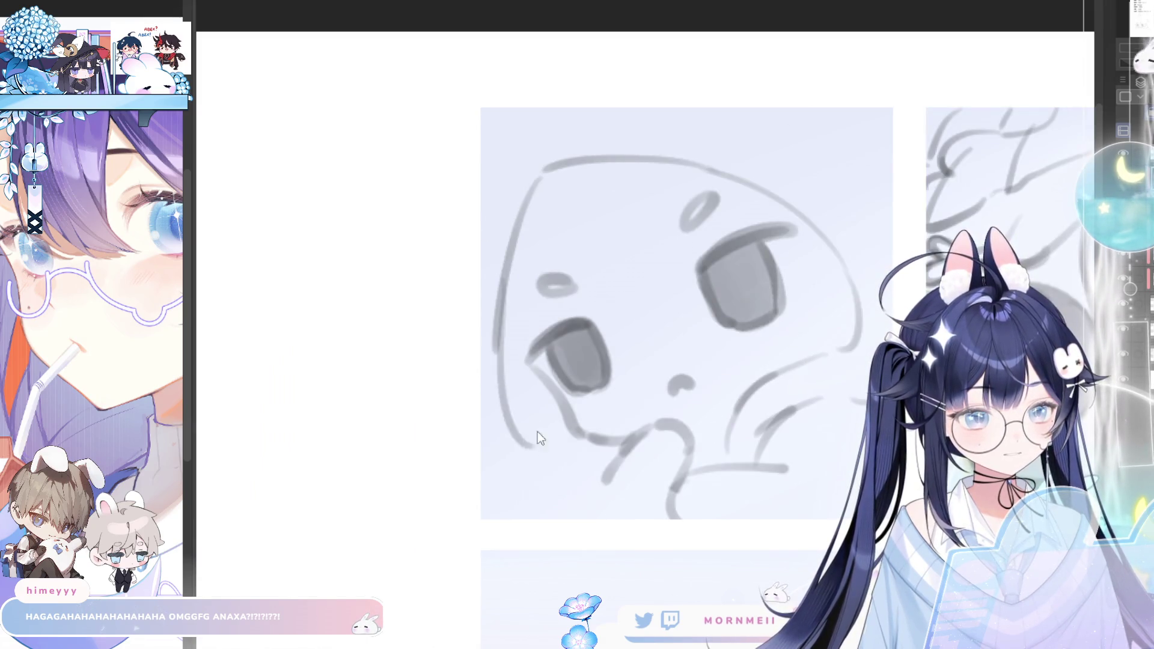
key("ctrl+z")
mouse_move(501, 323)
left_mouse_down()
mouse_move(551, 478)
mouse_move(510, 455)
mouse_move(544, 466)
mouse_move(497, 373)
mouse_move(502, 412)
mouse_move(543, 481)
mouse_move(568, 478)
mouse_move(566, 453)
left_mouse_up()
key("ctrl+z")
key("ctrl+z")
key("ctrl+z")
key("ctrl+z")
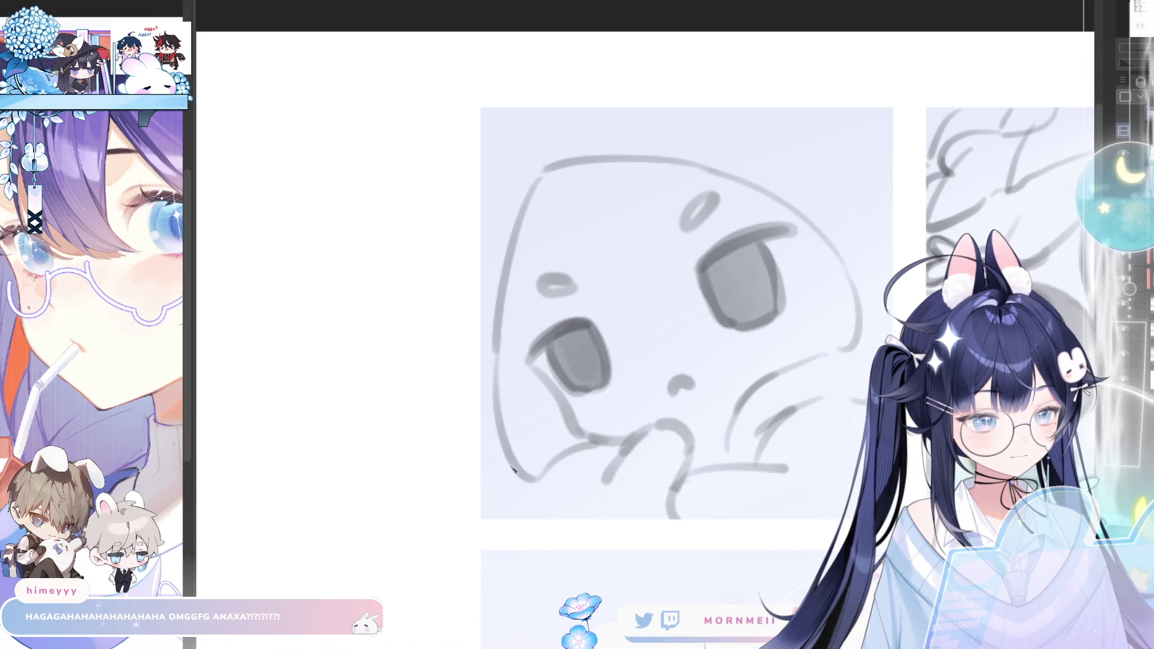
Redraw the lower-left line of the head as a curve and adjust nearby strokes
key("ctrl+z")
left_click_drag(491, 456, 545, 496)
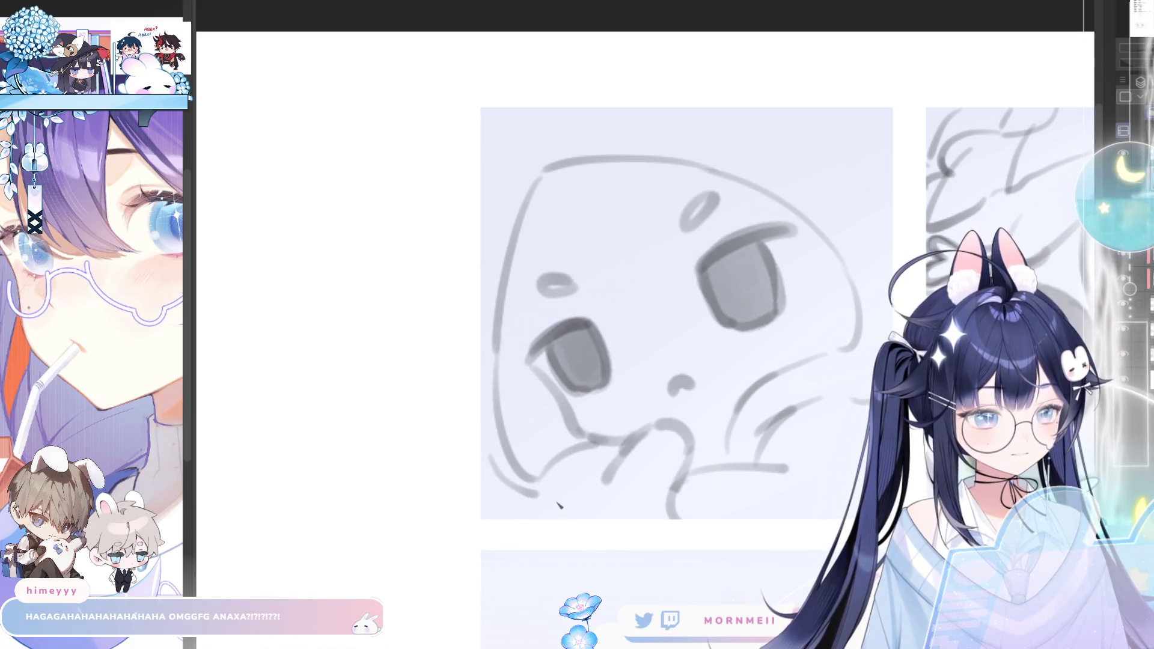
left_click_drag(517, 459, 590, 505)
key("ctrl+z")
scroll(793, 219, "down", 2)
scroll(793, 220, "down", 2)
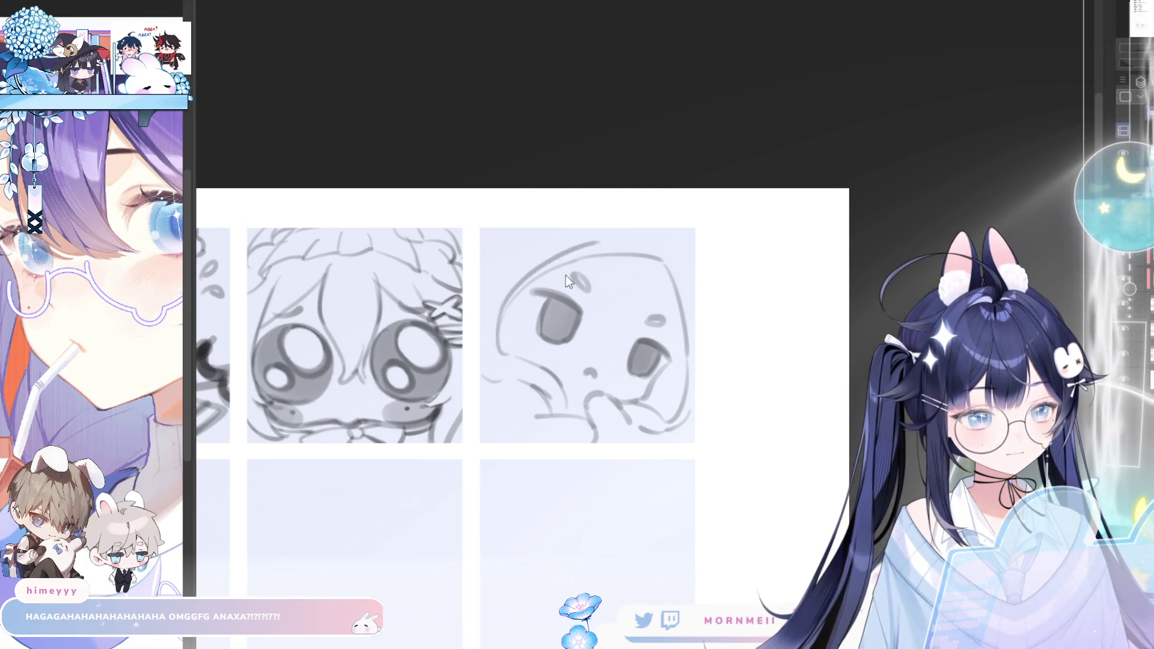
Darken the left head outline and refine the outline along the top of the head
left_click_drag(501, 350, 509, 293)
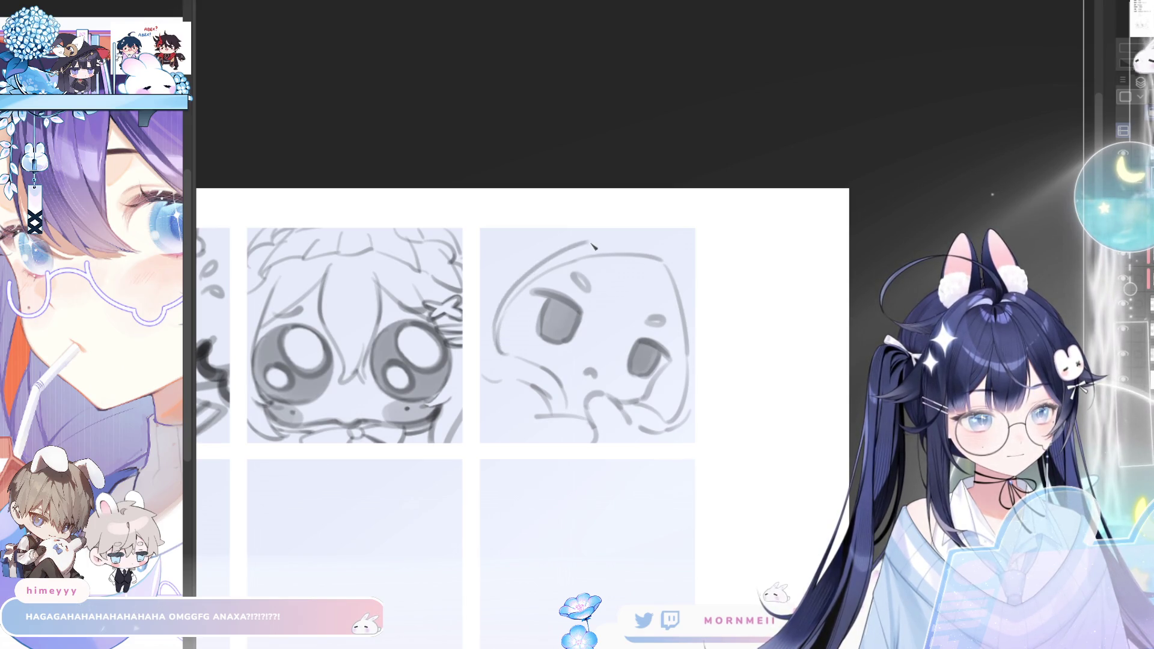
left_click_drag(592, 246, 667, 262)
key("ctrl+z")
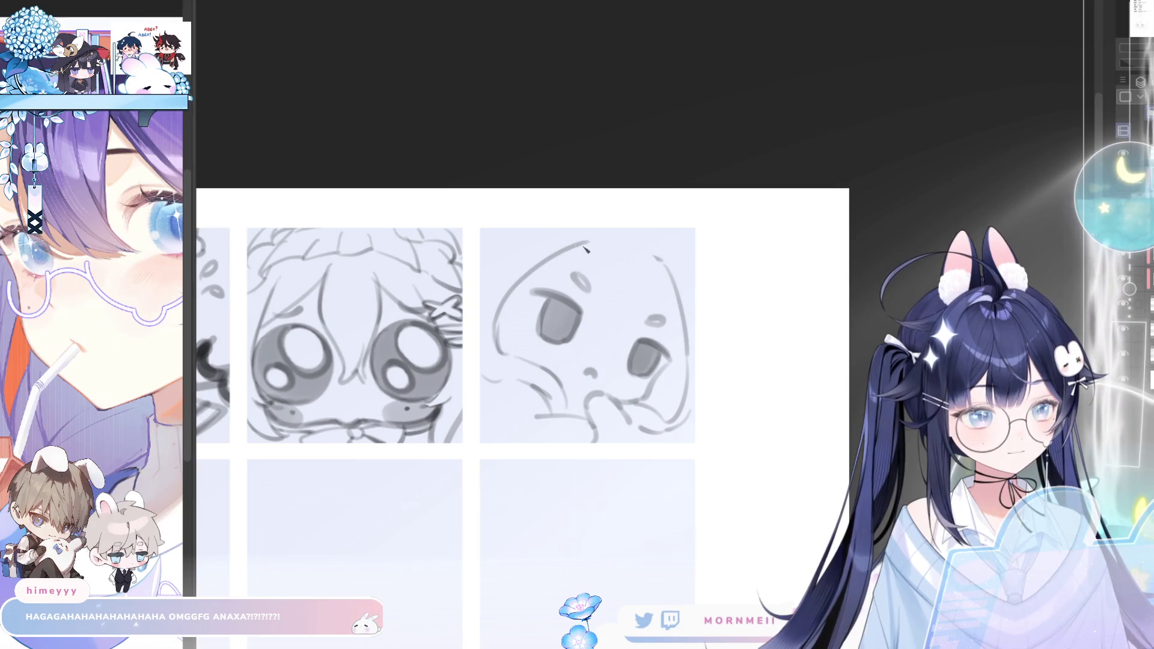
left_click_drag(585, 249, 665, 261)
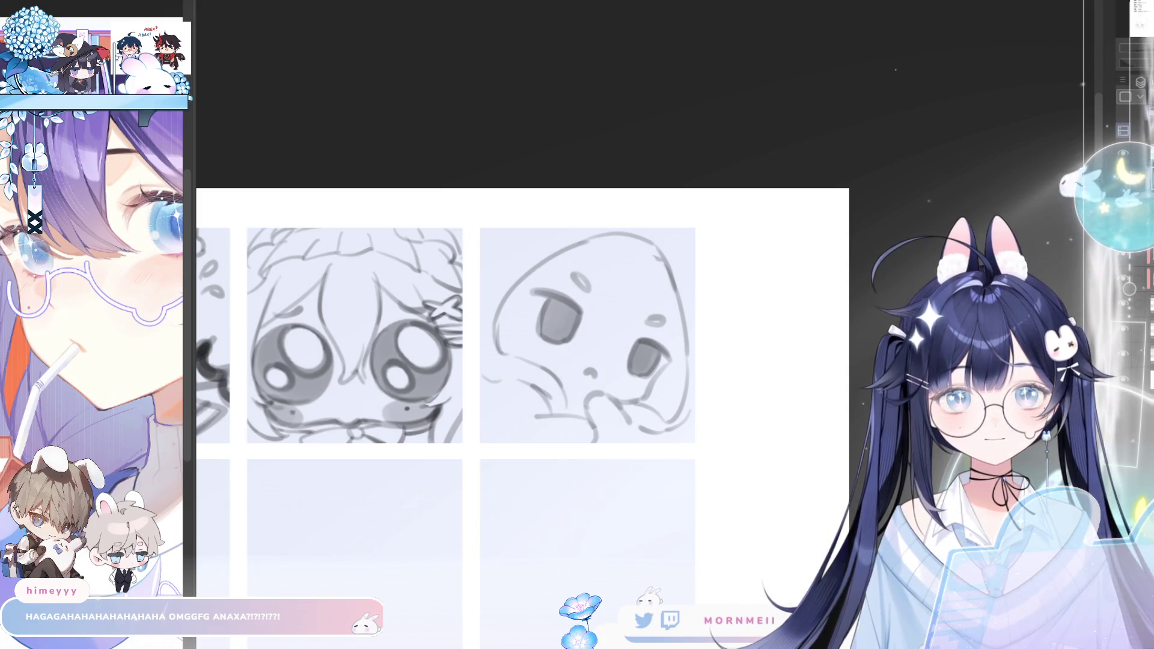
scroll(632, 279, "up", 2)
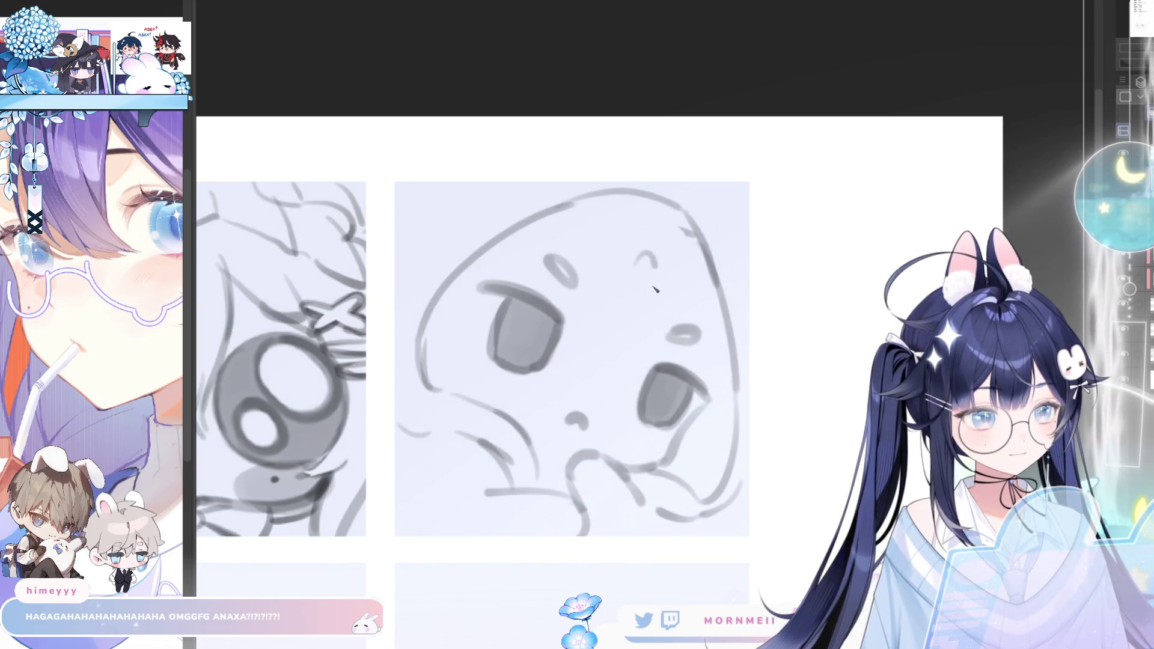
Add a hair strand across the forehead, recentre the sketch and check it mirrored
key("h")
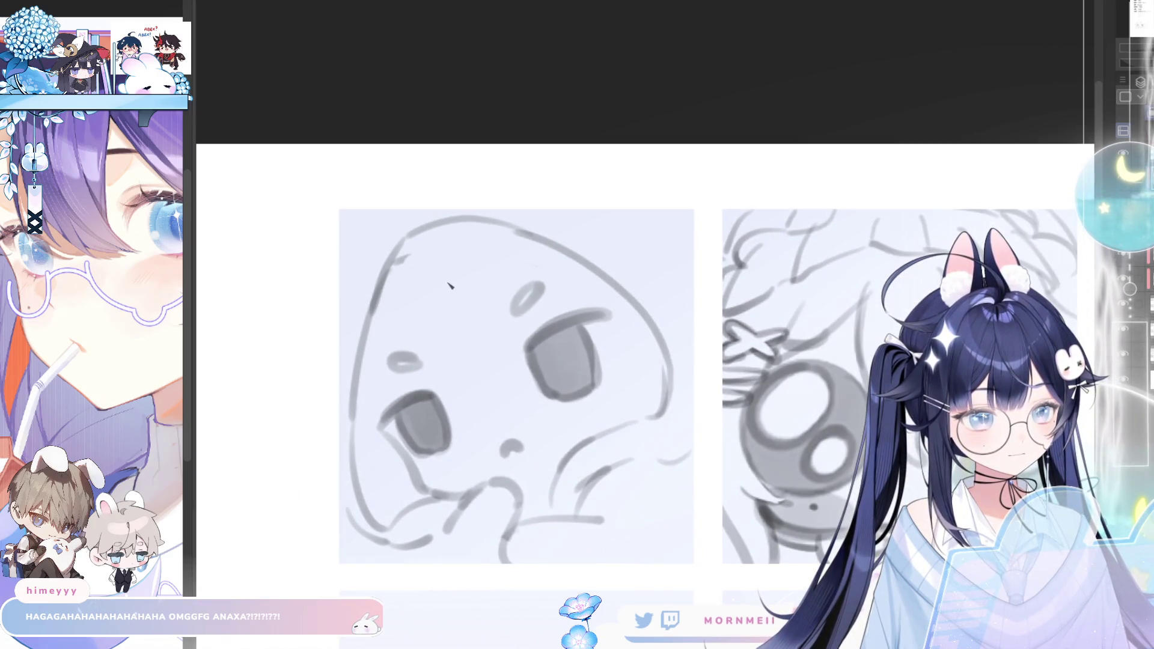
left_click_drag(450, 277, 476, 393)
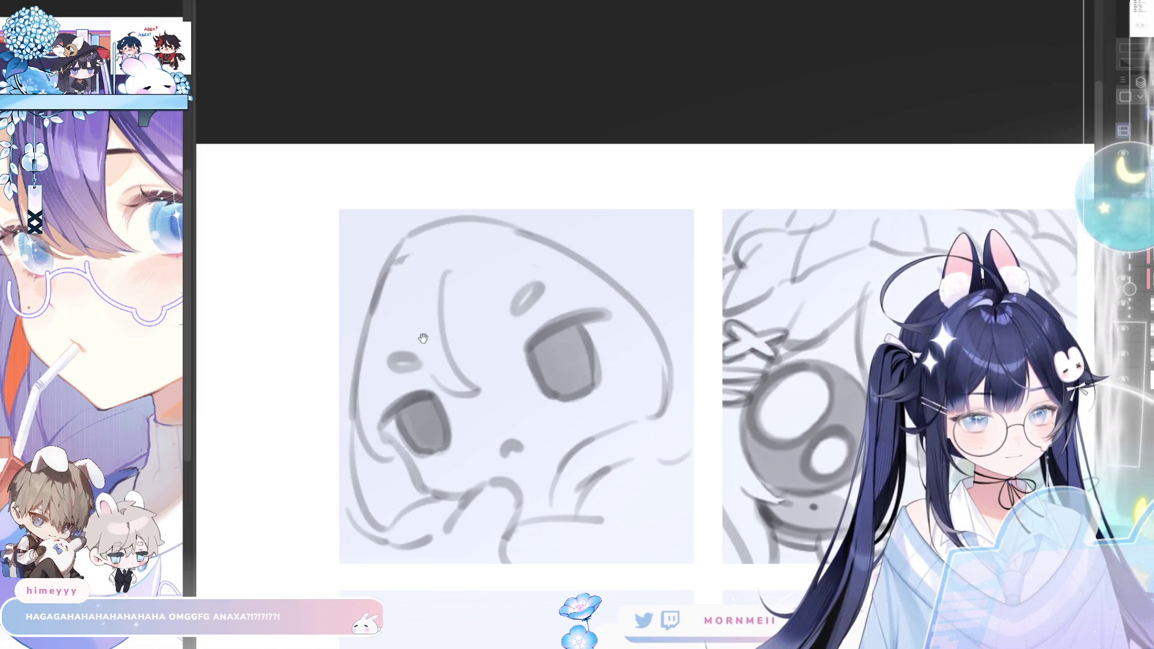
left_click_drag(383, 433, 507, 306)
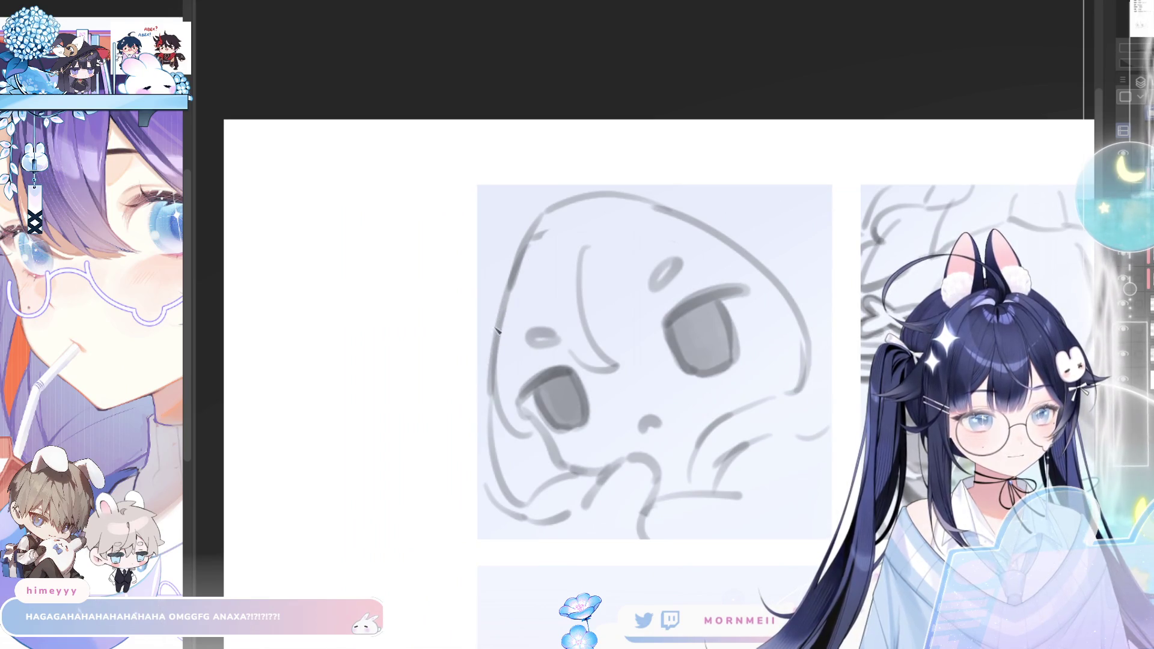
key("m")
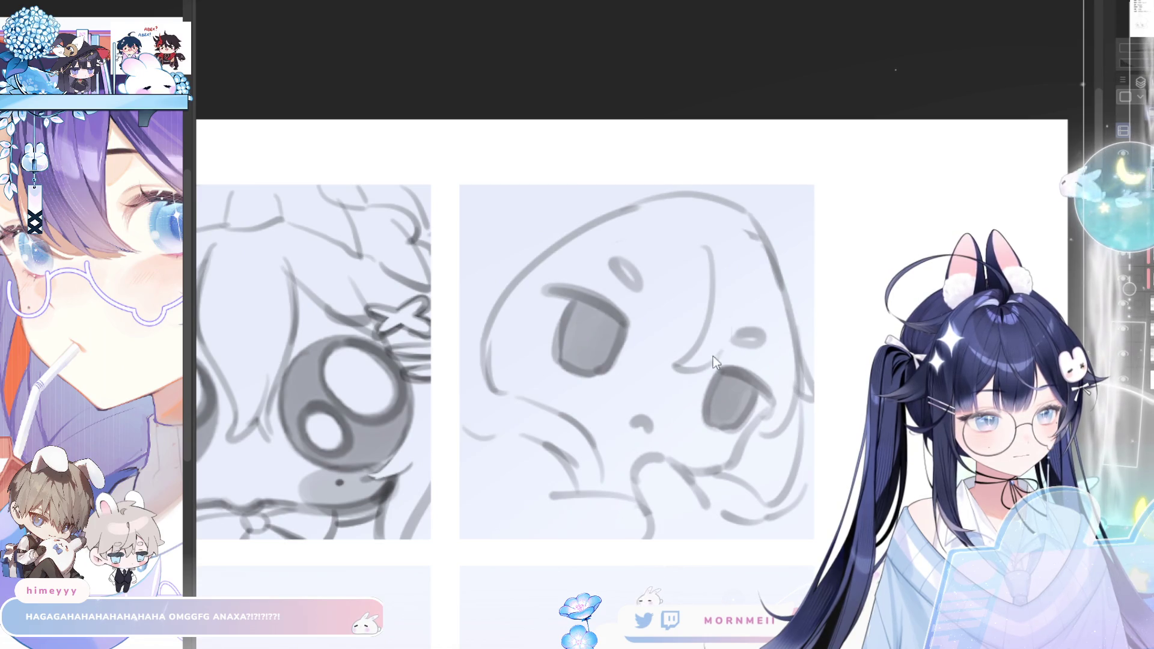
key("m")
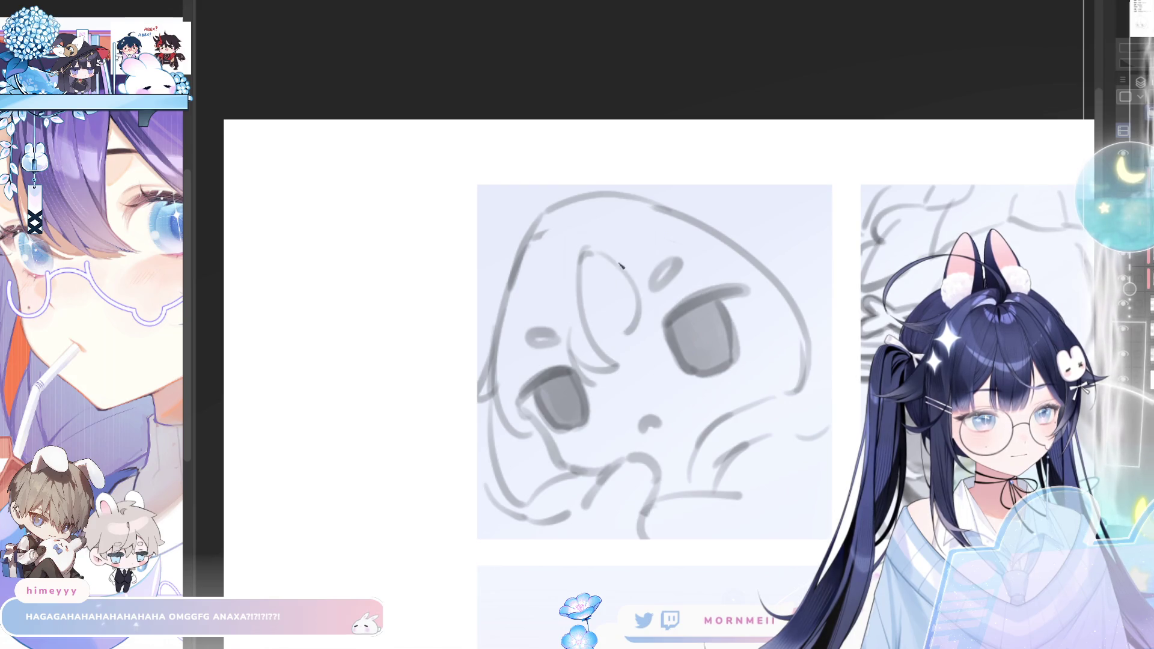
key("m")
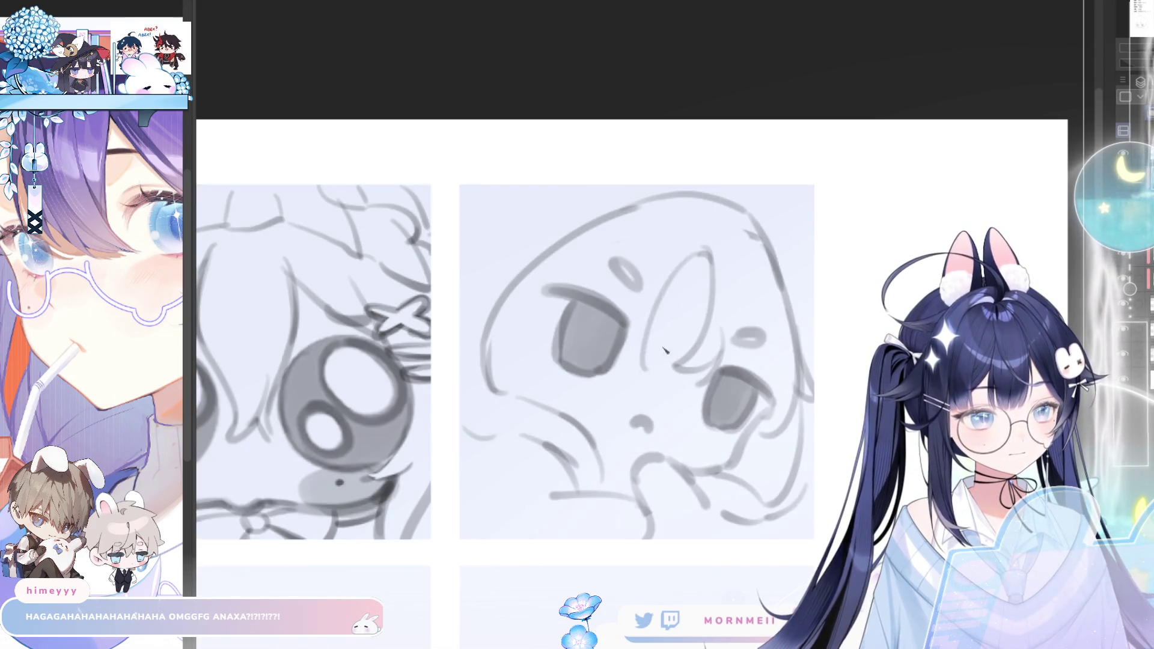
Redraw the curved hair strand beside the eye after undoing a misplaced try, flipping to check
key("ctrl+z")
left_click_drag(703, 256, 650, 357)
key("ctrl+z")
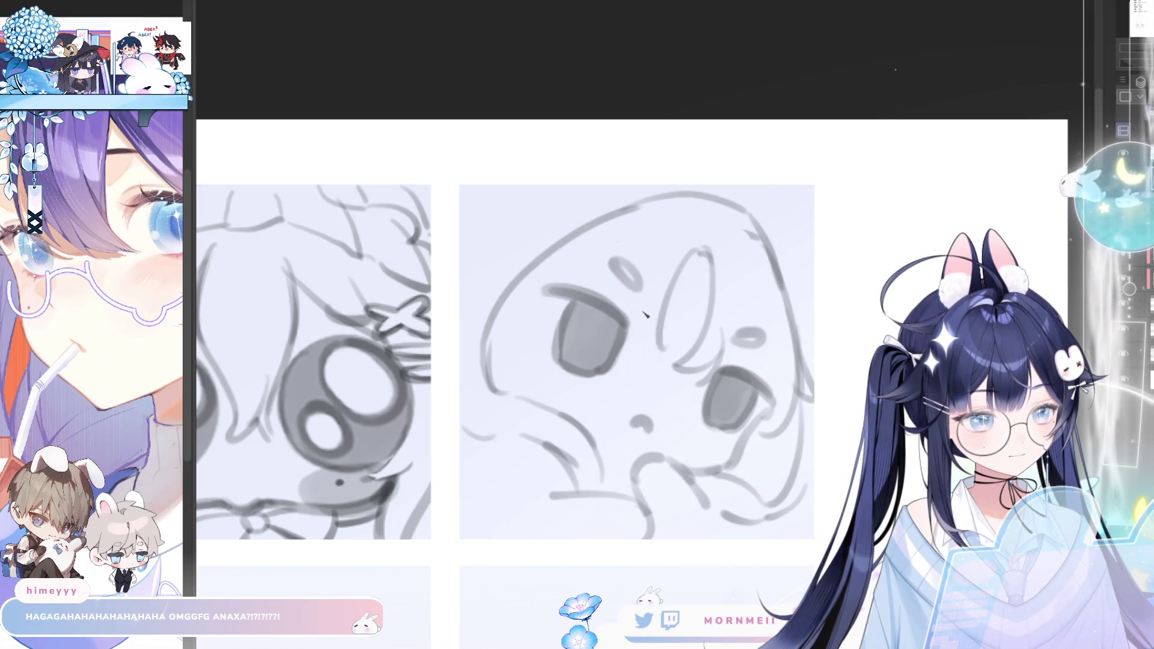
left_click_drag(704, 252, 665, 338)
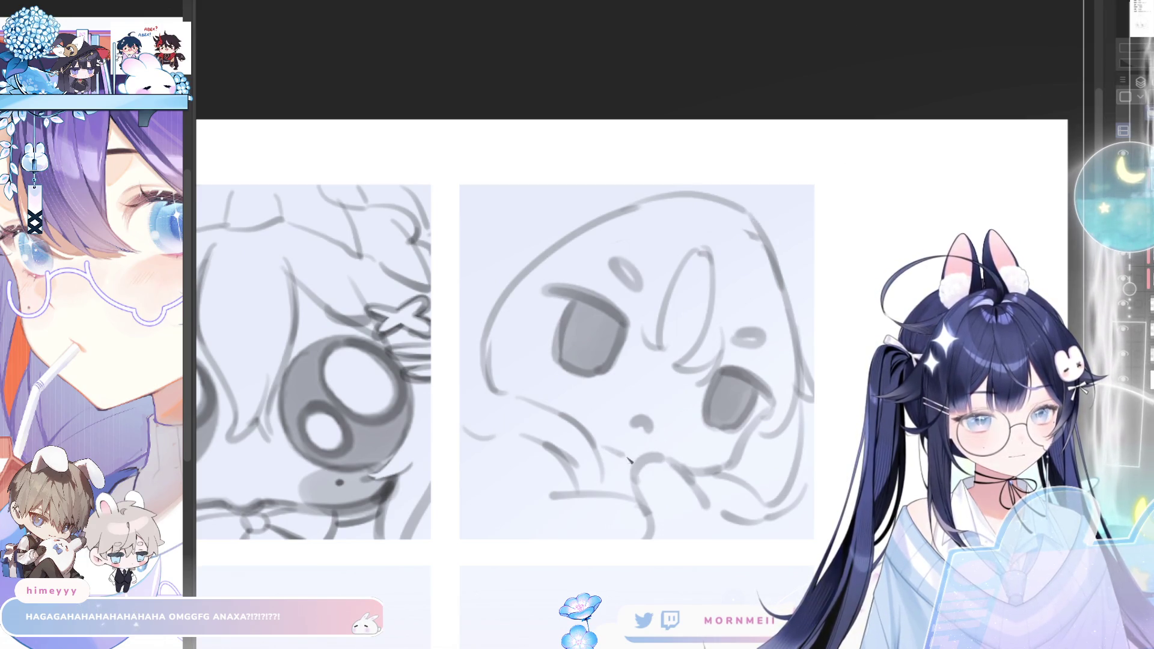
key("h")
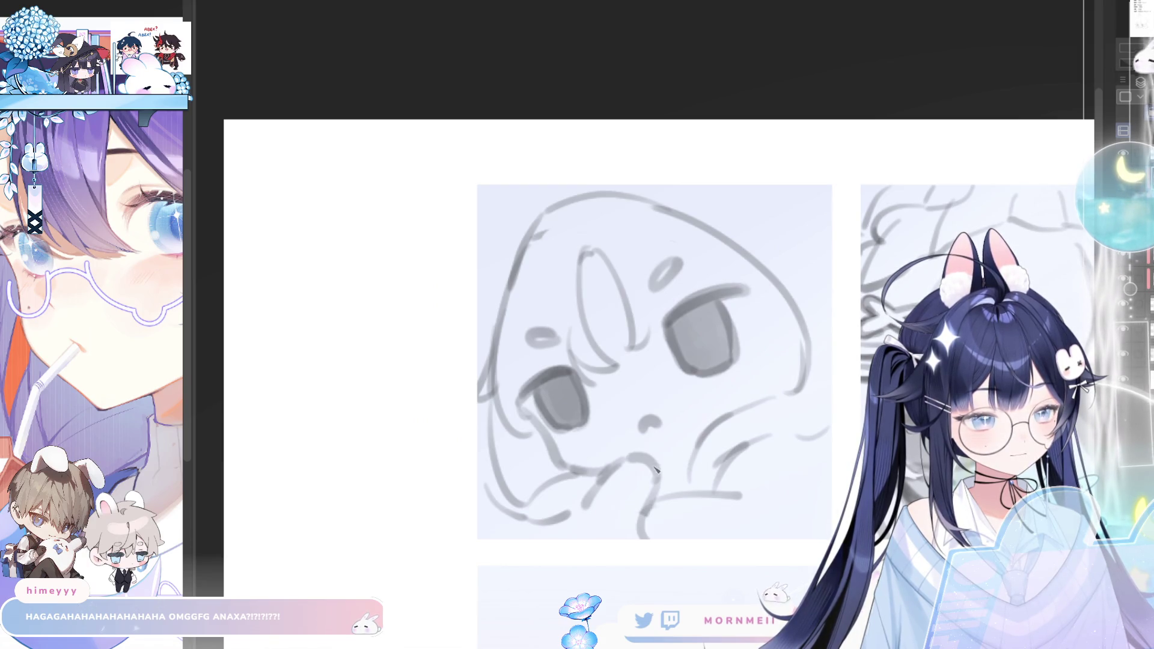
key("h")
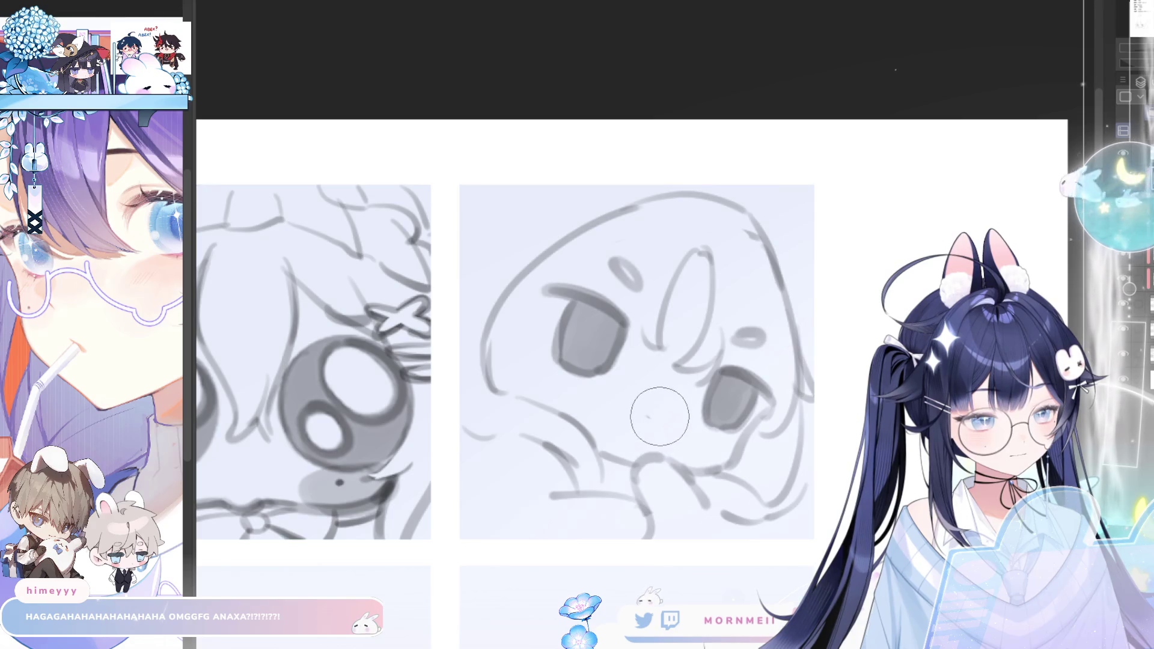
key("h")
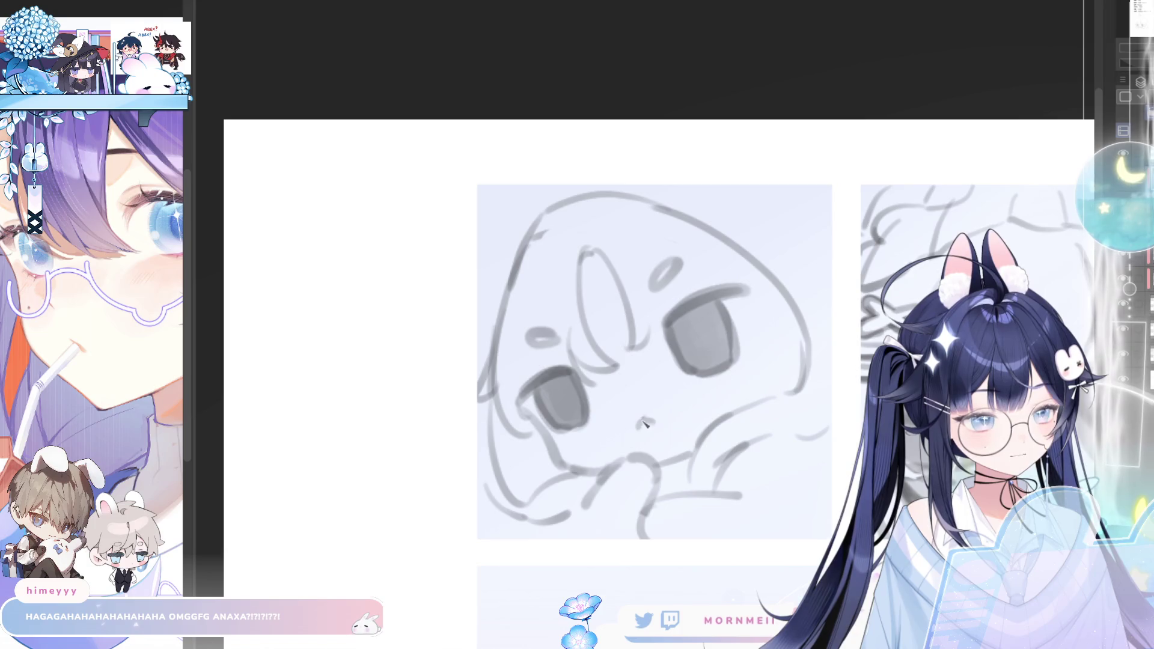
Paint soft grey blush ovals on the left and right cheeks, flipping the canvas to compare
key("h")
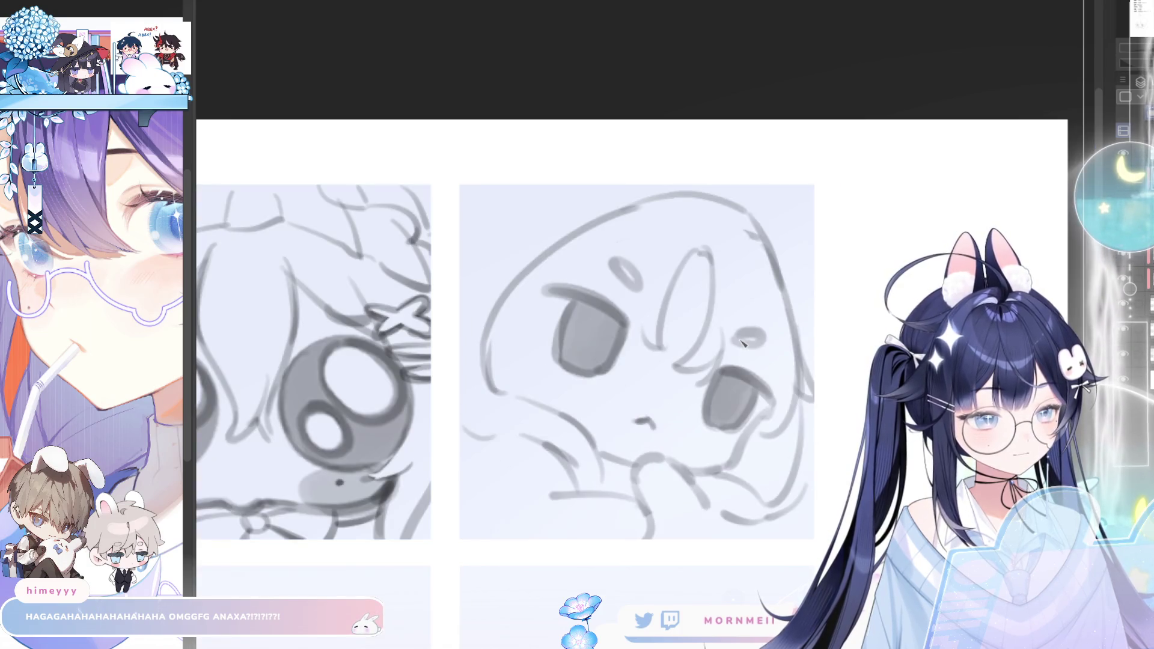
key("h")
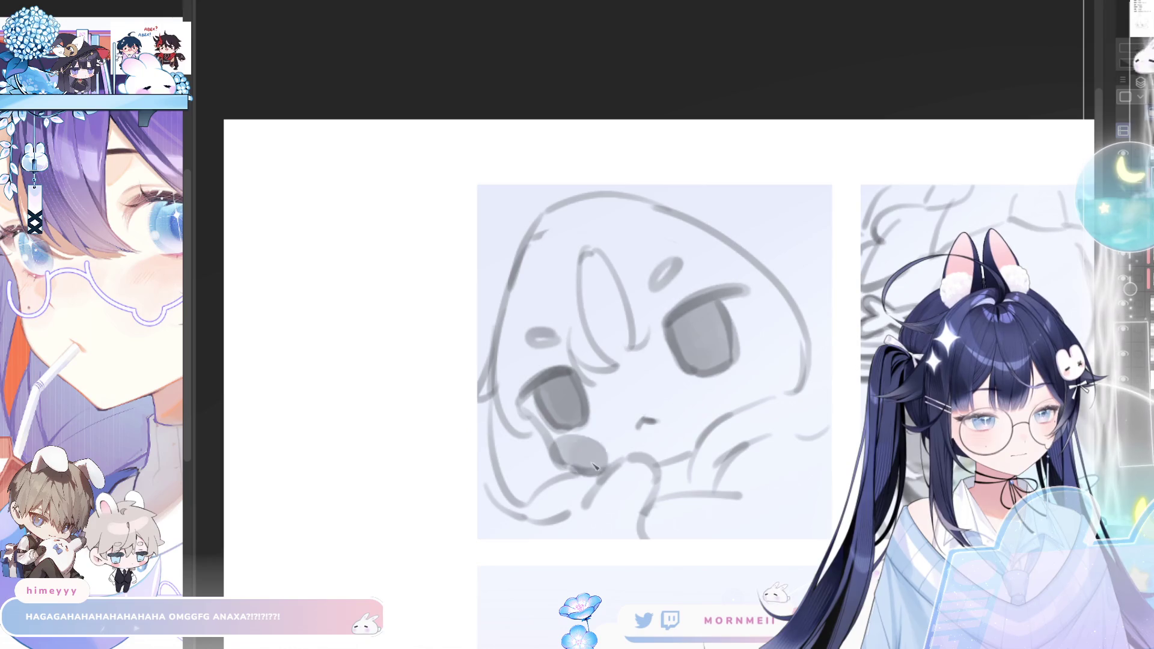
left_click_drag(566, 450, 590, 455)
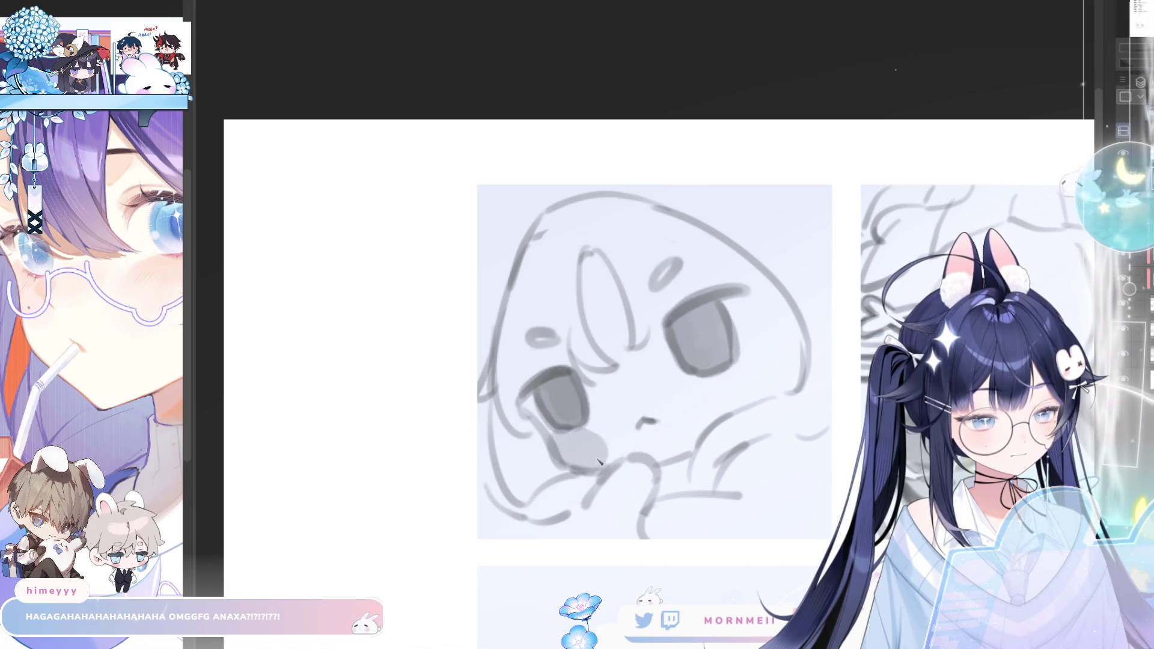
left_click_drag(721, 401, 772, 378)
key("h")
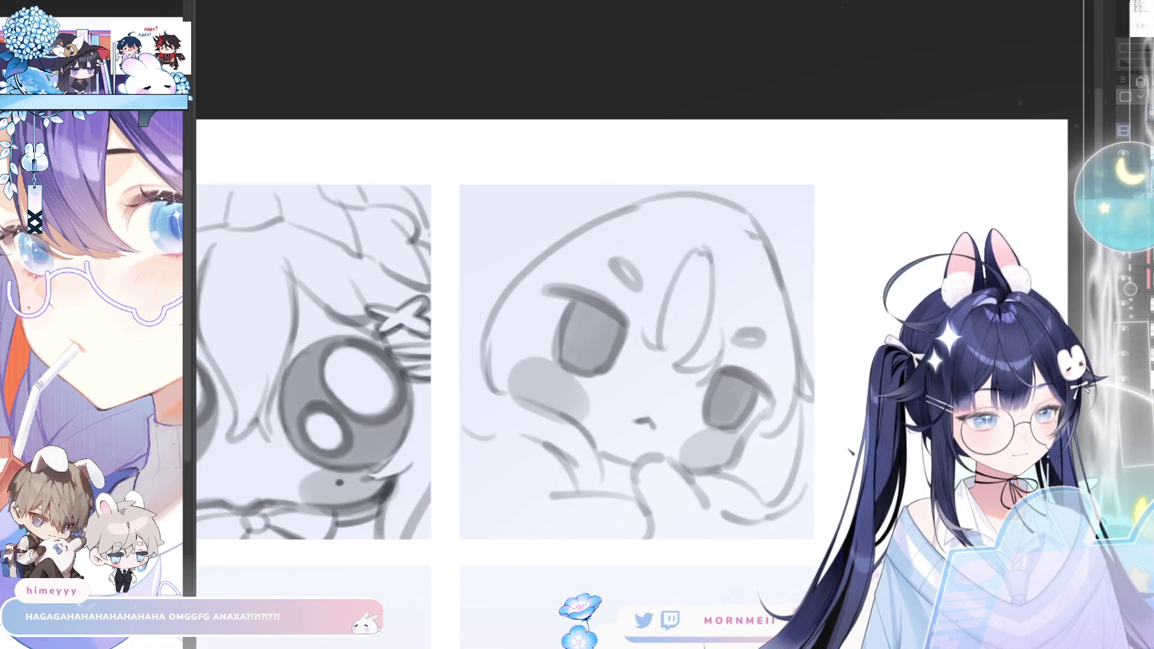
key("h")
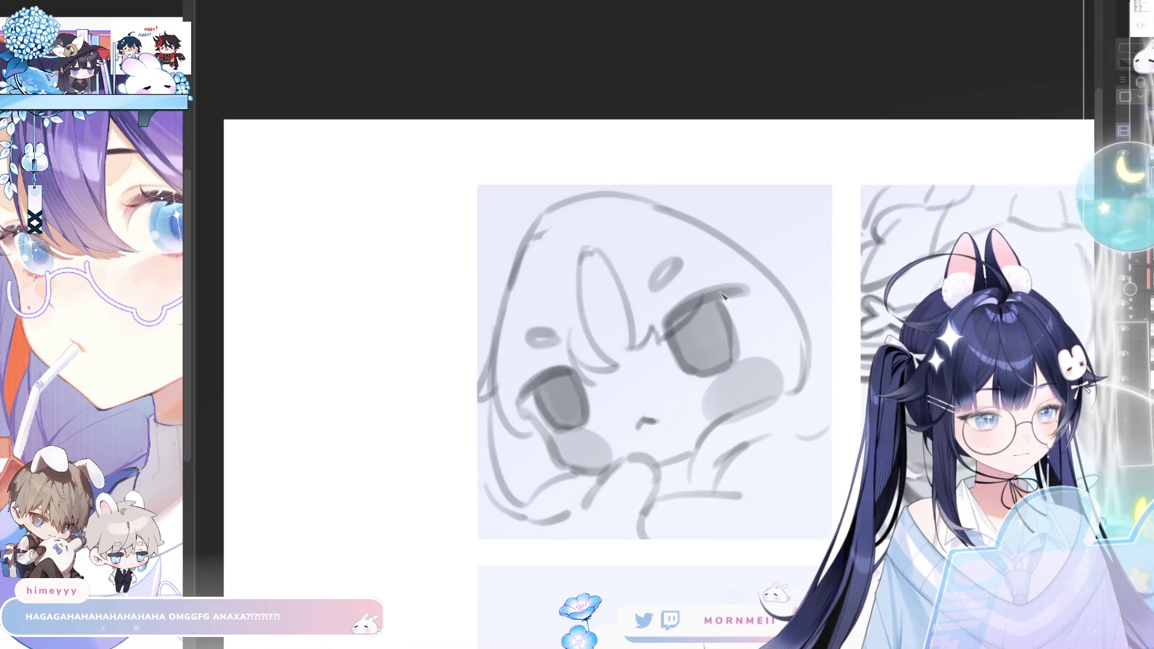
key("h")
scroll(528, 362, "up", 2)
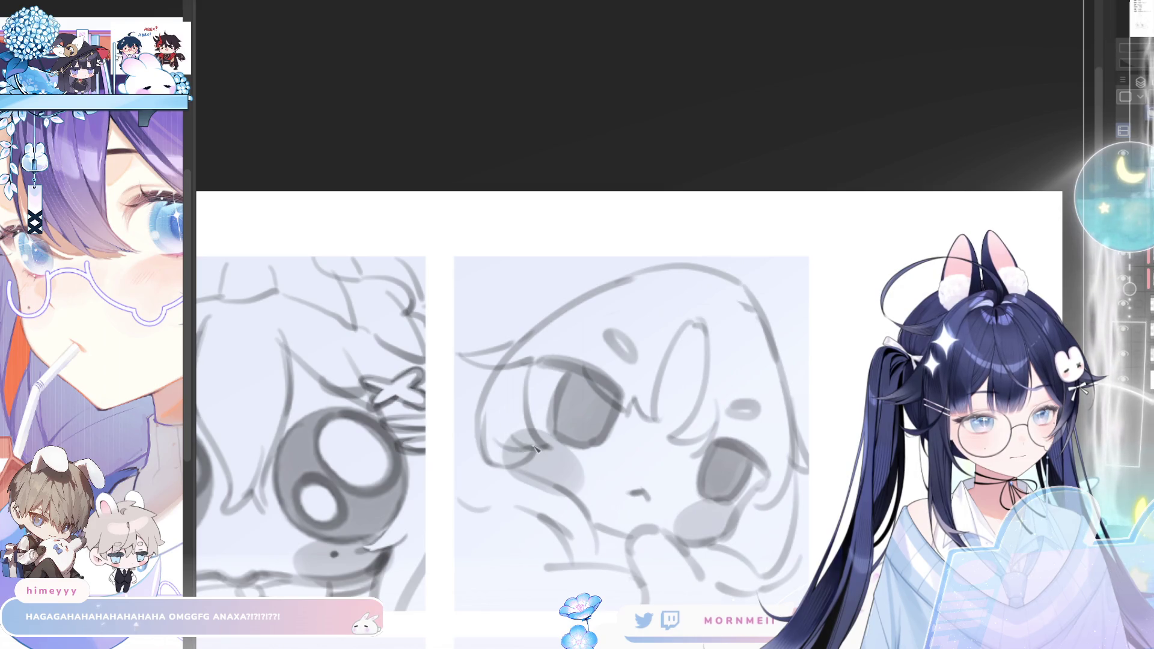
key("h")
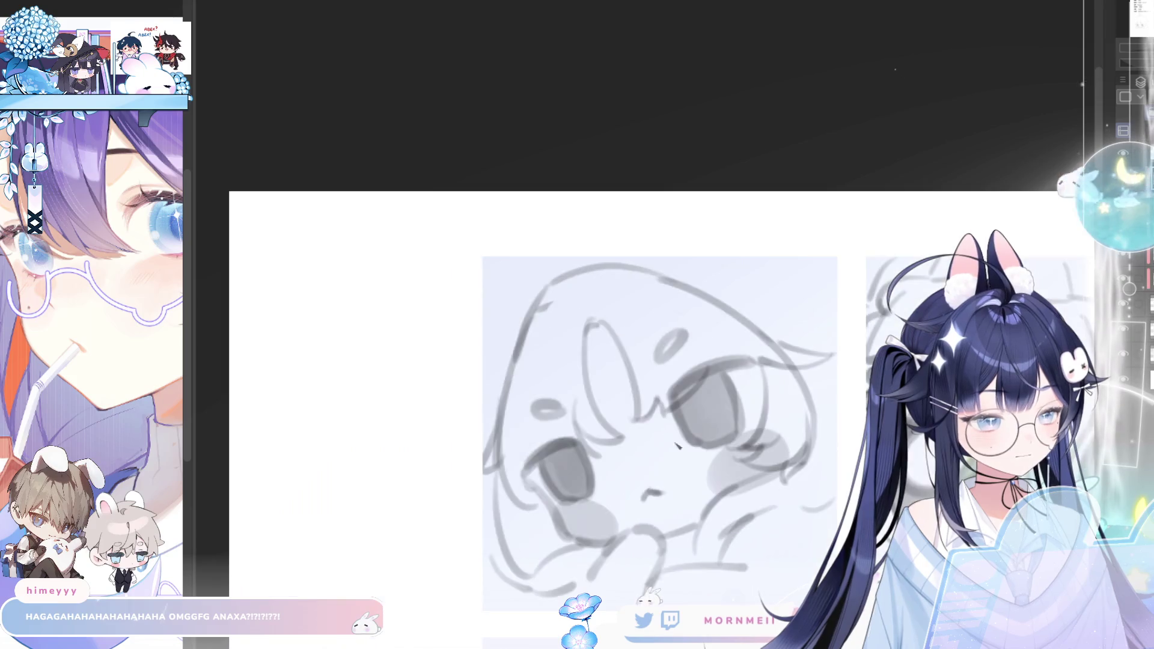
key("ctrl+z")
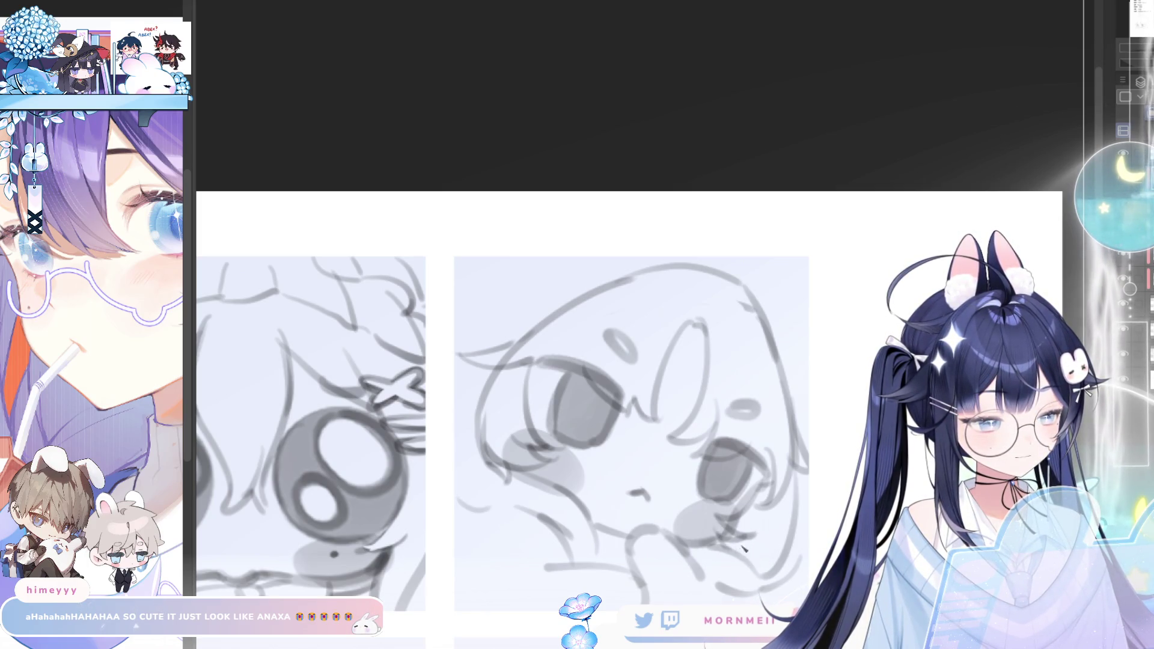
key("ctrl+z")
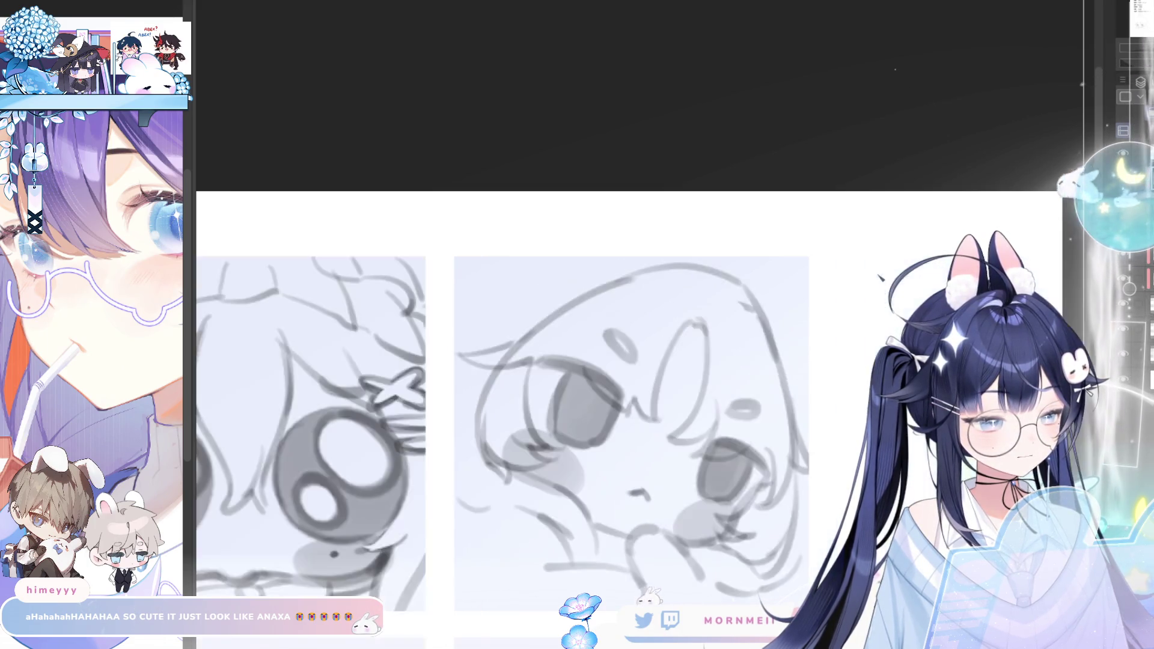
key("ctrl+y")
key("h")
scroll(632, 432, "down", 2)
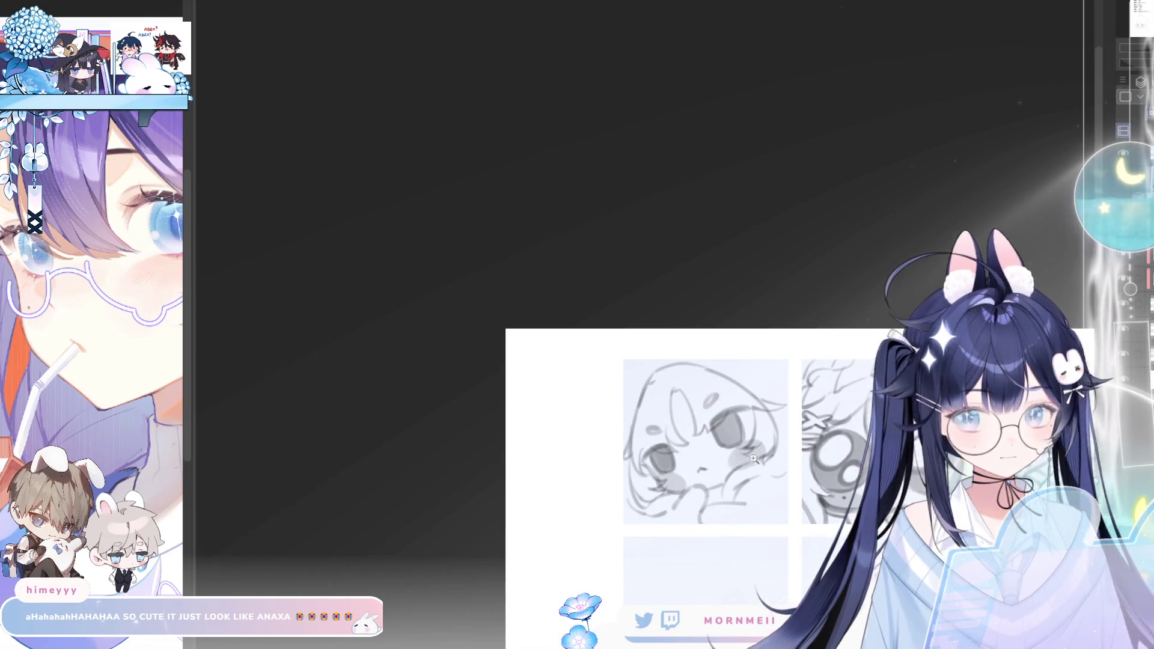
scroll(694, 433, "up", 1)
Free-transform the face sketch, pulling its right side inward, and confirm the reshape
left_click_drag(820, 442, 586, 380)
key("ctrl+t")
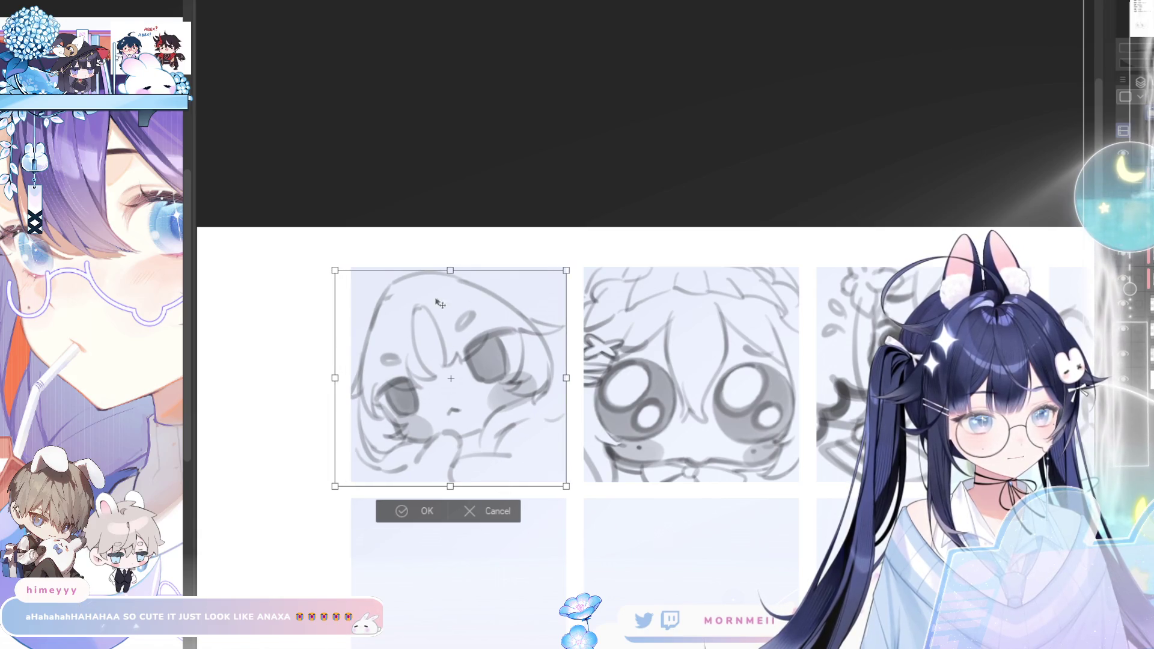
left_click_drag(565, 378, 544, 417)
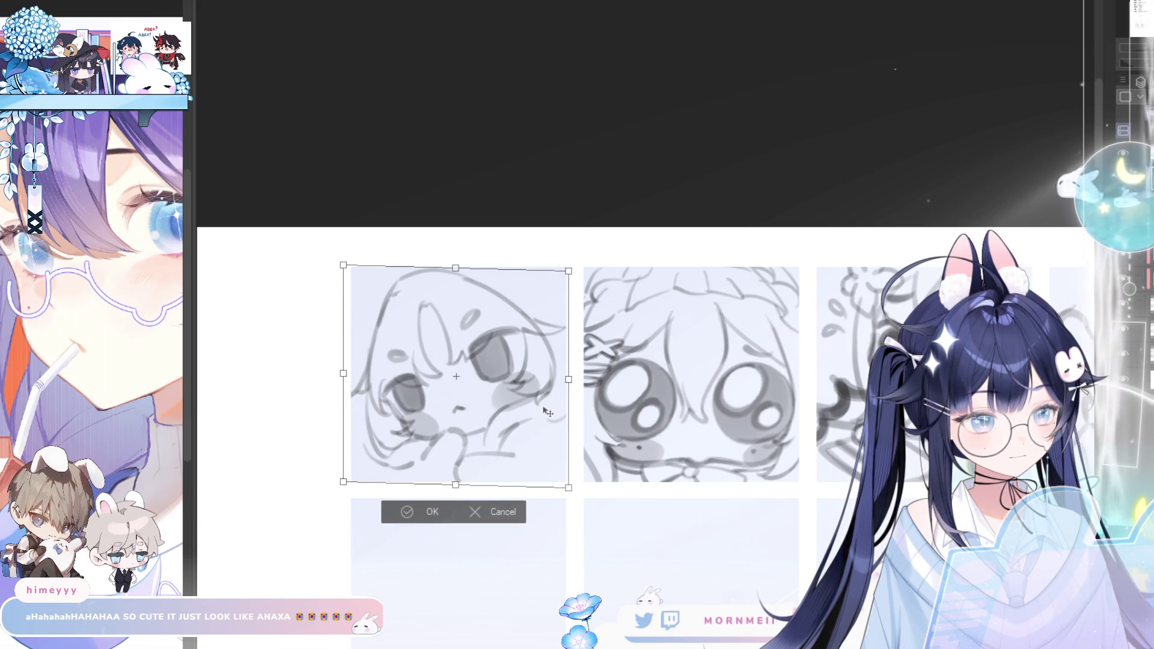
left_click(432, 517)
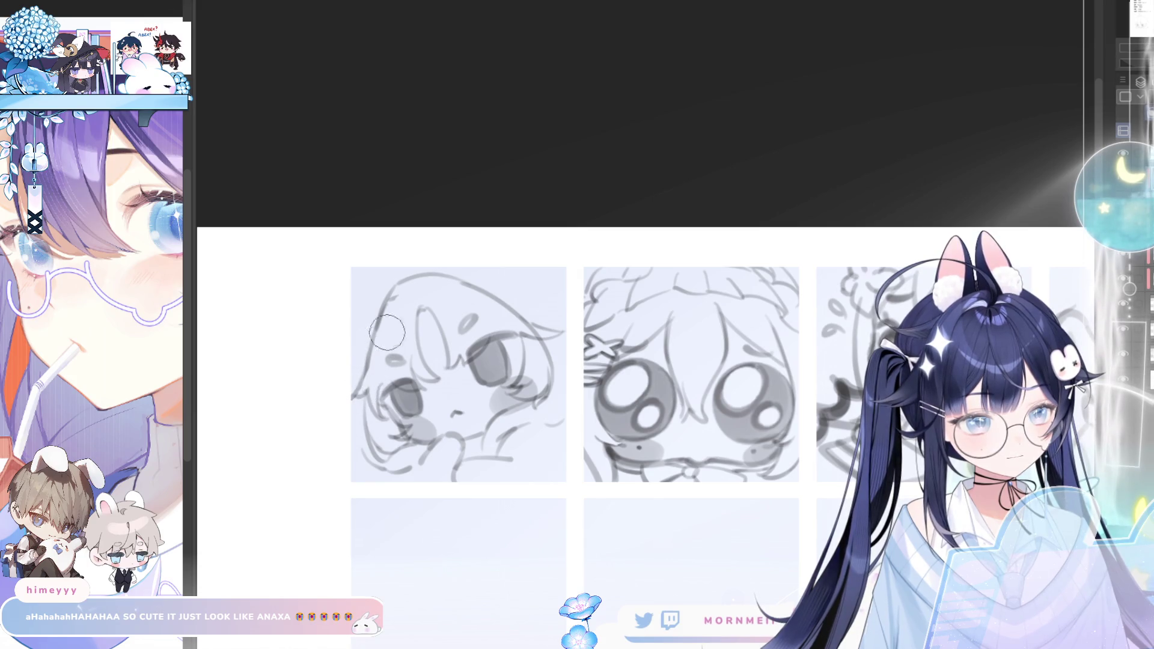
key("m")
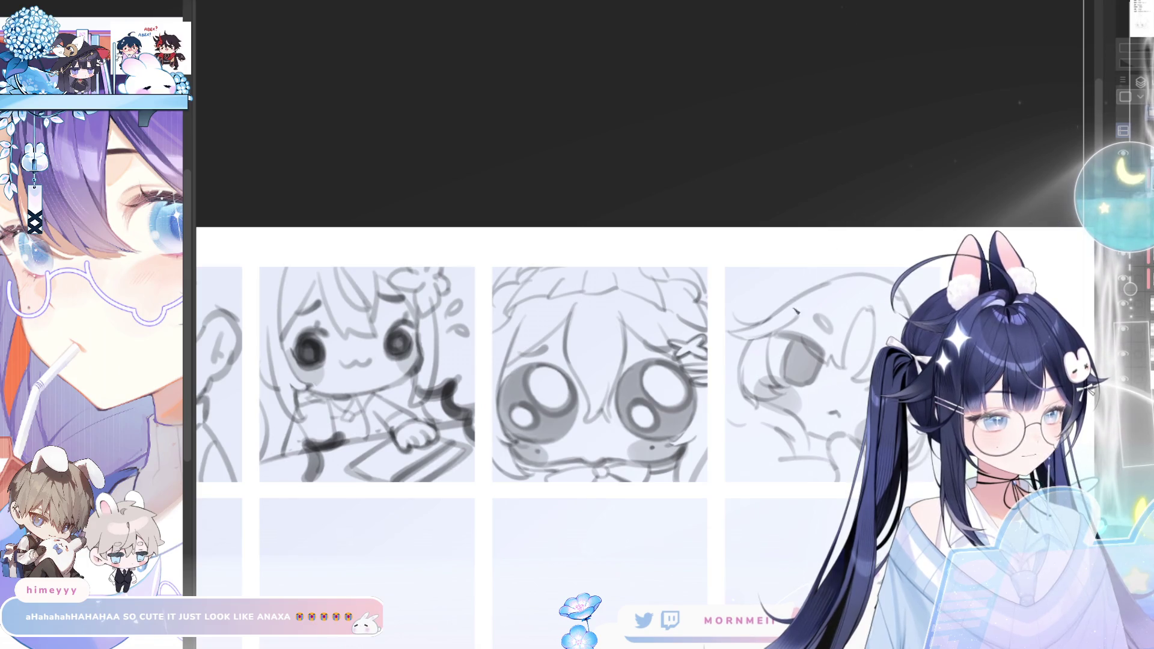
key("m")
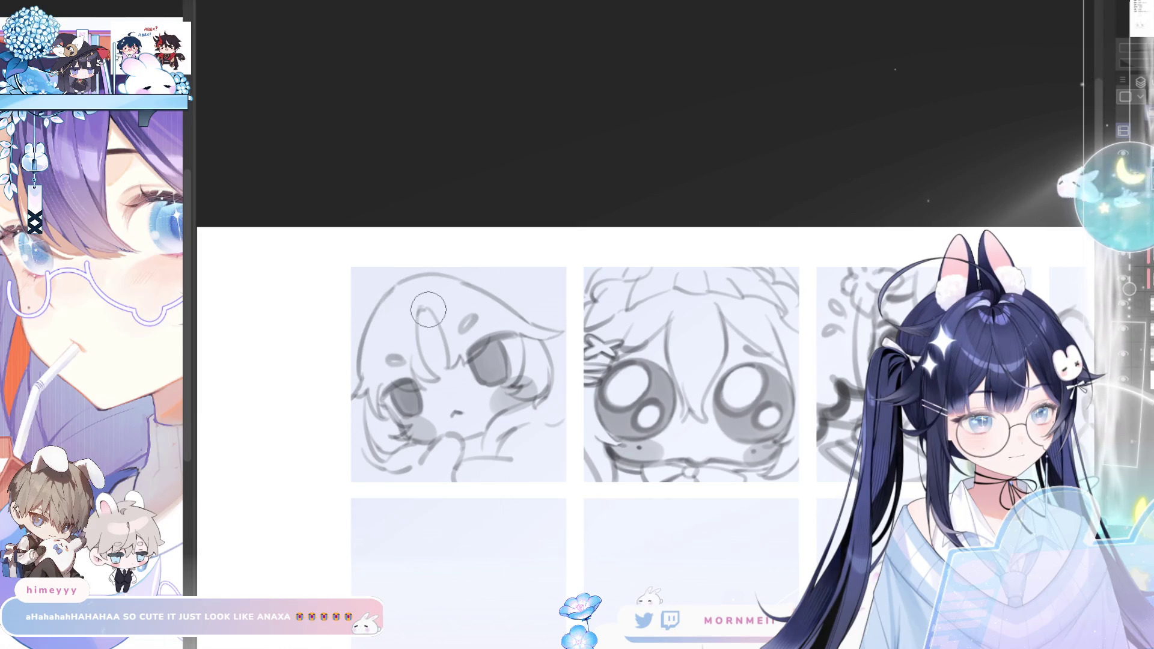
key("m")
key("m")
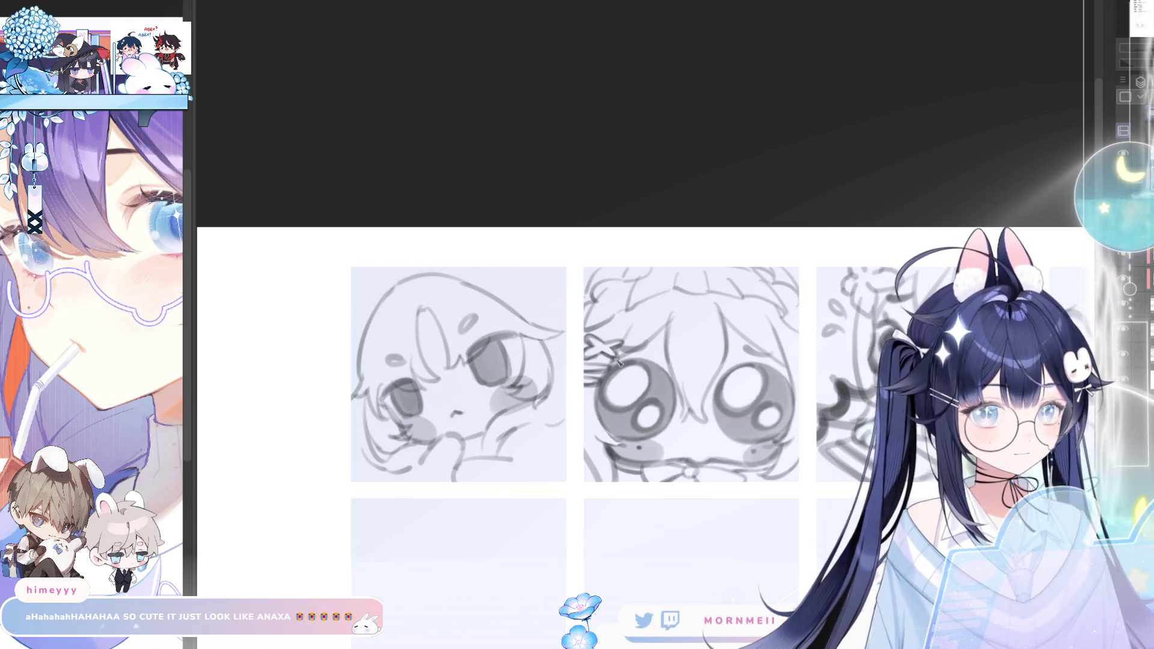
key("m")
scroll(724, 444, "up", 3)
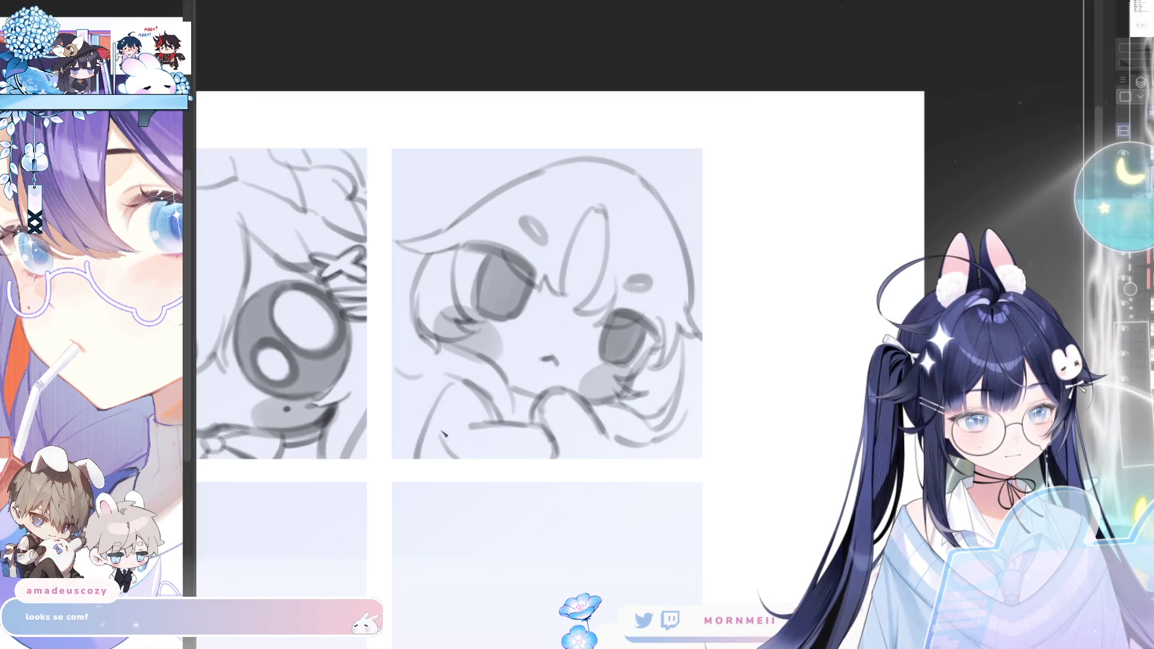
key("ctrl+z")
left_click_drag(450, 377, 416, 432)
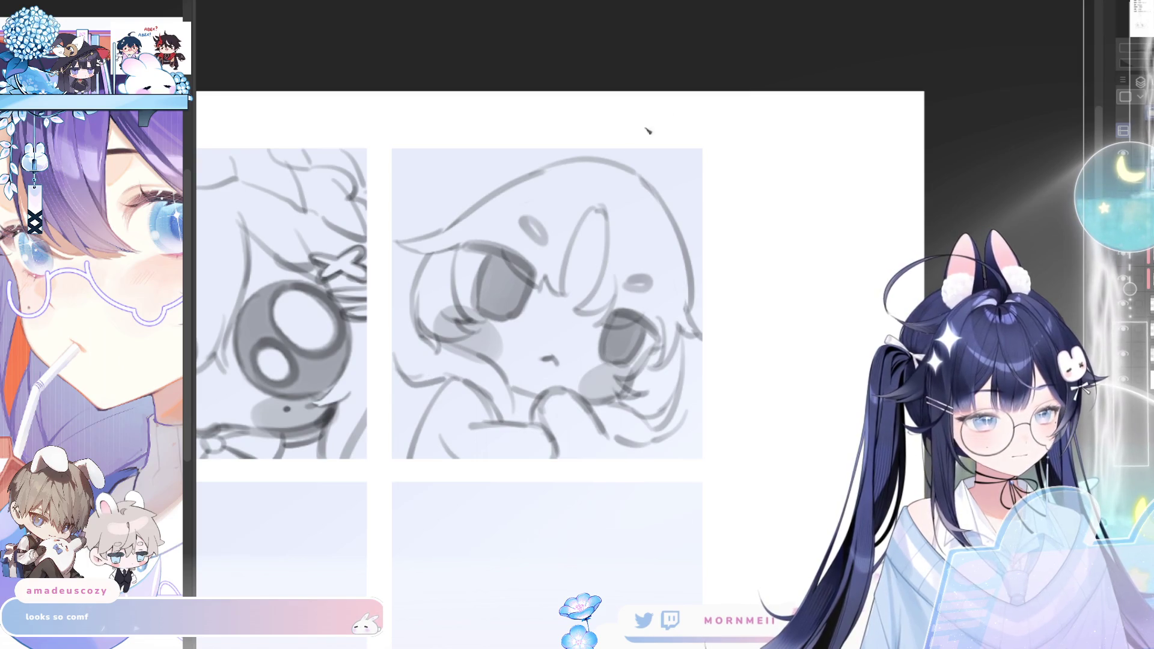
Zoom out, mirror-check the sketch, and cancel the stray transform without changes
key("ctrl+minus")
key("ctrl+minus")
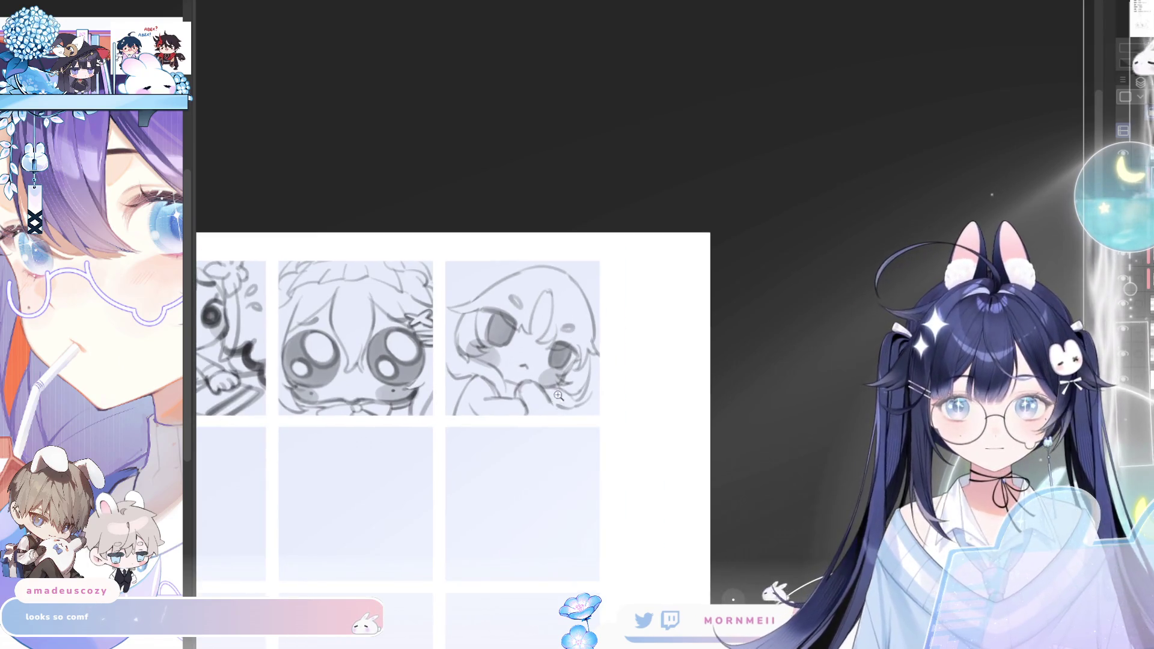
key("h")
key("h")
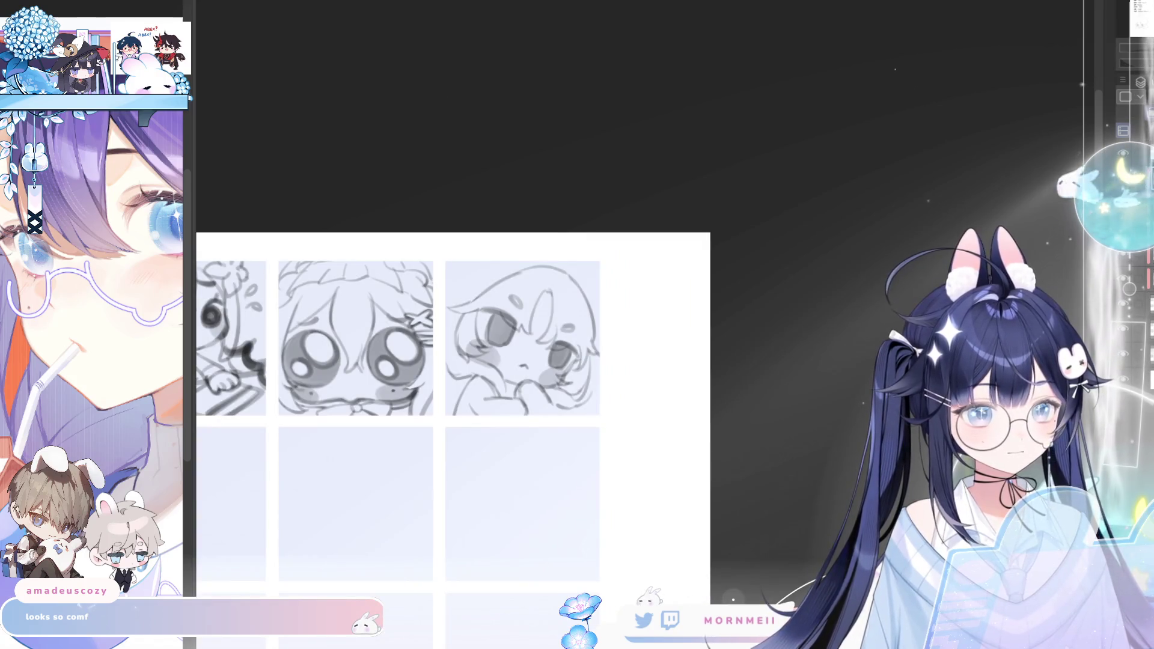
key("ctrl+t")
left_click(570, 454)
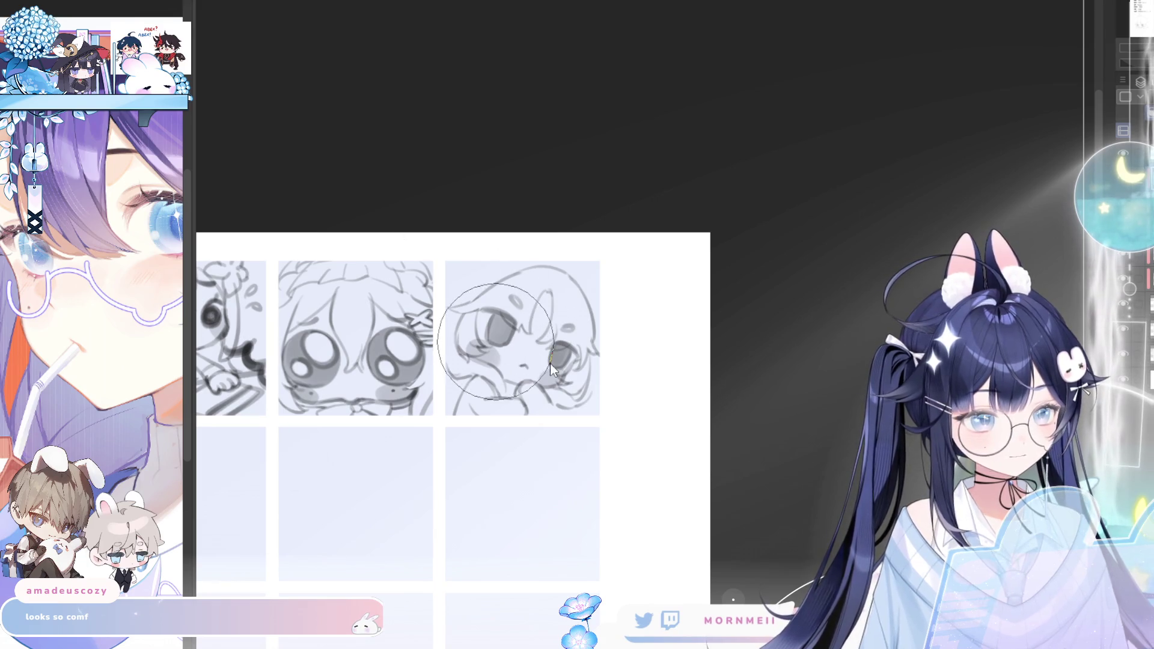
Flip the canvas horizontally back and forth to compare the face sketch
key("h")
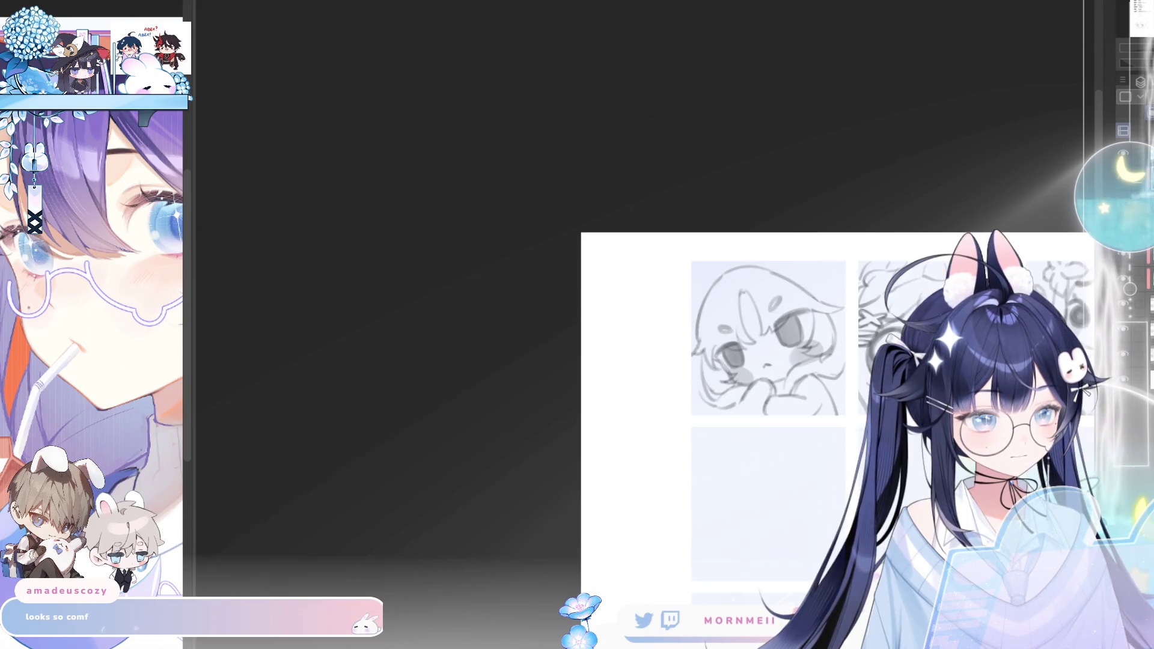
key("h")
key("h")
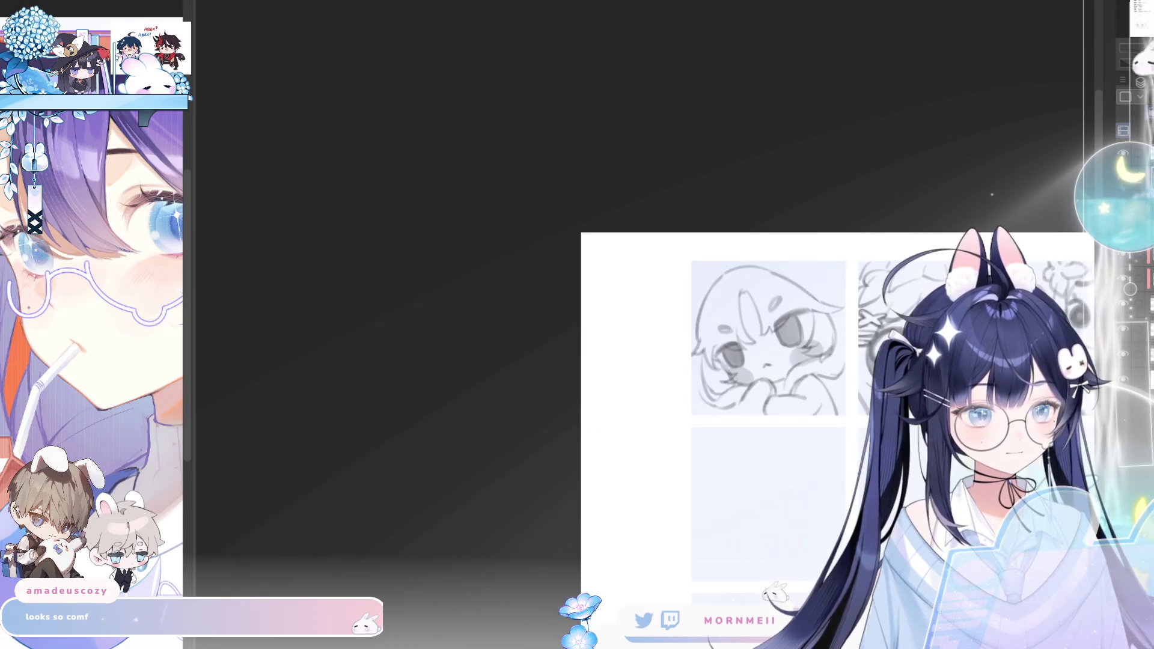
key("h")
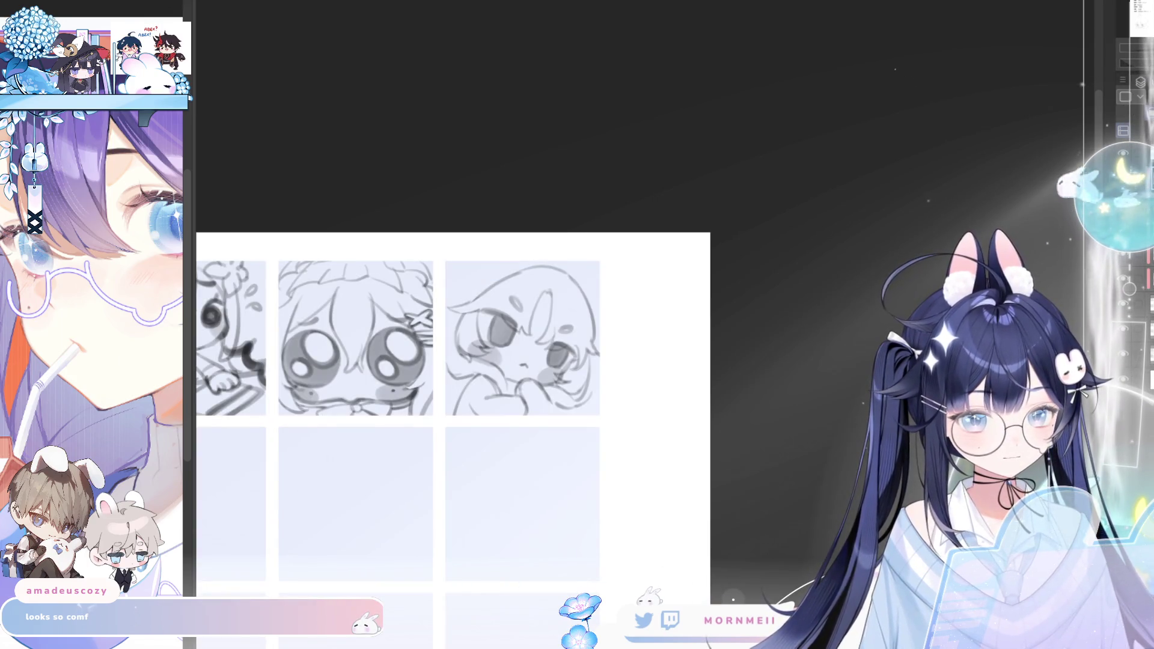
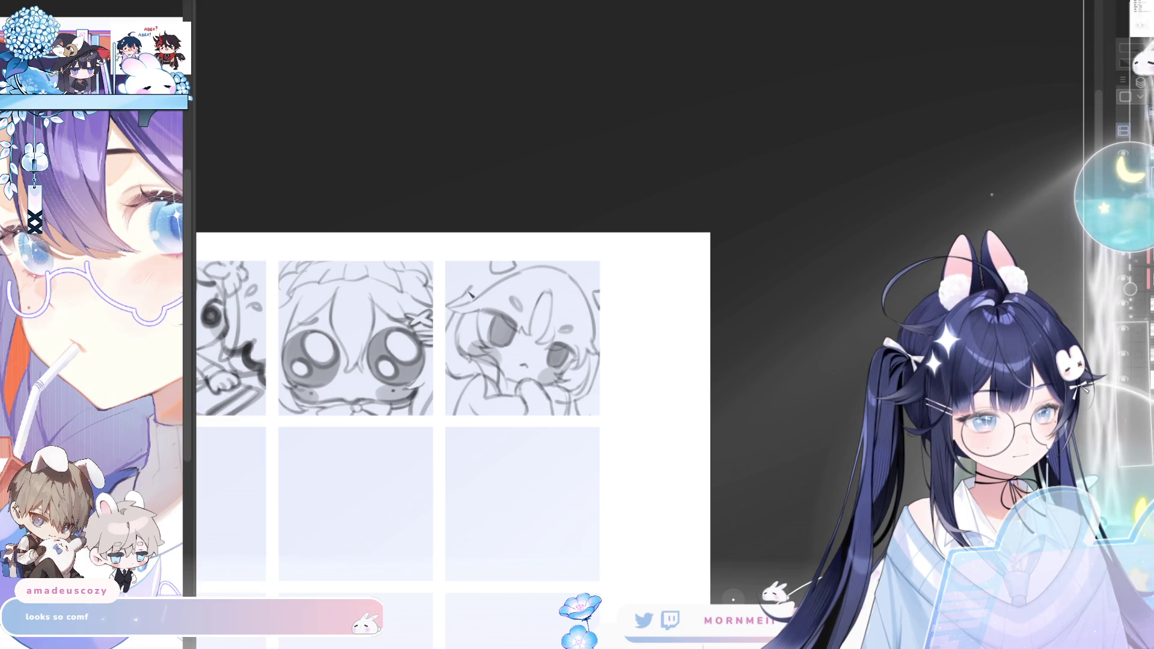
Mirror-check the canvas, then transform the hat-wearing emote sketch slightly downward and confirm
key("h")
key("h")
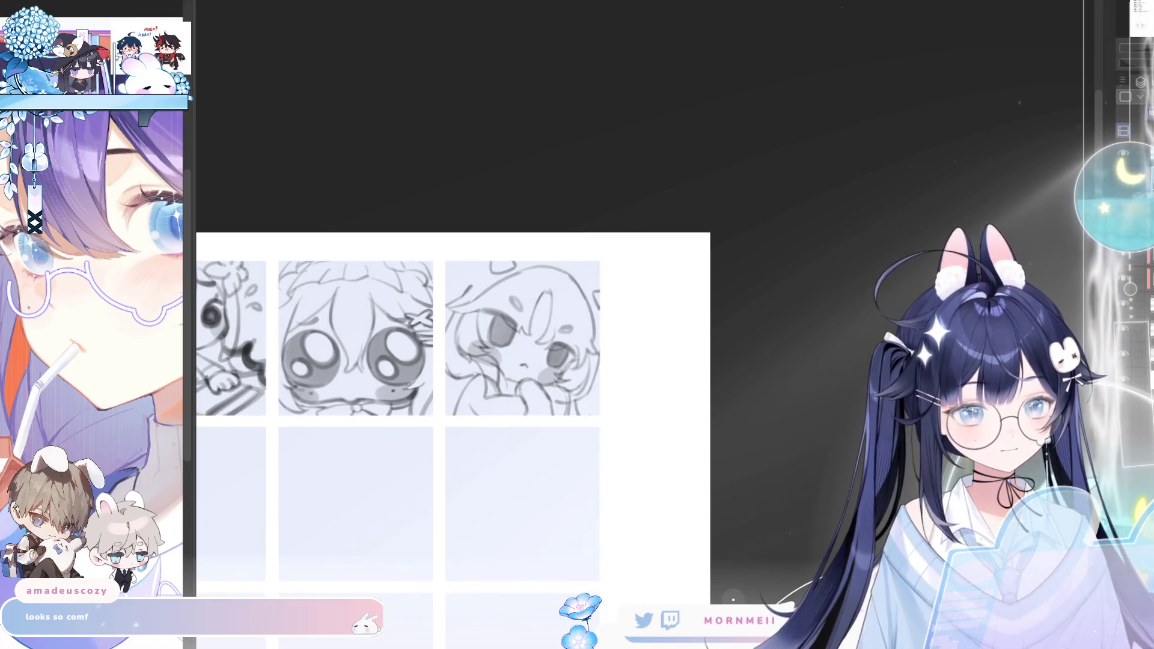
key("ctrl+t")
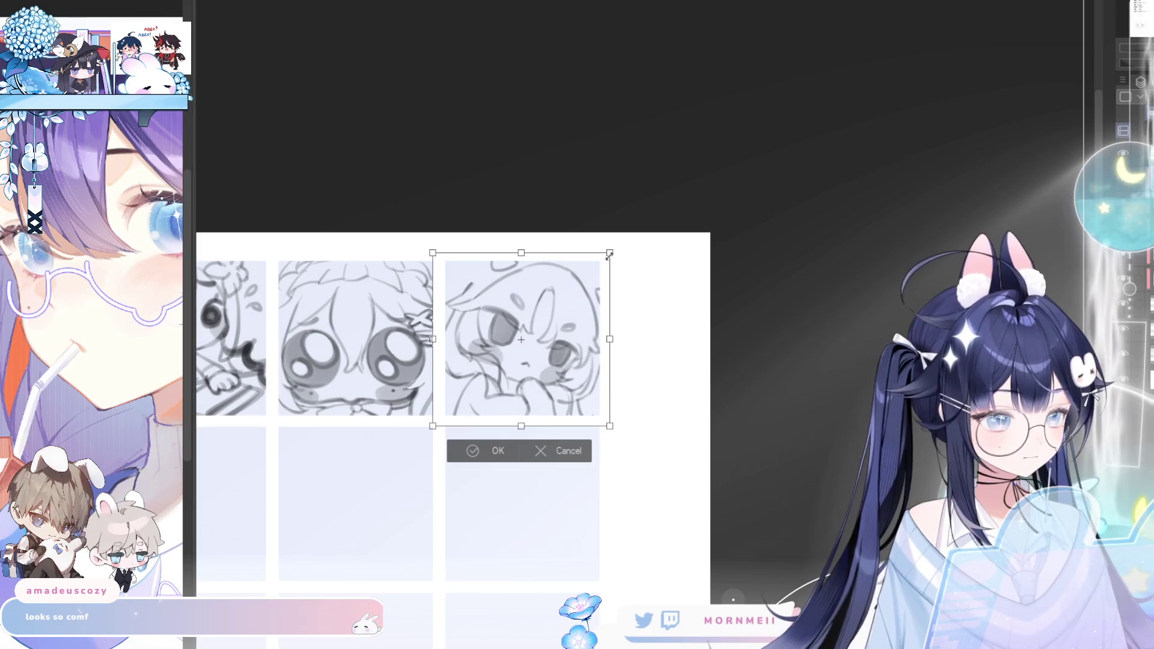
left_click_drag(584, 359, 548, 412)
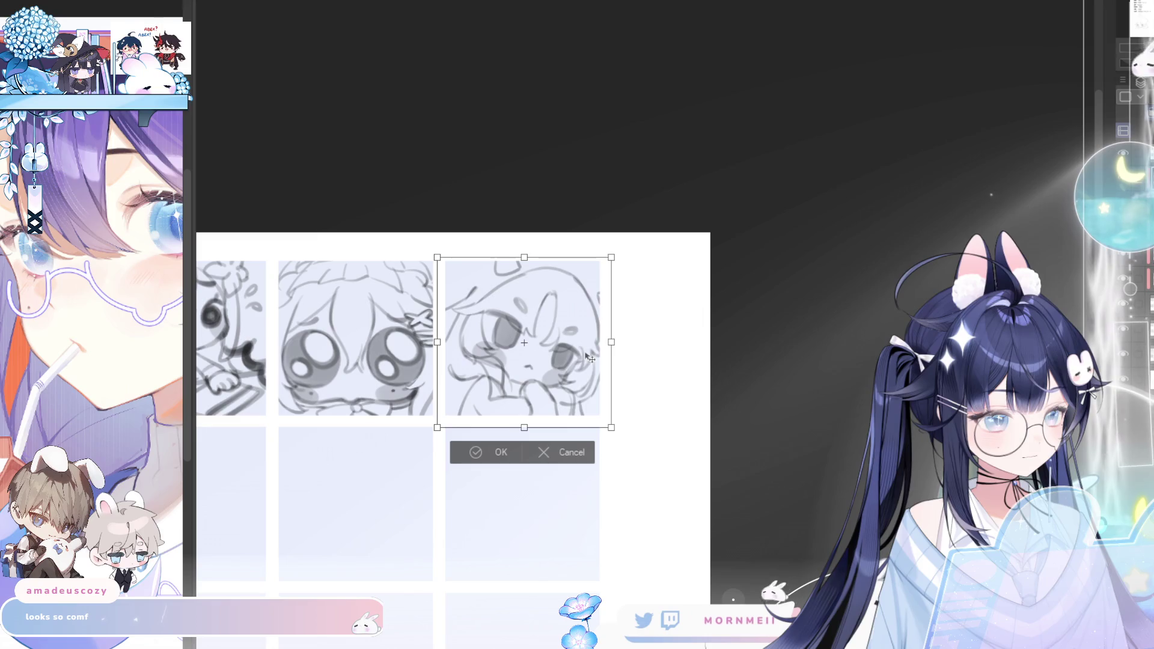
left_click(491, 455)
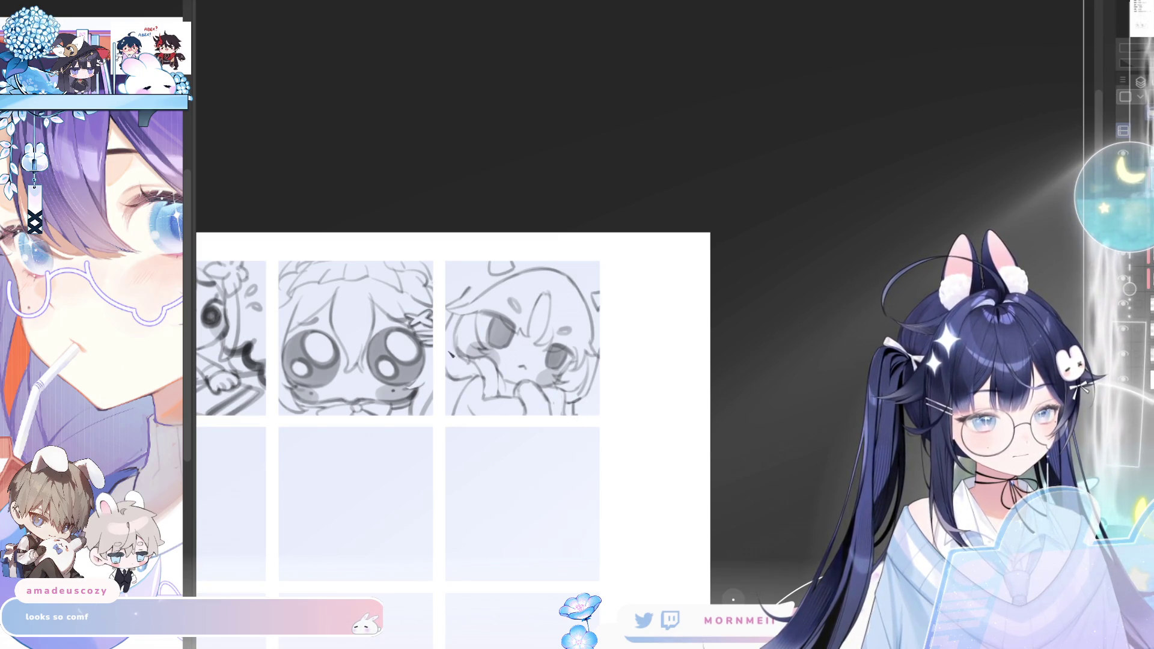
Pan the view to re-centre the sketch tiles on the hat-wearing emote
left_click_drag(600, 250, 701, 259)
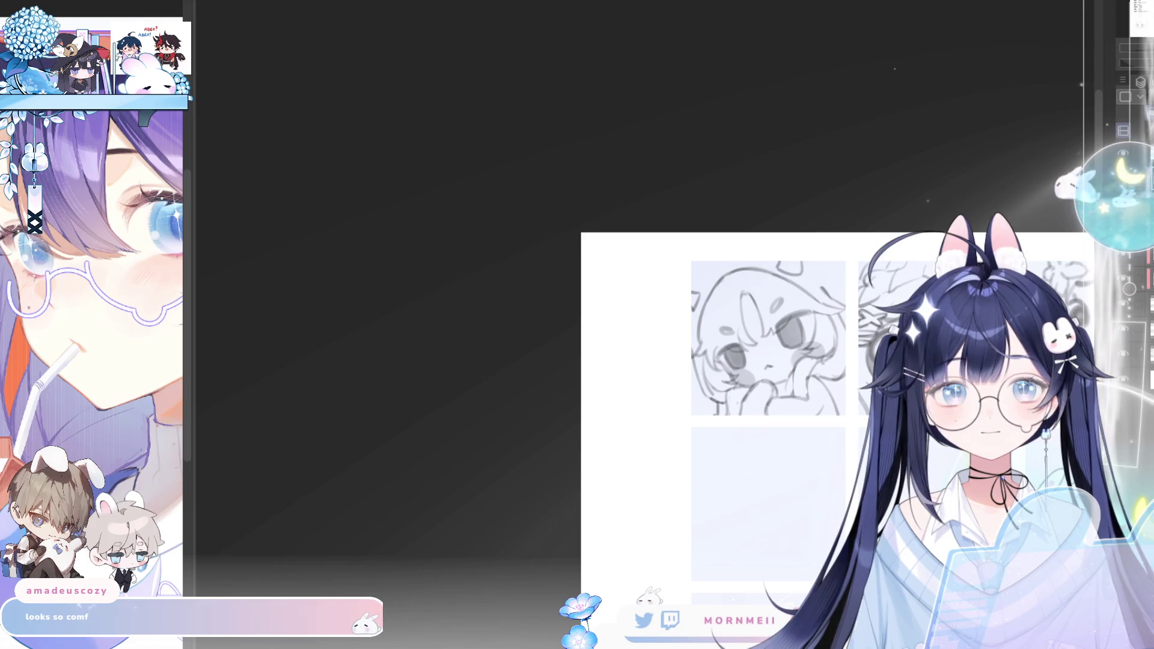
left_click_drag(880, 232, 632, 232)
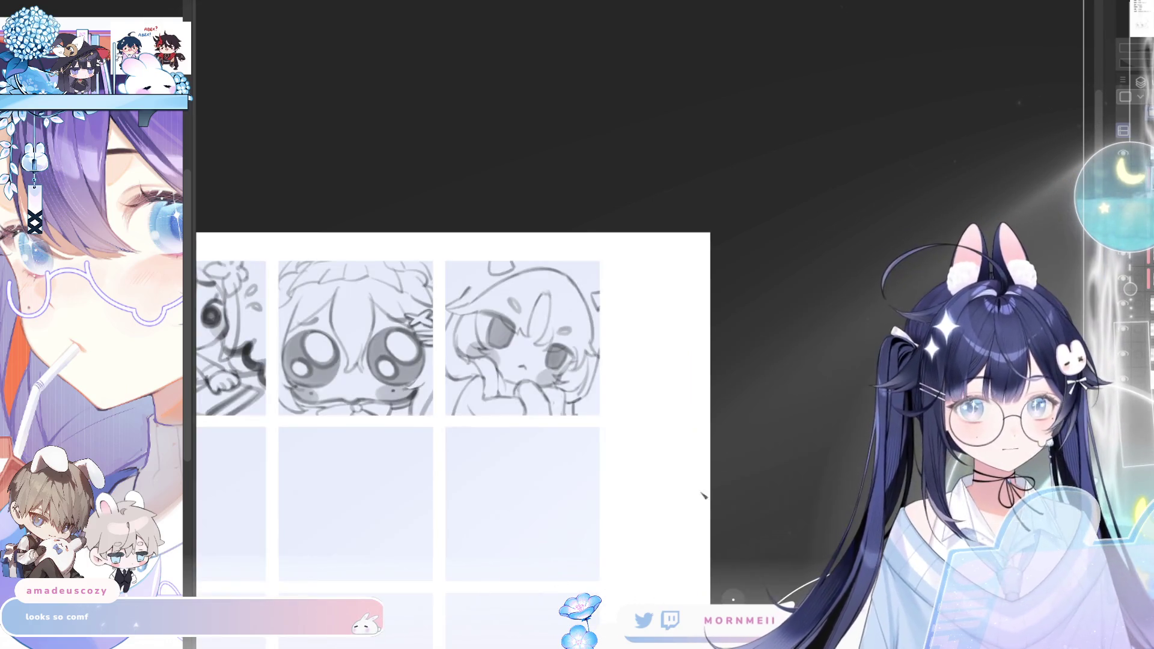
left_click_drag(703, 495, 784, 495)
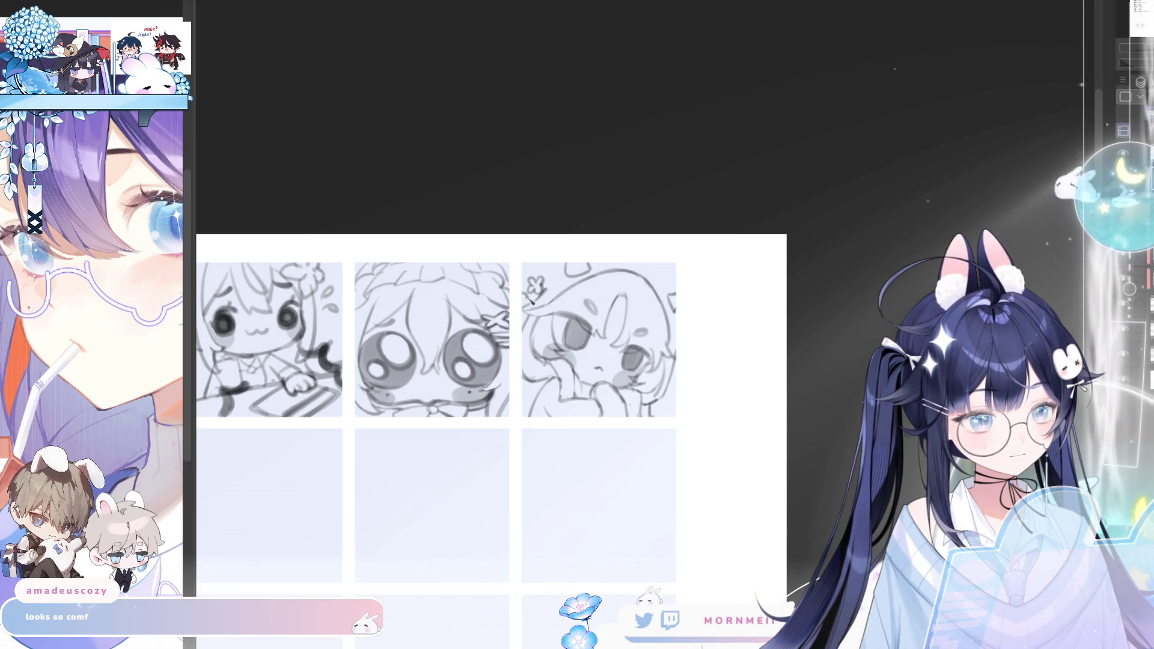
scroll(605, 222, "right", 5)
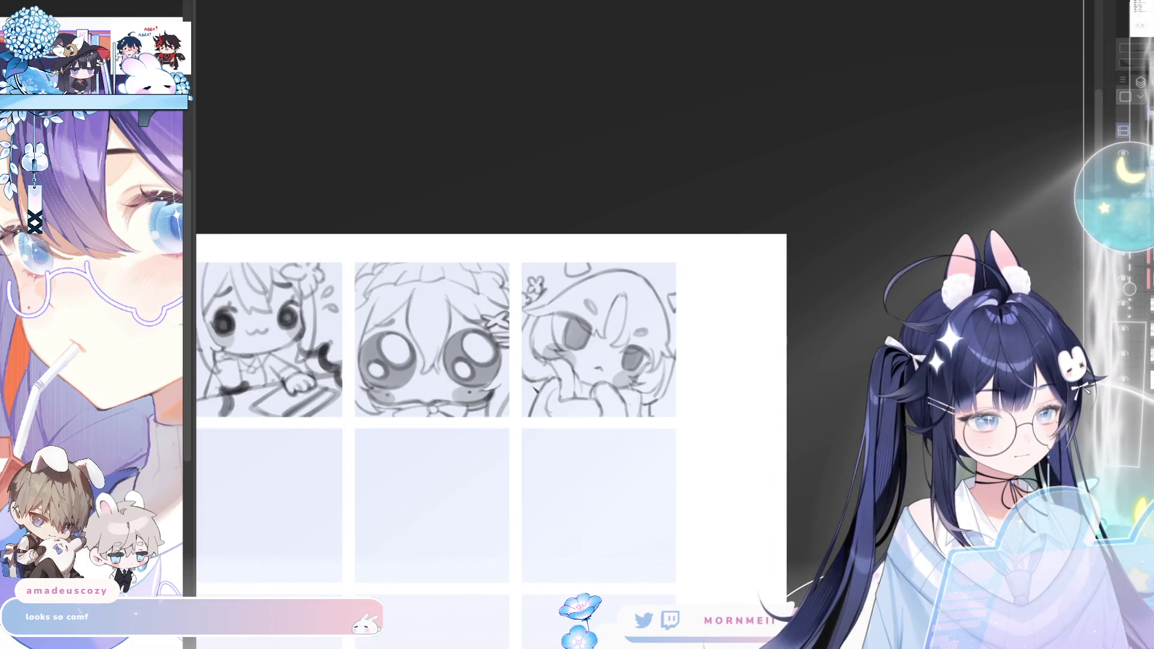
Draw small question-mark doodles beside the hat-wearing sketch and along its hat edge
left_click_drag(527, 377, 539, 394)
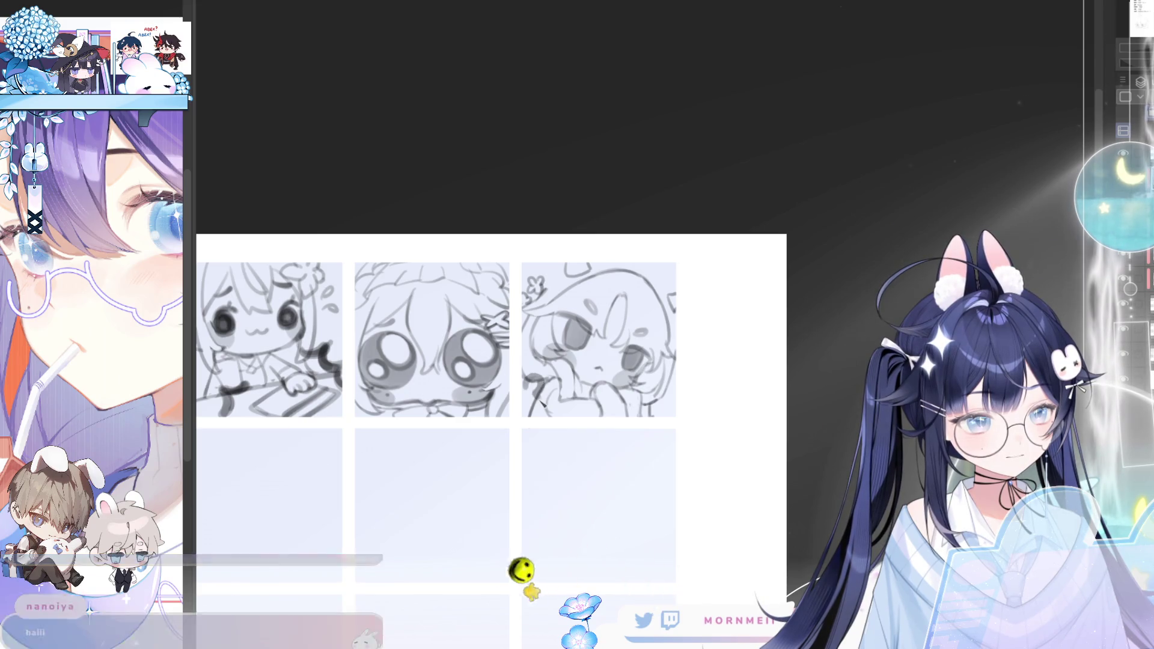
left_click_drag(664, 376, 671, 397)
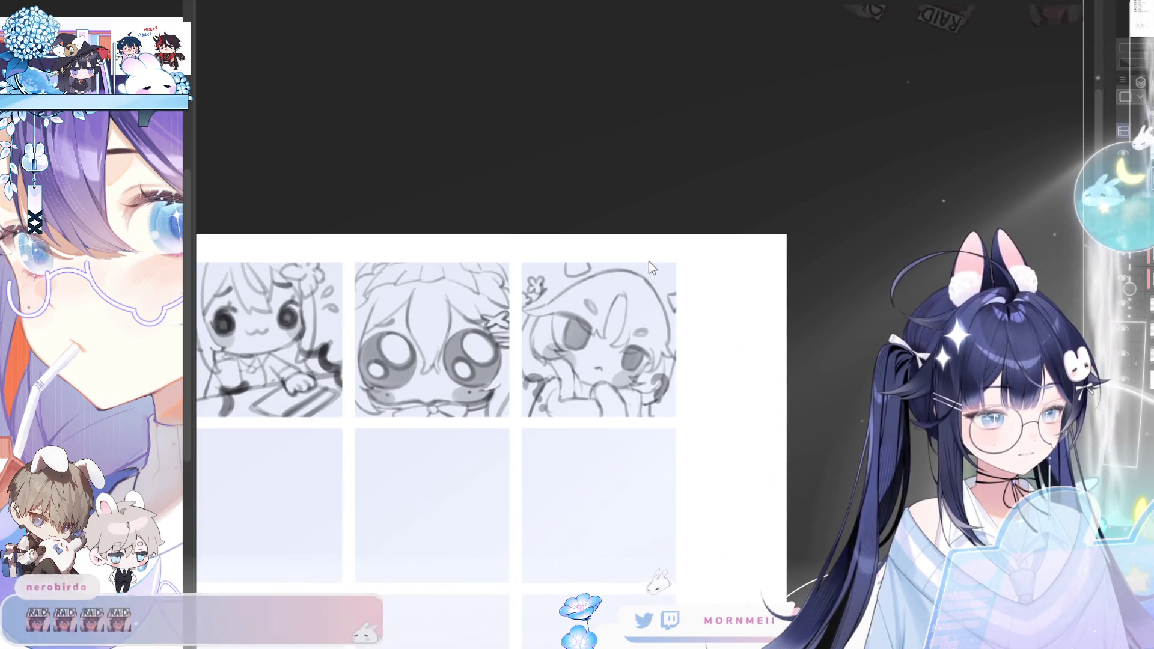
left_click_drag(648, 267, 655, 274)
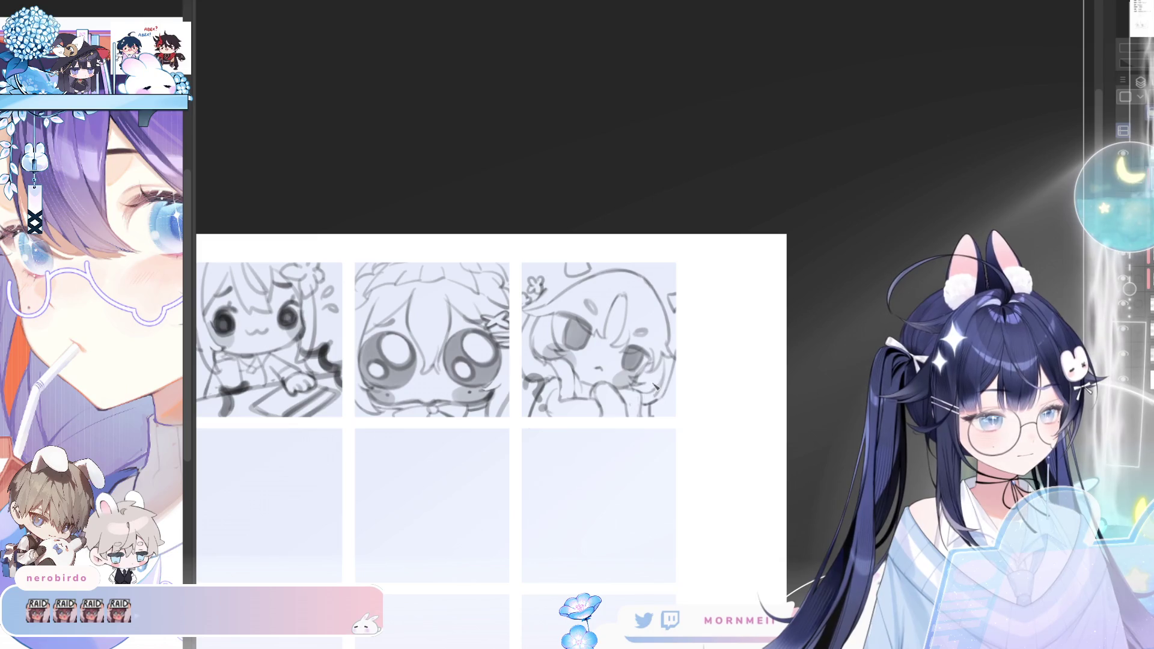
mouse_move(658, 379)
left_mouse_down()
mouse_move(667, 407)
mouse_move(671, 397)
left_mouse_up()
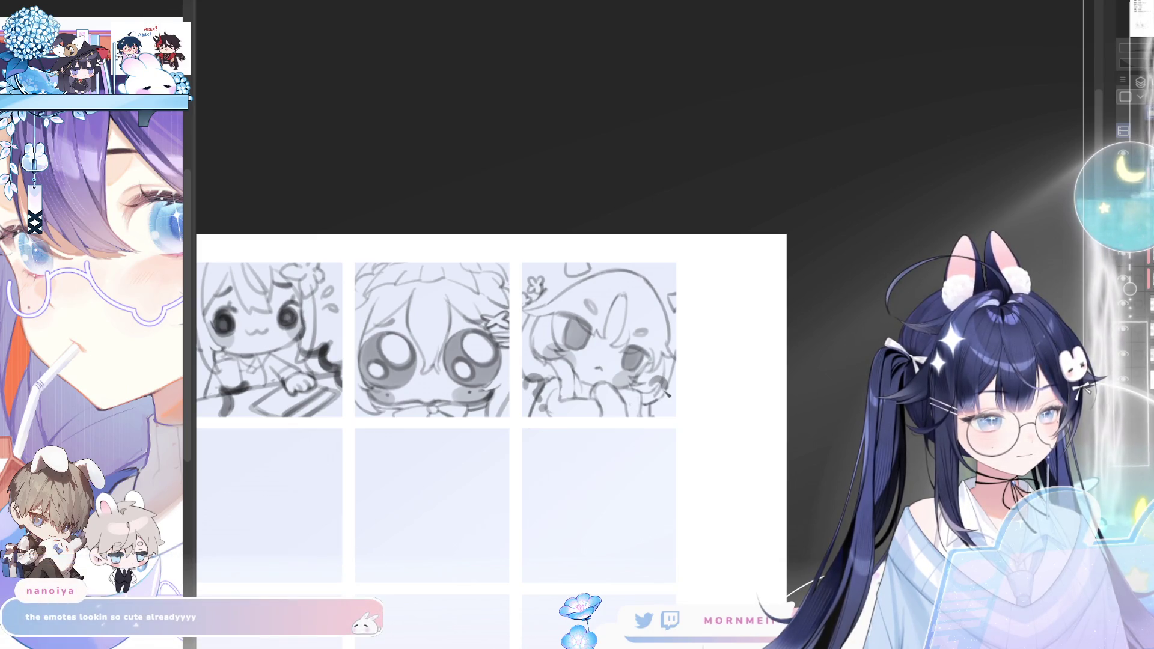
scroll(662, 410, "down", 3)
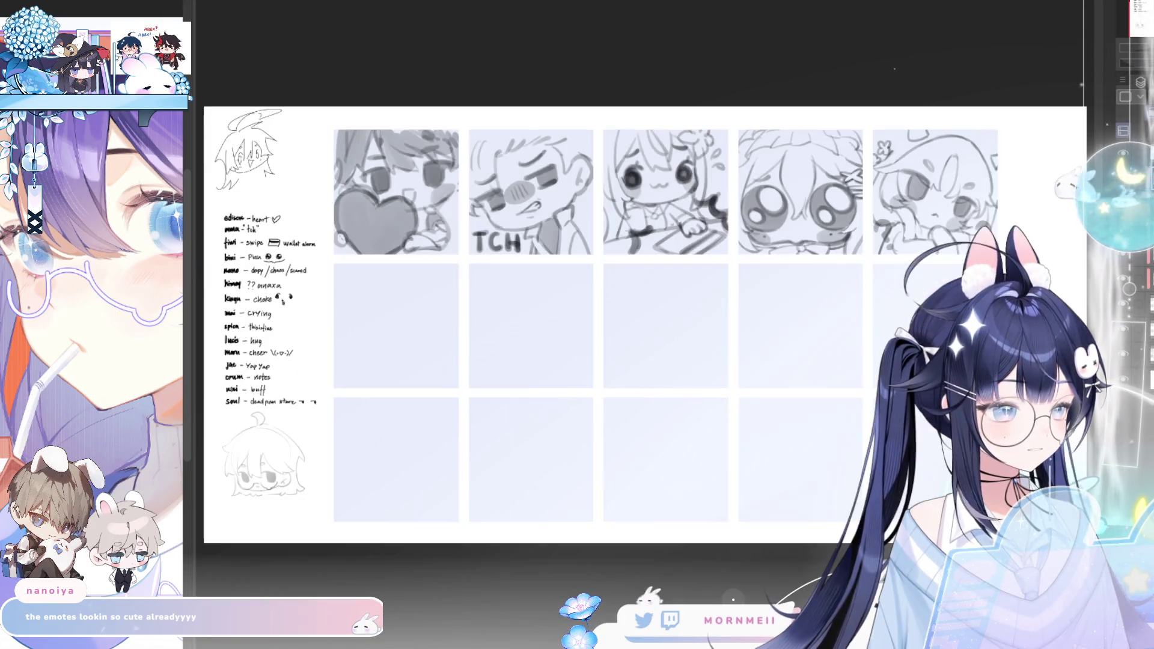
key("ctrl+0")
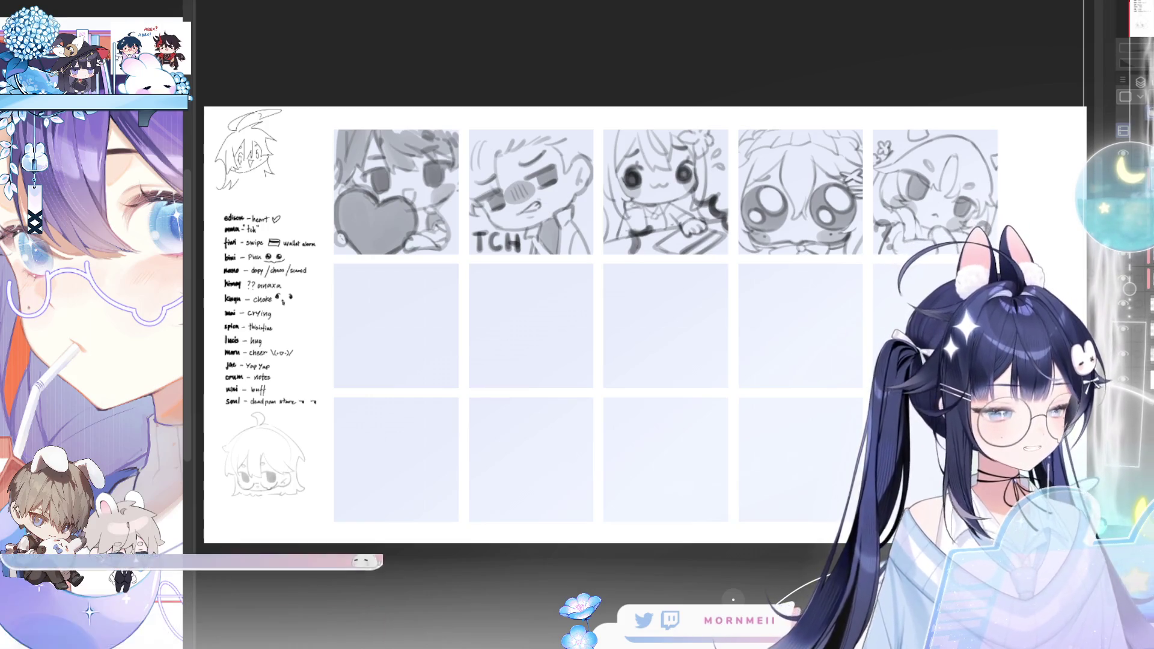
key("h")
key("h")
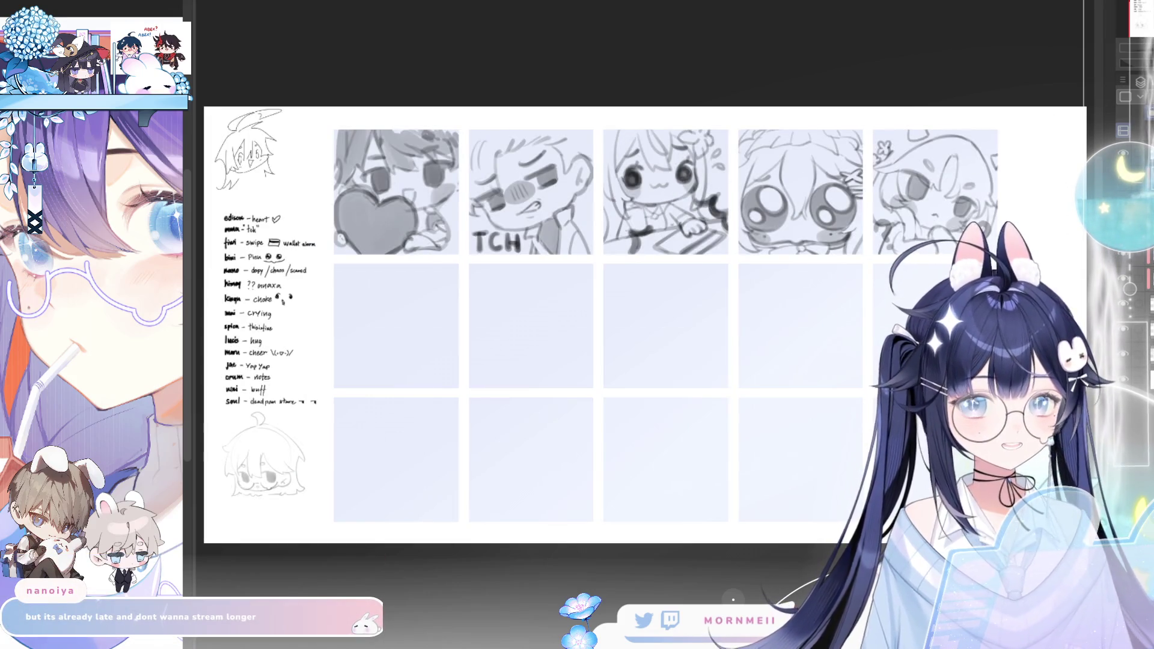
left_click_drag(1058, 225, 941, 262)
key("h")
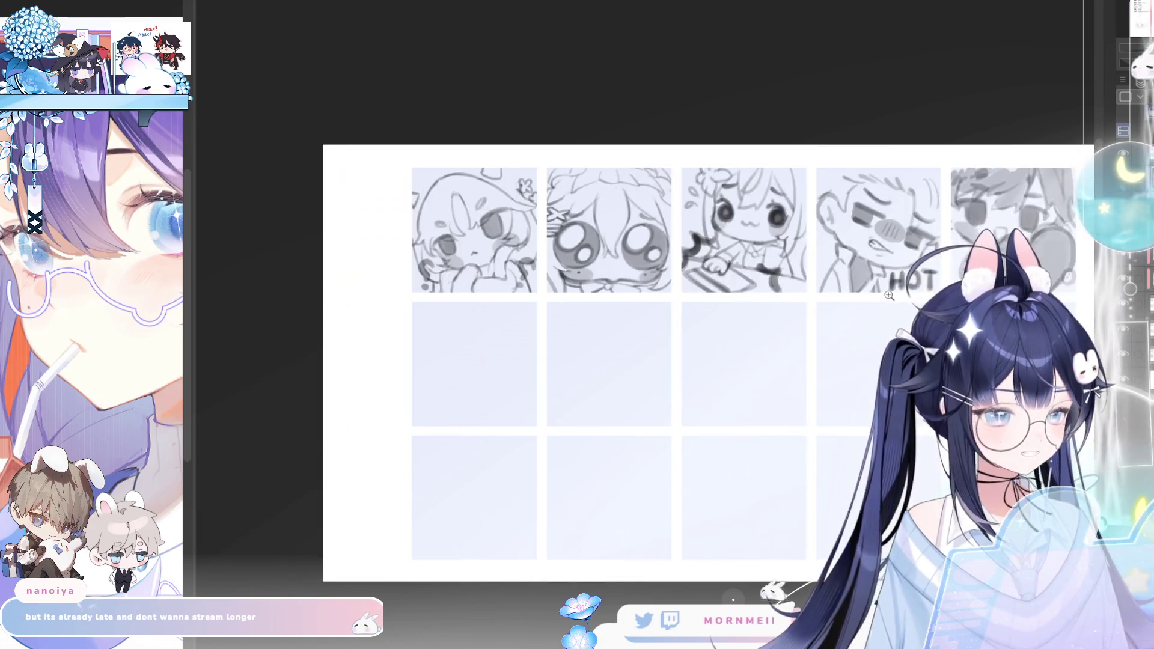
key("h")
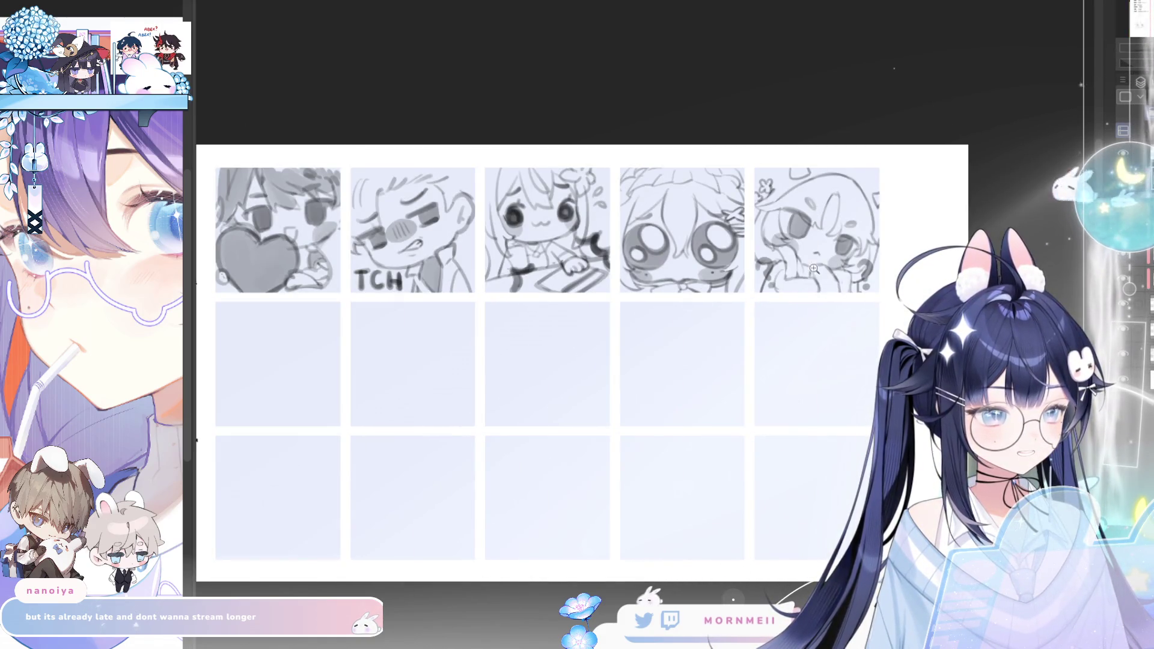
scroll(812, 270, "up", 3)
scroll(824, 264, "down", 3)
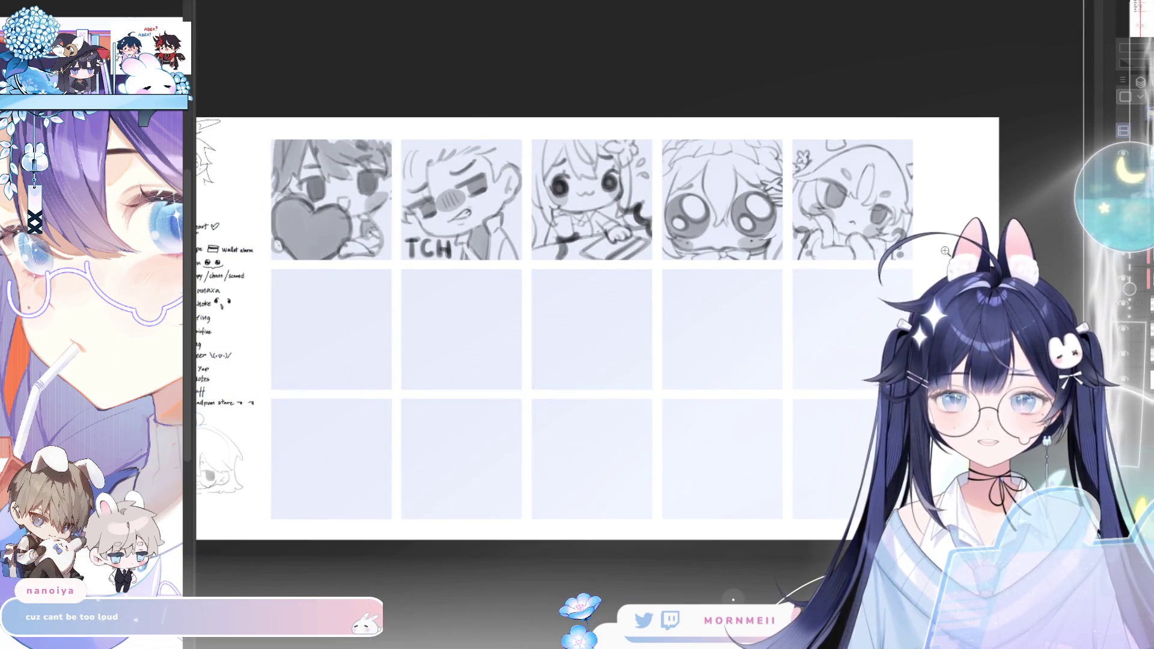
scroll(842, 242, "down", 1)
key("h")
key("h")
scroll(954, 193, "up", 2)
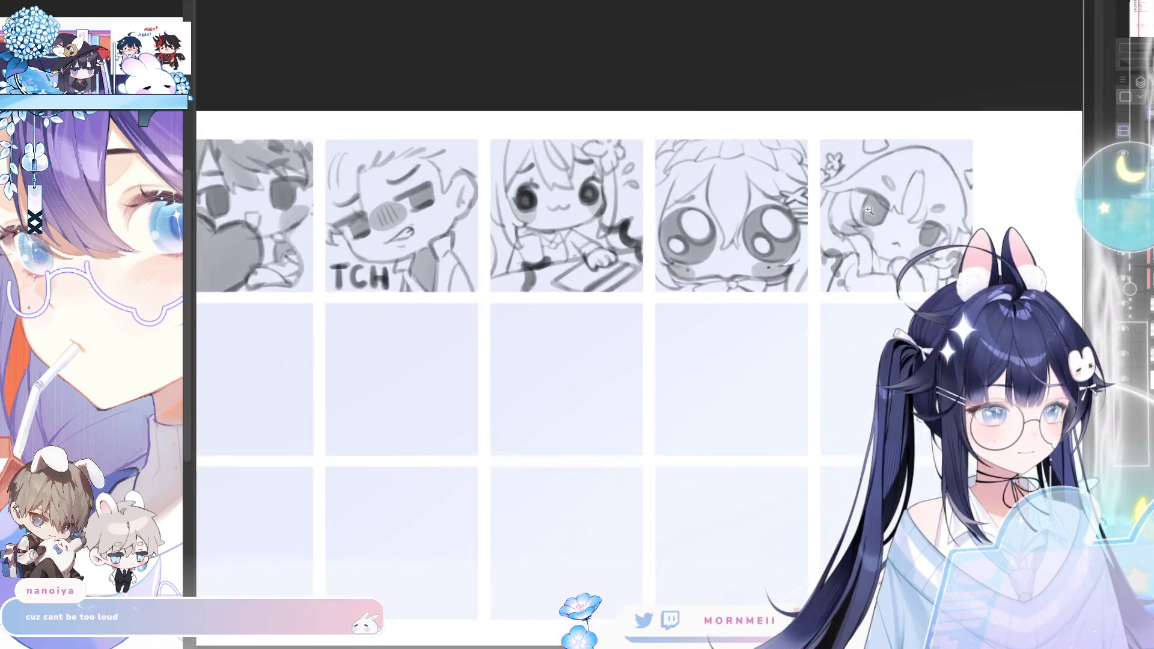
scroll(954, 193, "up", 1)
left_click_drag(953, 194, 889, 289)
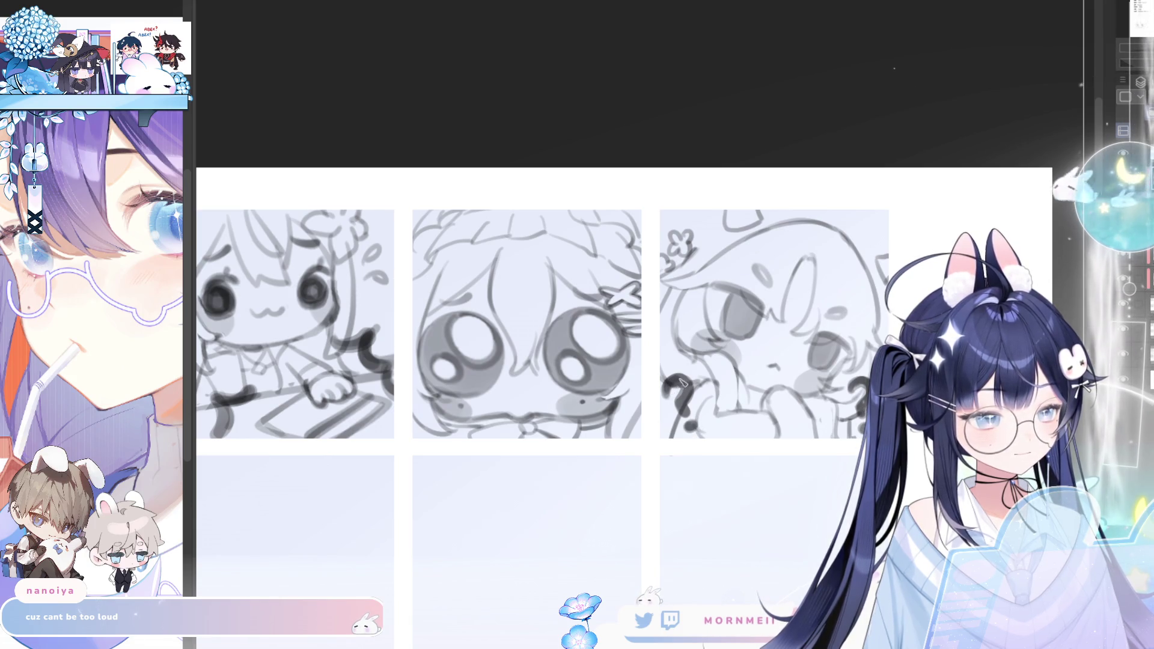
scroll(635, 424, "down", 5)
key("h")
key("h")
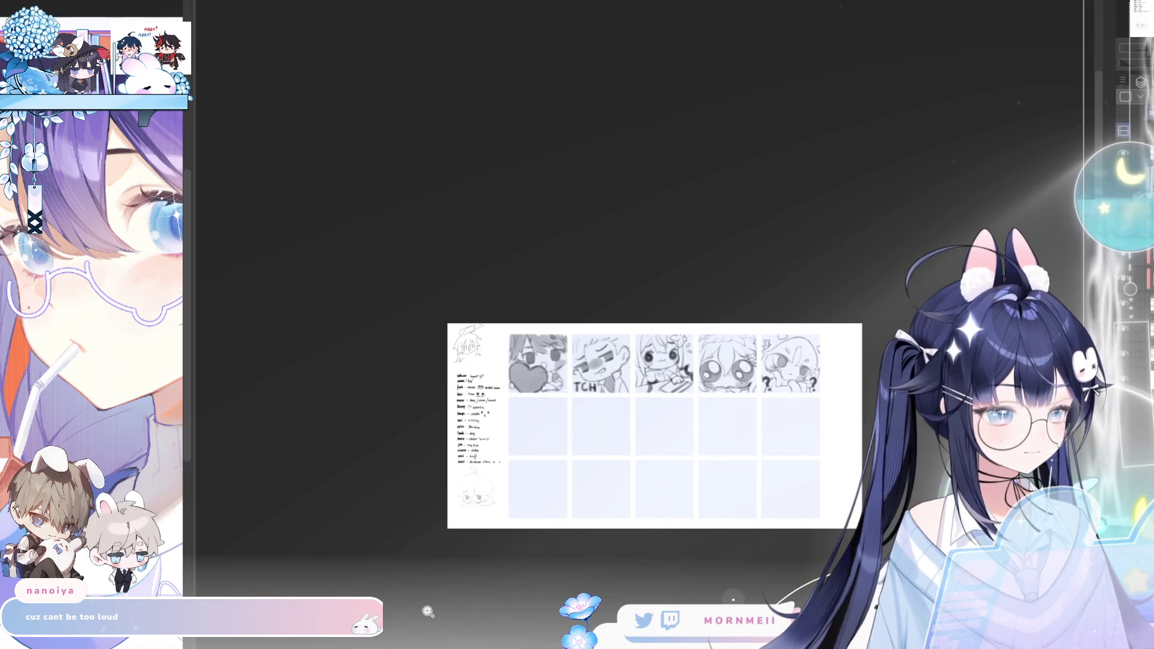
key("ctrl+0")
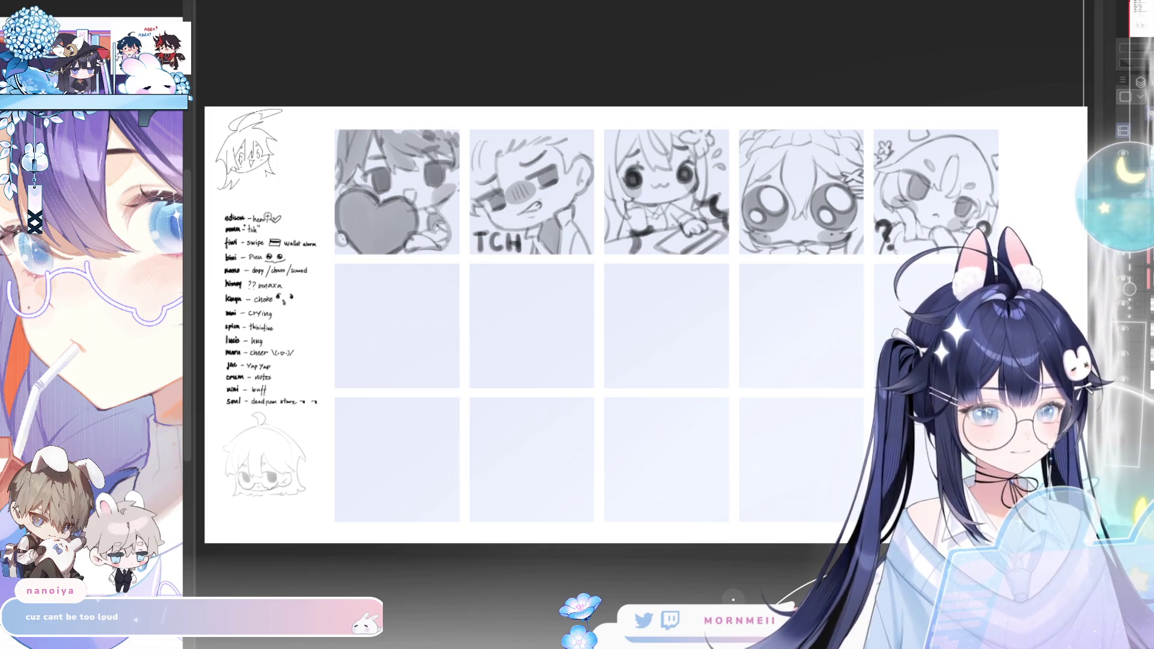
Zoom in on the sheet and select the checklist layer in the Layer panel
key("ctrl+plus")
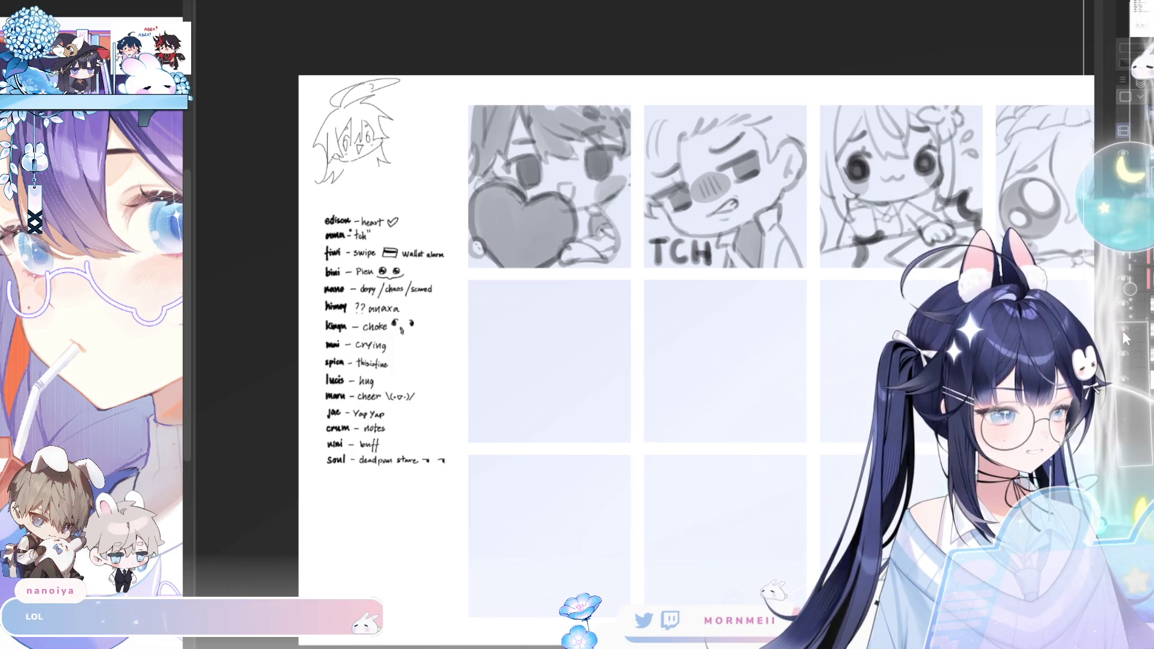
left_click(1121, 351)
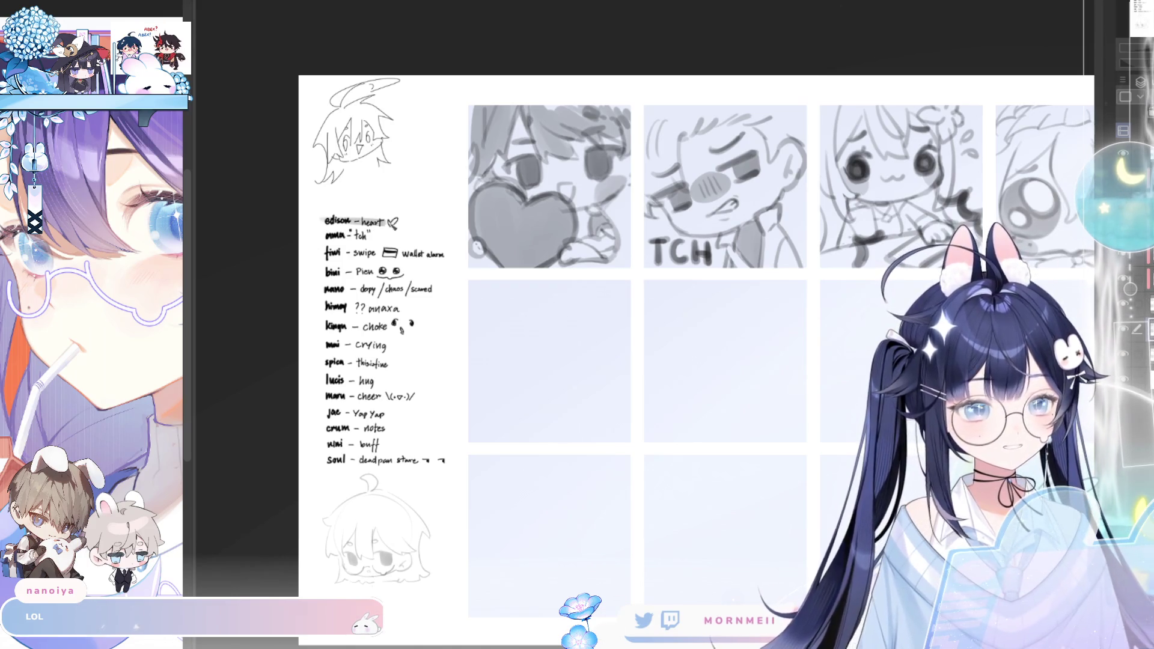
Strike through the first five names in the handwritten emote checklist, redoing the fifth stroke
mouse_move(335, 221)
left_mouse_down()
mouse_move(397, 220)
mouse_move(379, 233)
mouse_move(428, 254)
left_mouse_up()
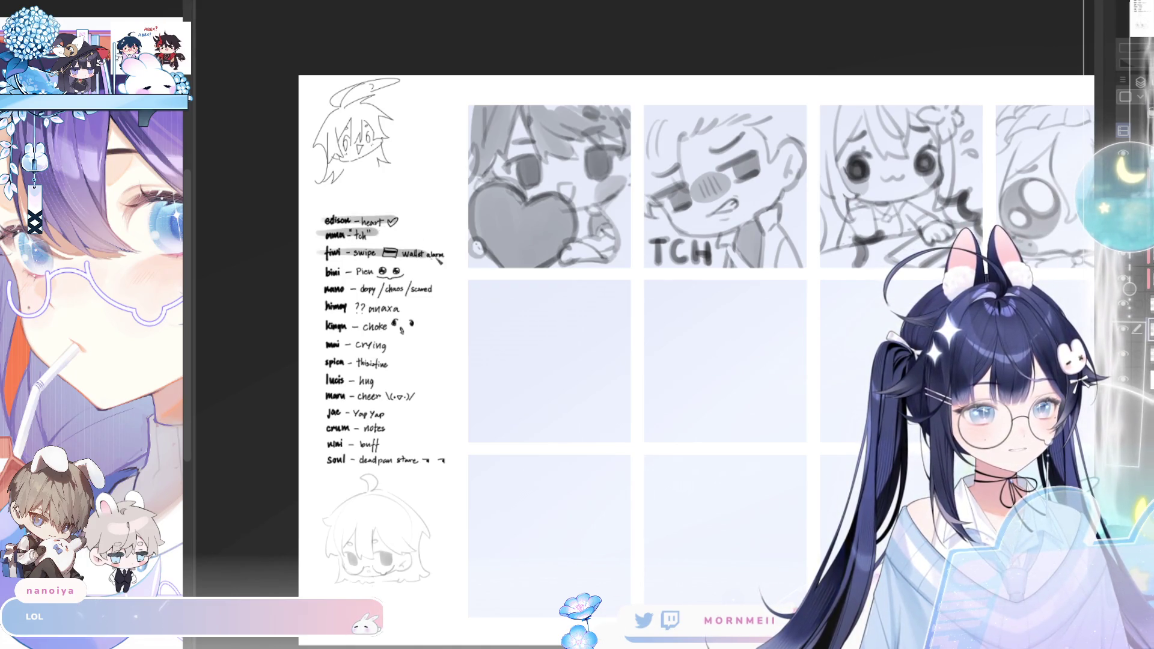
left_click_drag(325, 271, 406, 271)
left_click_drag(323, 308, 410, 308)
key("ctrl+z")
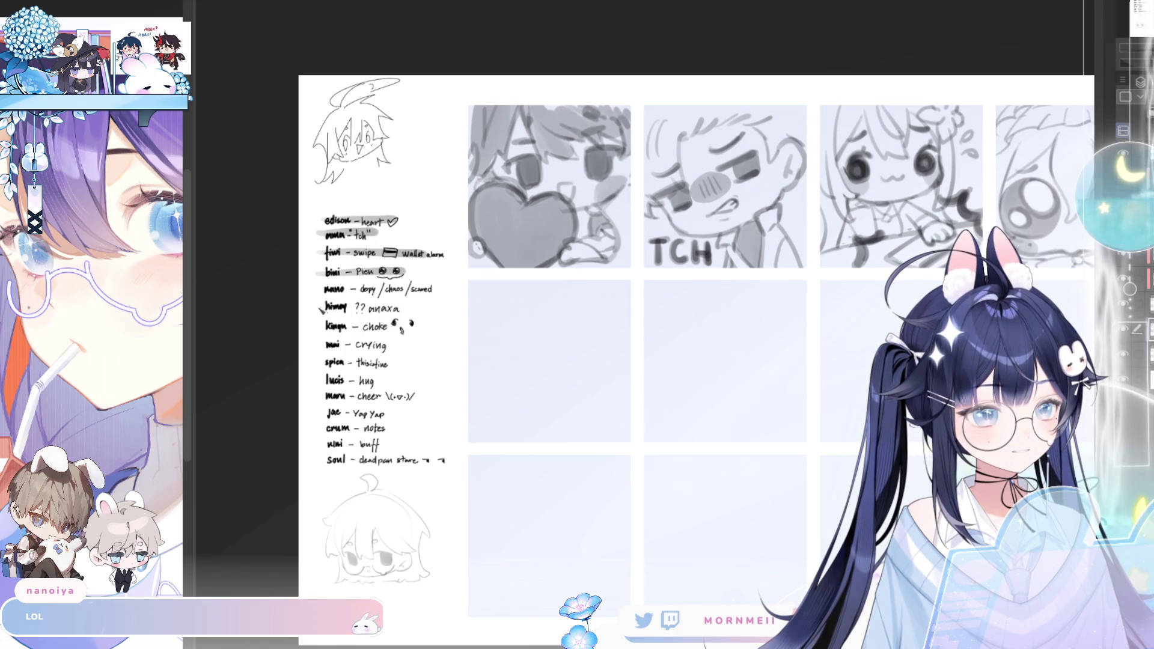
left_click_drag(322, 308, 410, 307)
scroll(526, 342, "down", 3)
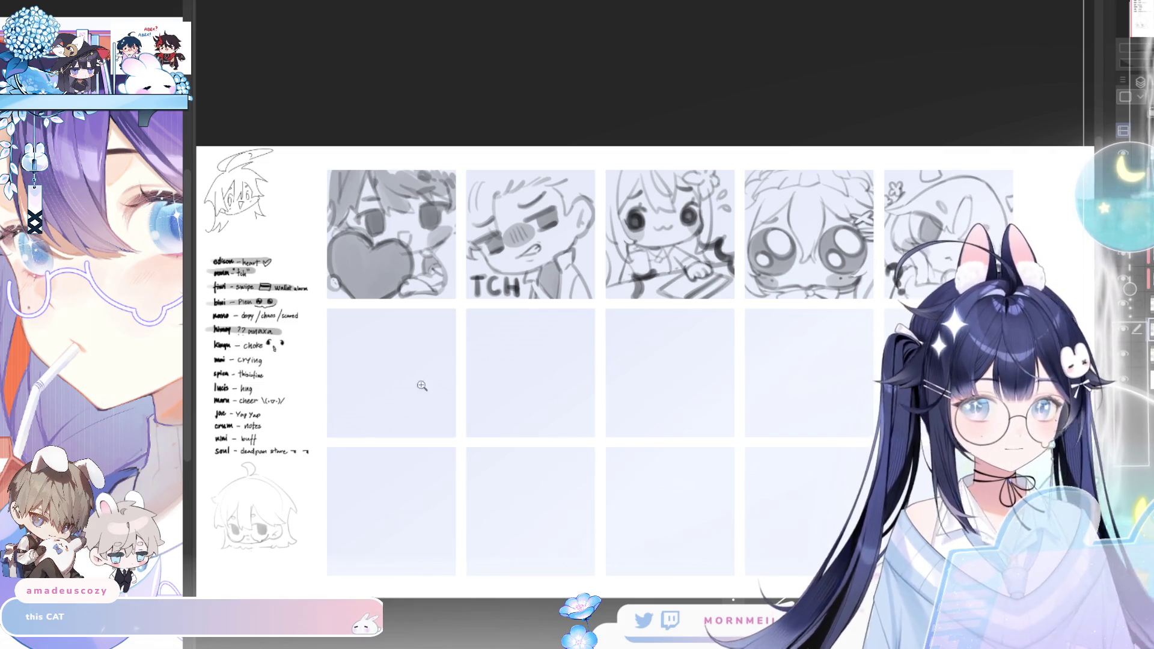
left_click(415, 343)
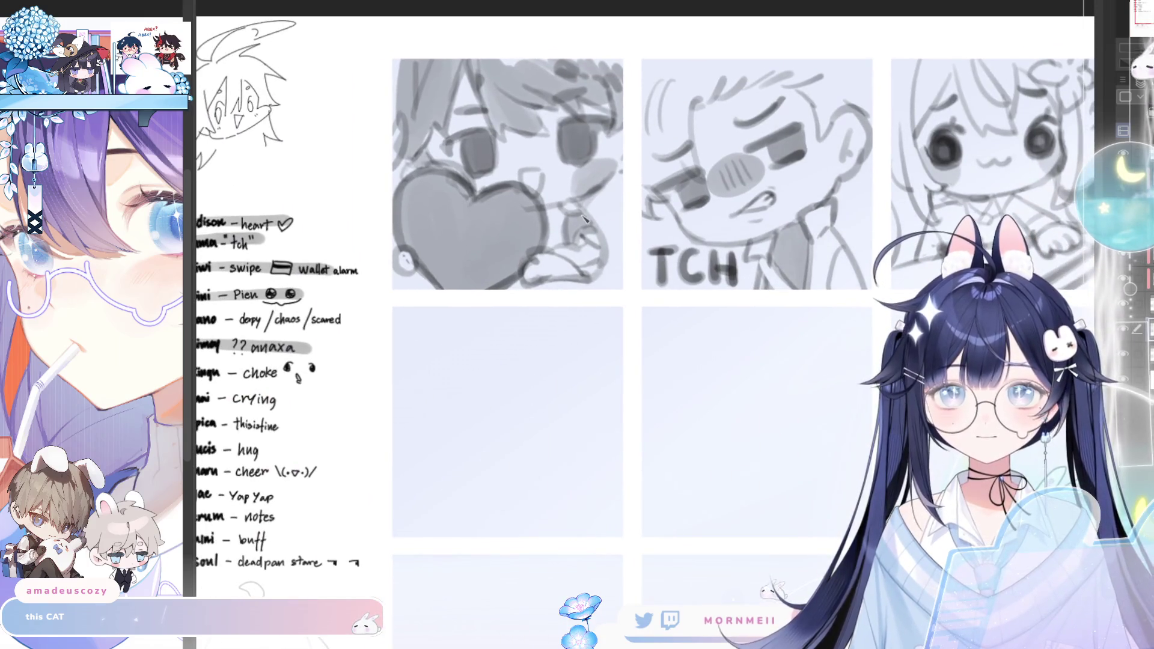
scroll(425, 337, "left", 2)
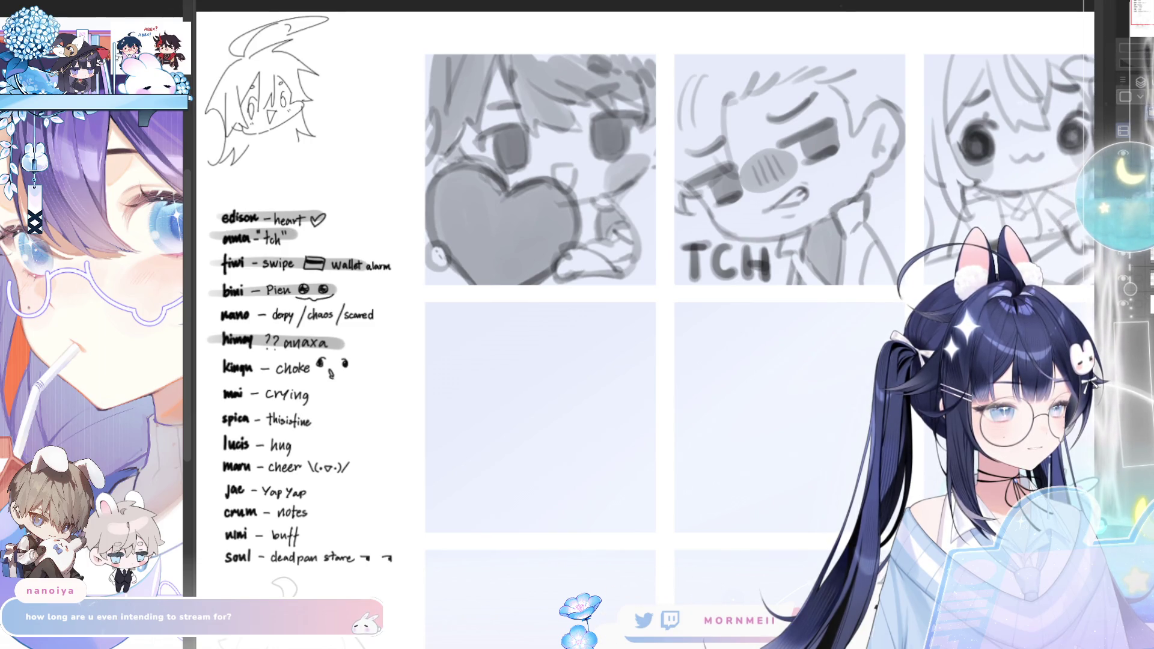
scroll(1022, 185, "down", 5)
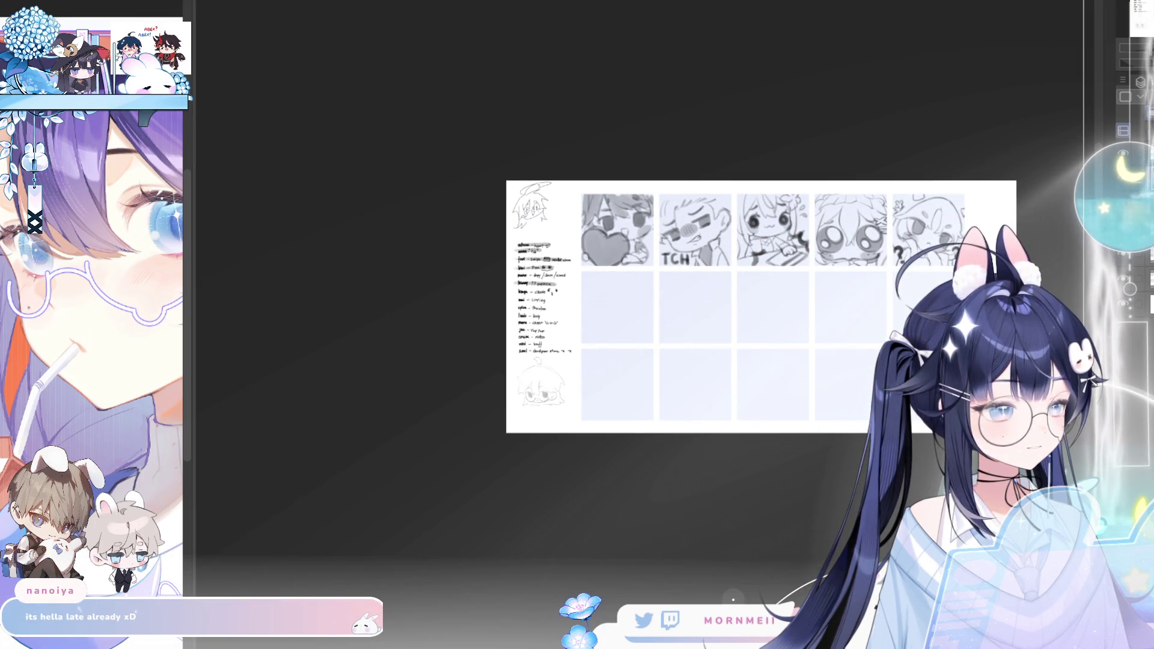
scroll(613, 292, "up", 3)
scroll(658, 304, "up", 2)
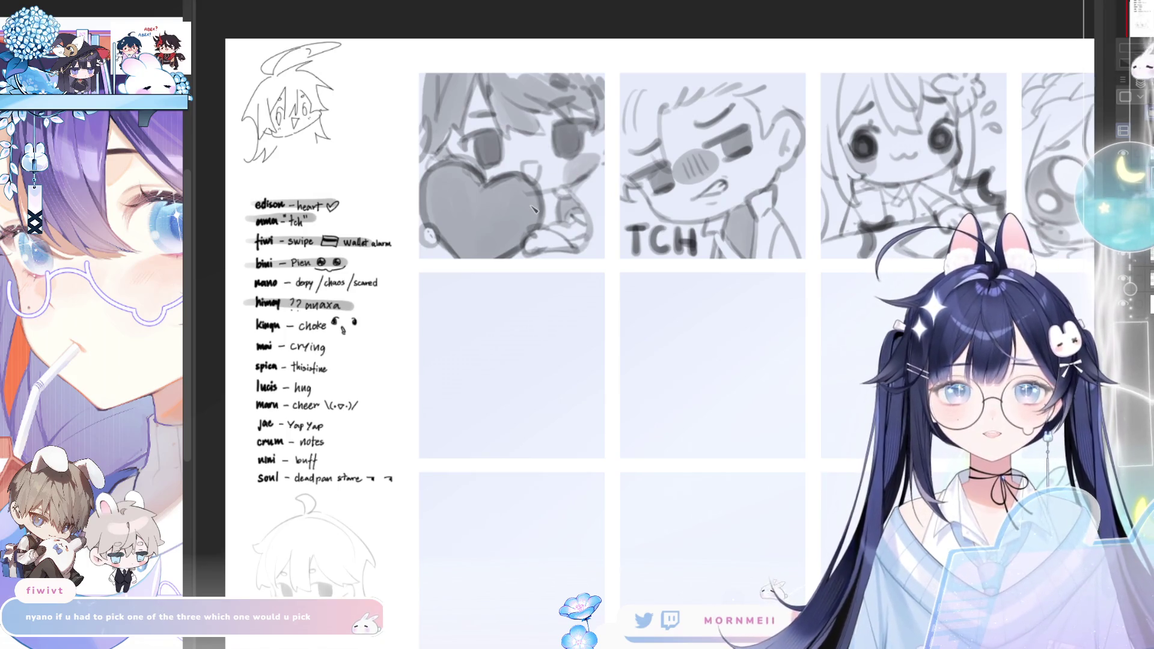
scroll(490, 269, "up", 2)
scroll(488, 267, "up", 1)
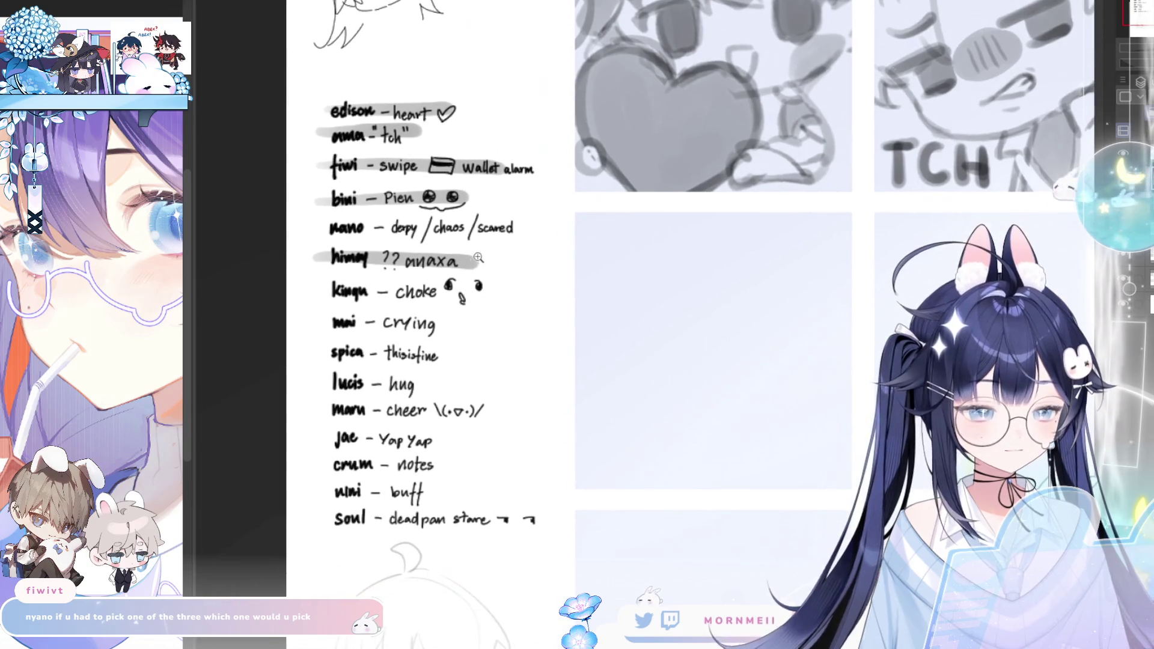
scroll(478, 263, "up", 1)
scroll(511, 280, "up", 1)
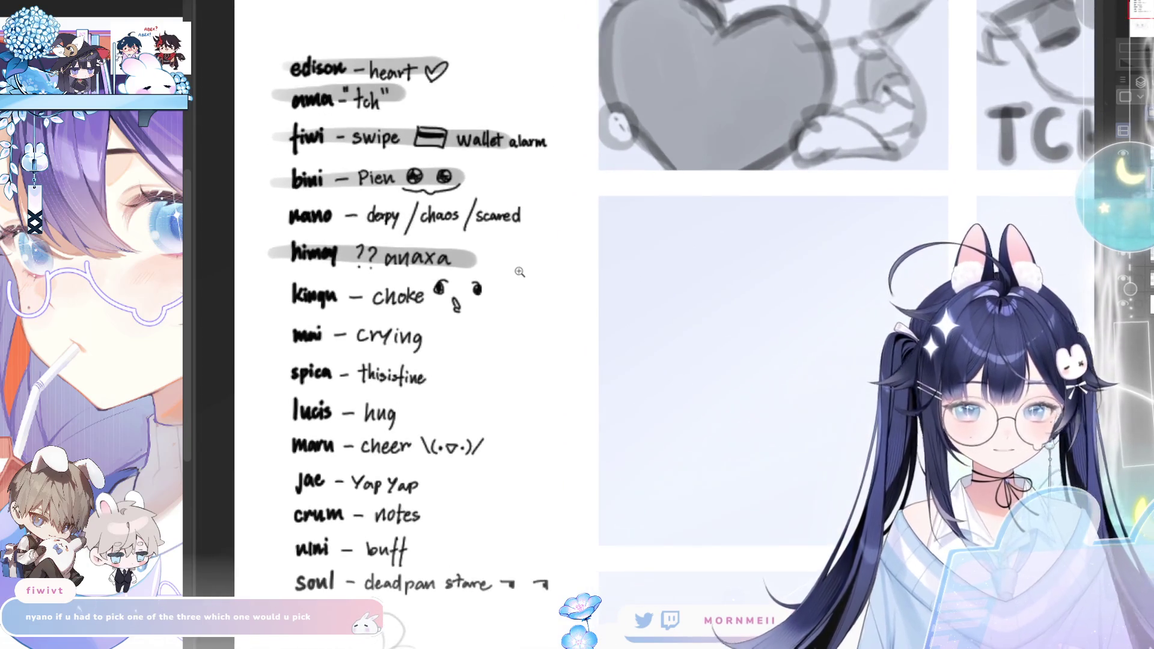
left_click_drag(618, 297, 626, 268)
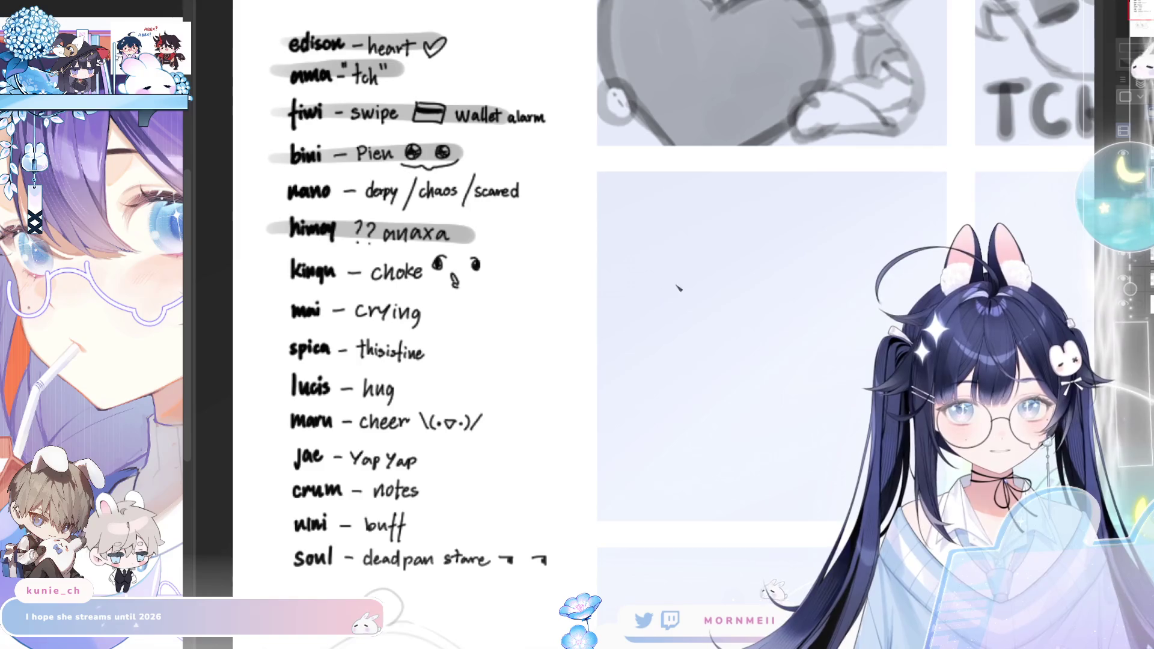
Try a test circle and a stray eye stroke in the blank panel, undoing both, and mirror-check
mouse_move(686, 286)
left_mouse_down()
mouse_move(653, 302)
mouse_move(668, 326)
left_mouse_up()
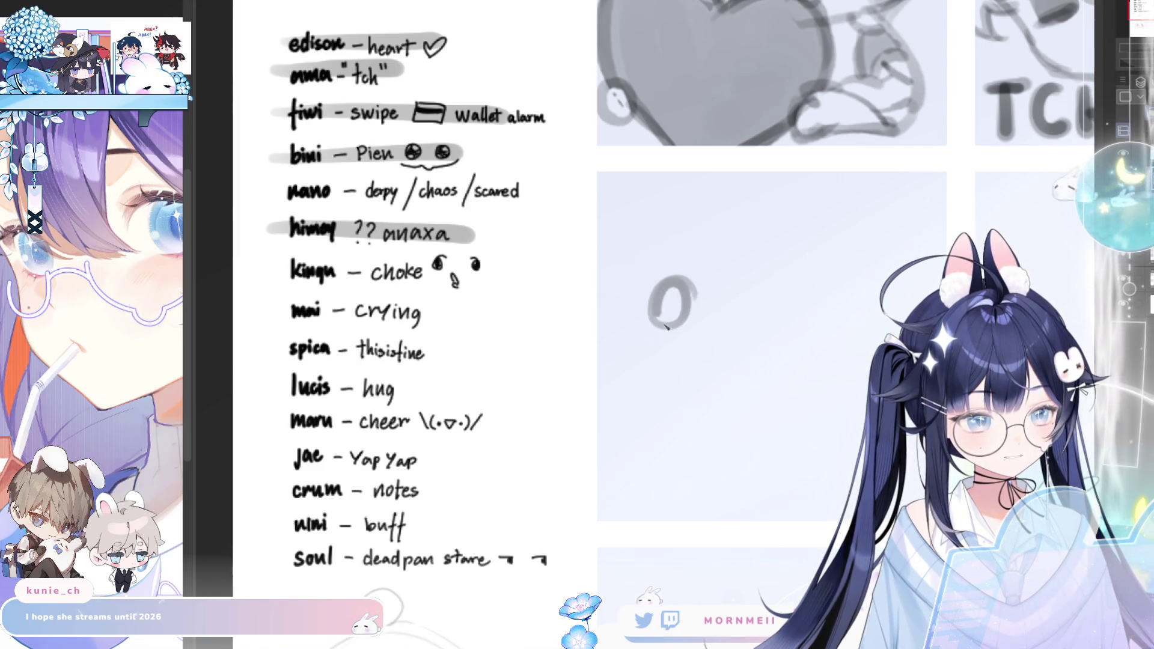
key("ctrl+z")
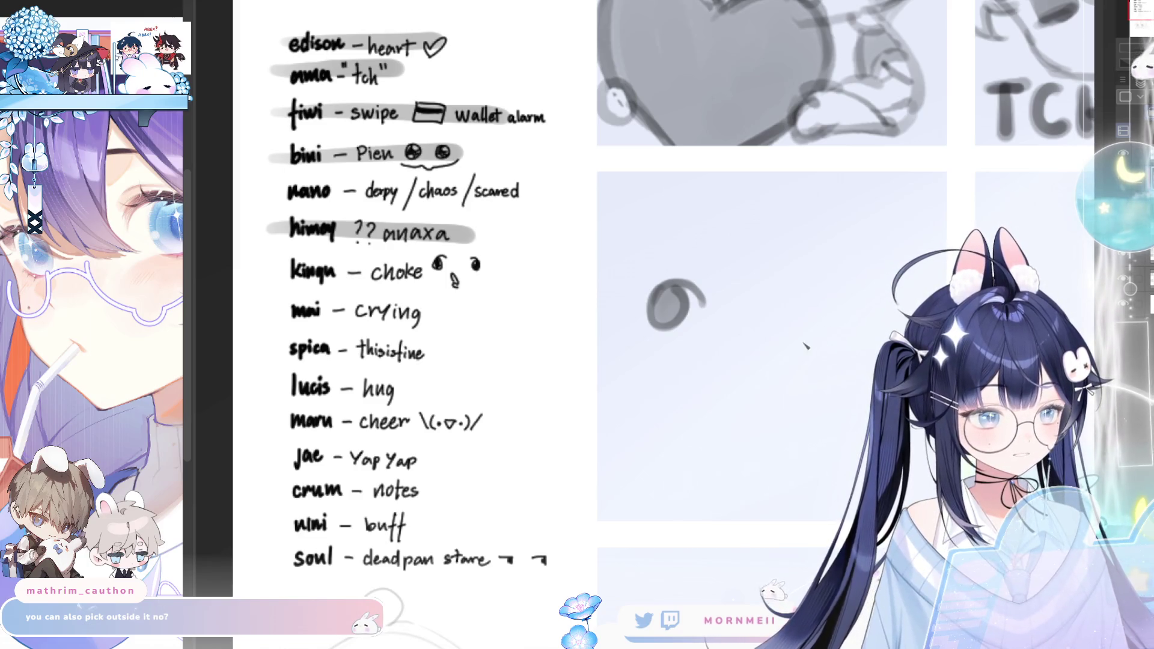
left_click_drag(816, 338, 831, 365)
key("ctrl+z")
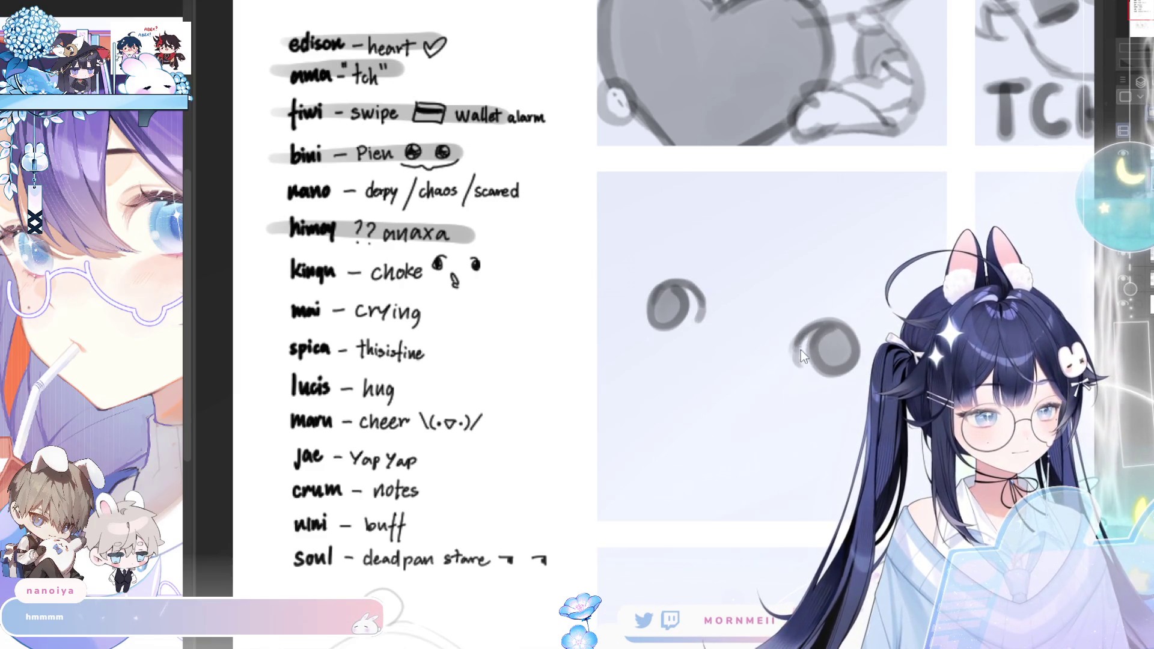
key("m")
key("m")
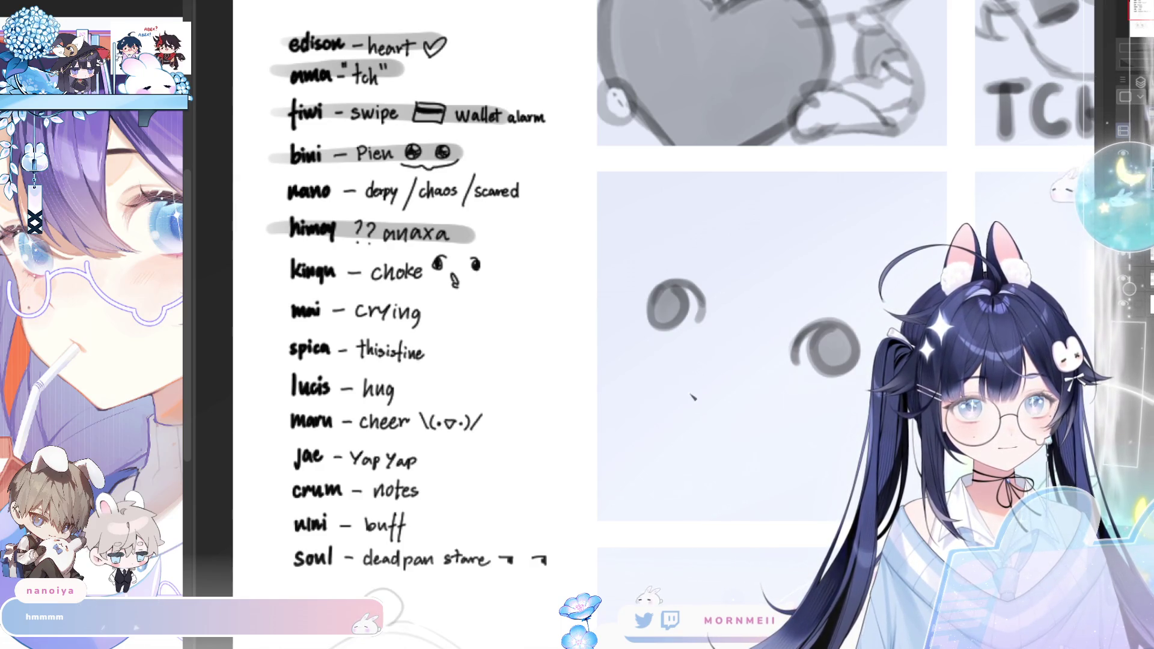
Sketch the curved snout below the eyes, darkening its top edge and adding a side stroke
left_click_drag(709, 380, 714, 435)
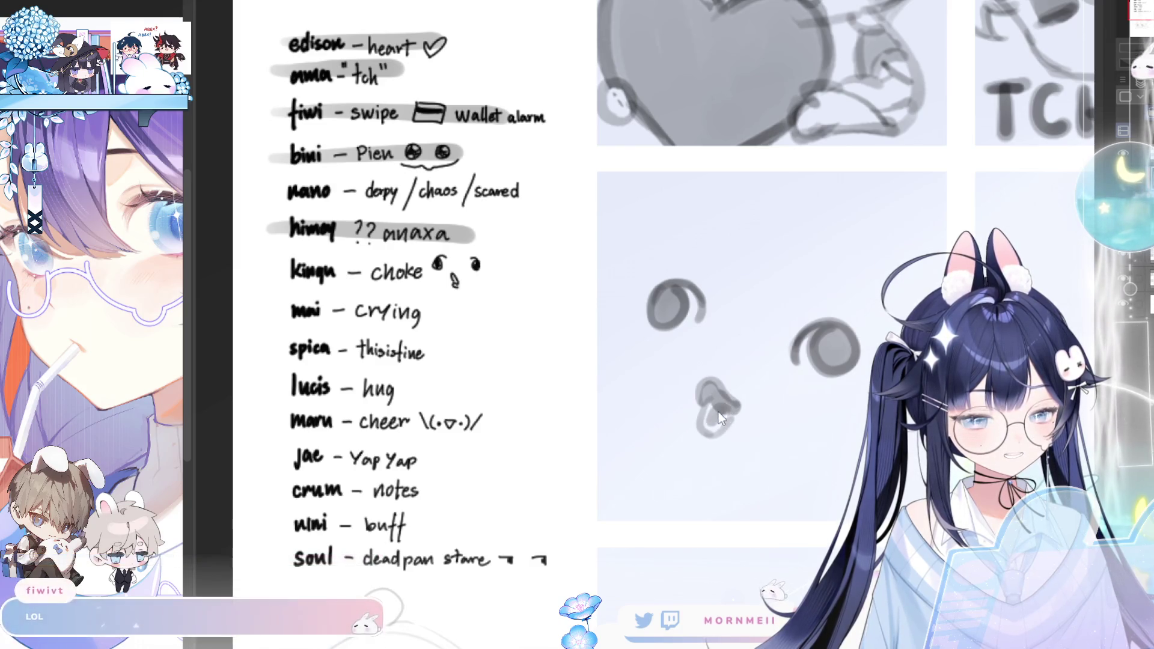
left_click_drag(712, 423, 742, 410)
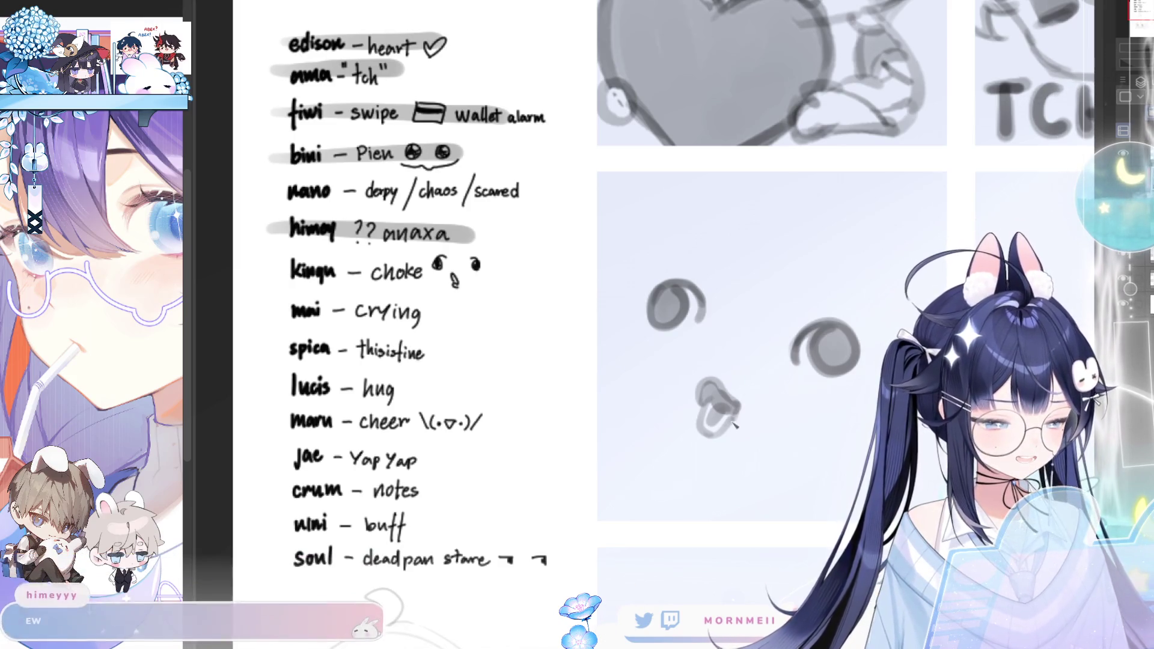
left_click_drag(747, 407, 745, 436)
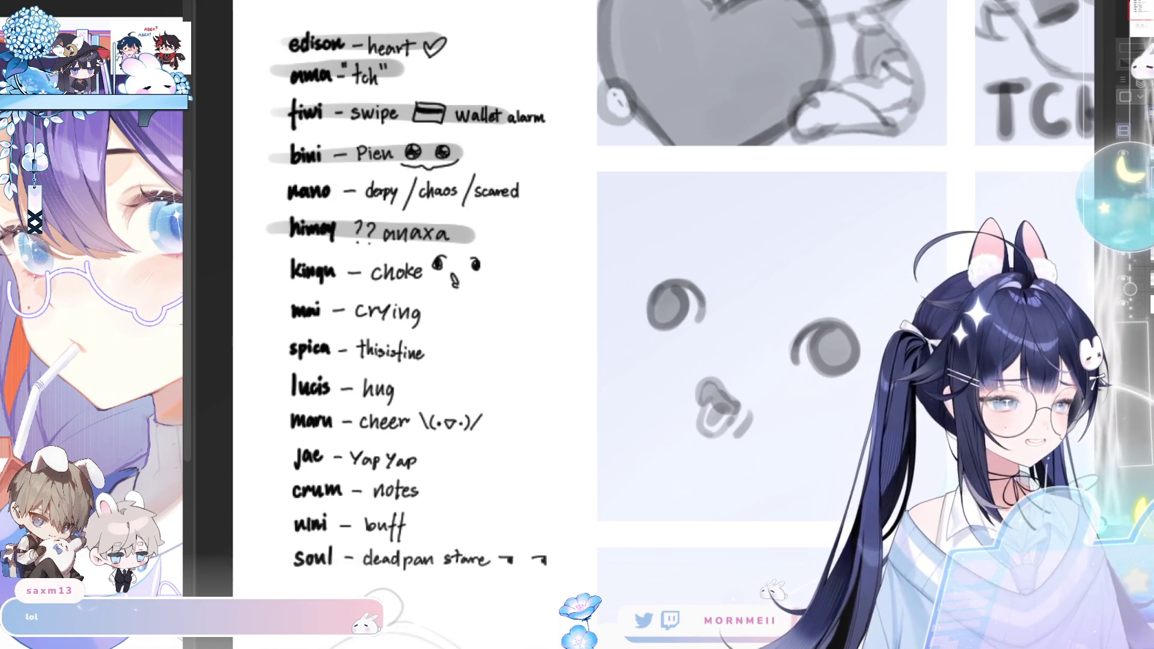
scroll(578, 325, "down", 3)
scroll(576, 325, "down", 2)
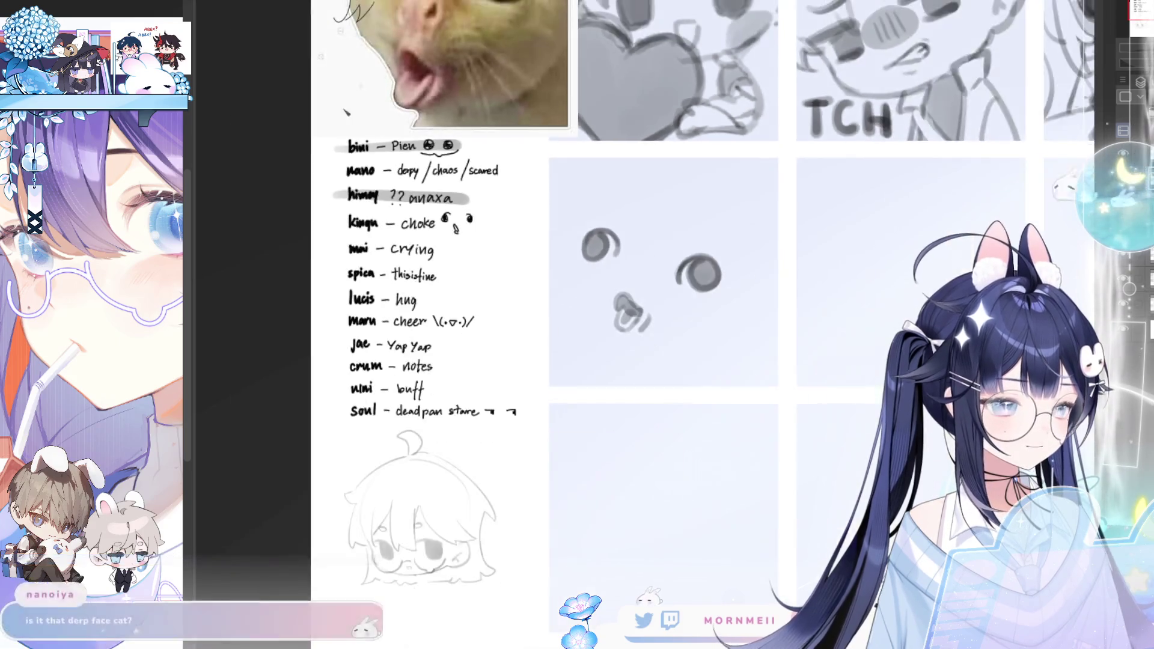
scroll(576, 326, "down", 2)
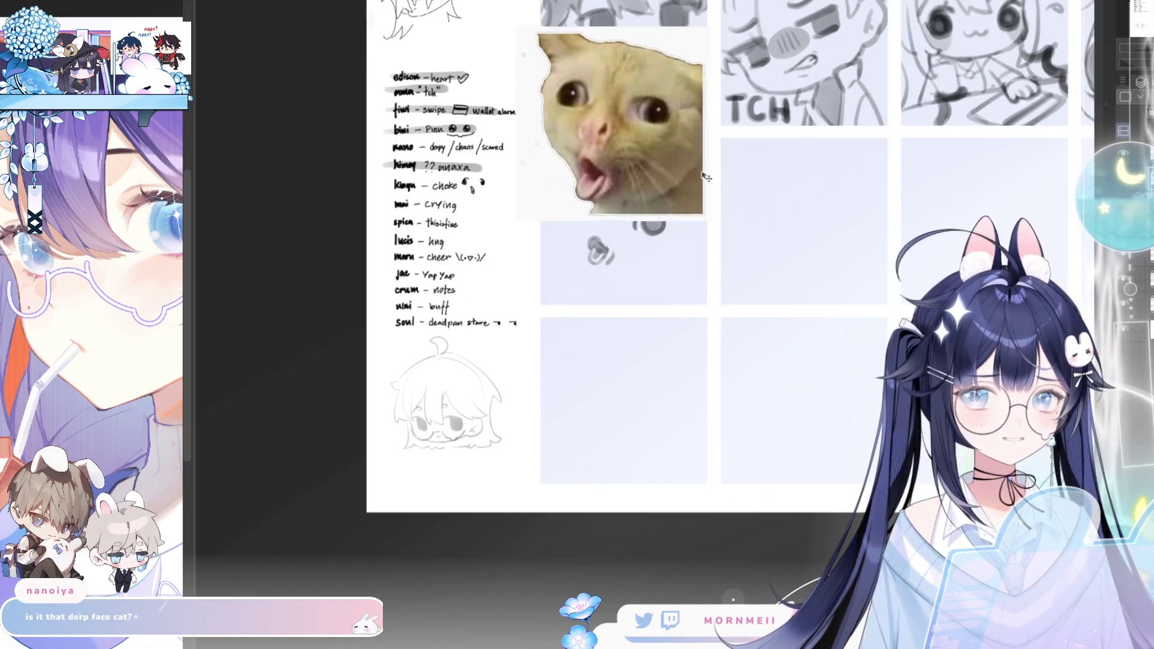
Drag the cat reference photo into the tile beside the eye-and-snout sketch and re-centre the view
left_click_drag(460, 54, 700, 157)
scroll(700, 157, "up", 2)
scroll(700, 157, "up", 2)
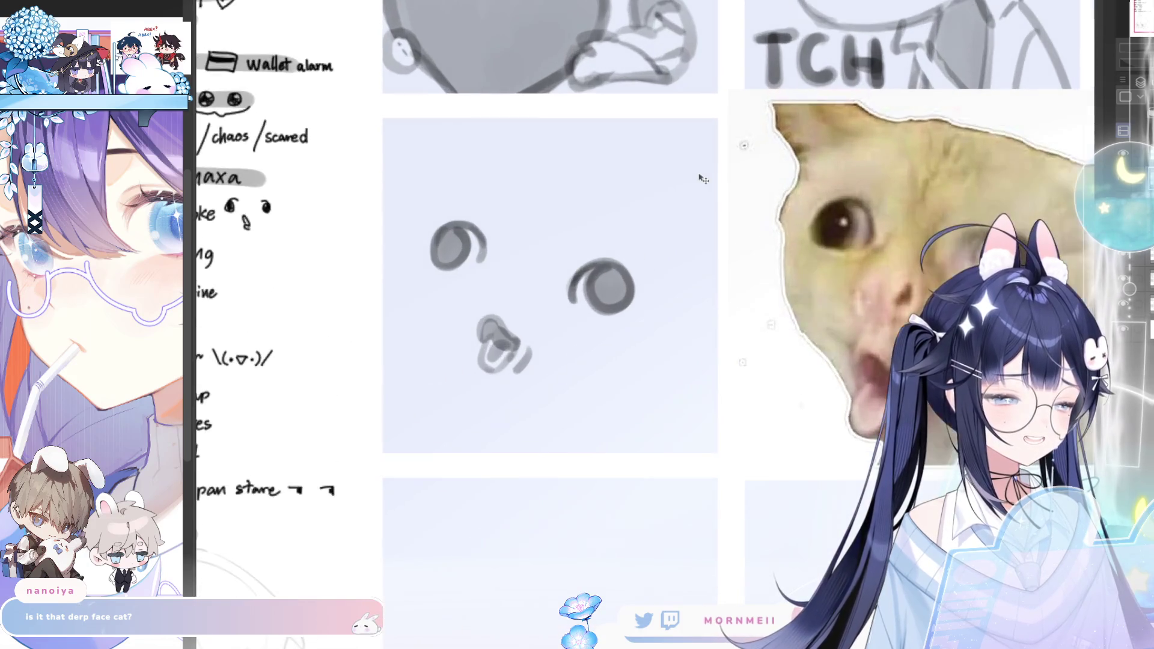
left_click_drag(826, 264, 760, 278)
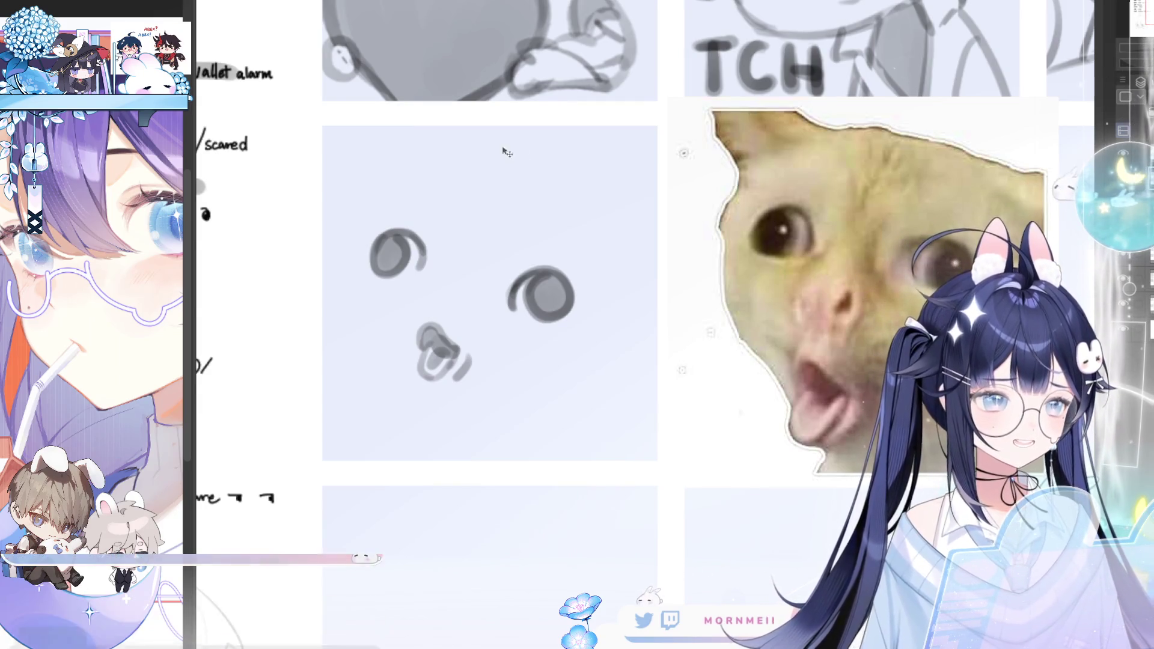
scroll(507, 152, "down", 3)
left_click_drag(742, 239, 562, 239)
left_click_drag(453, 239, 561, 238)
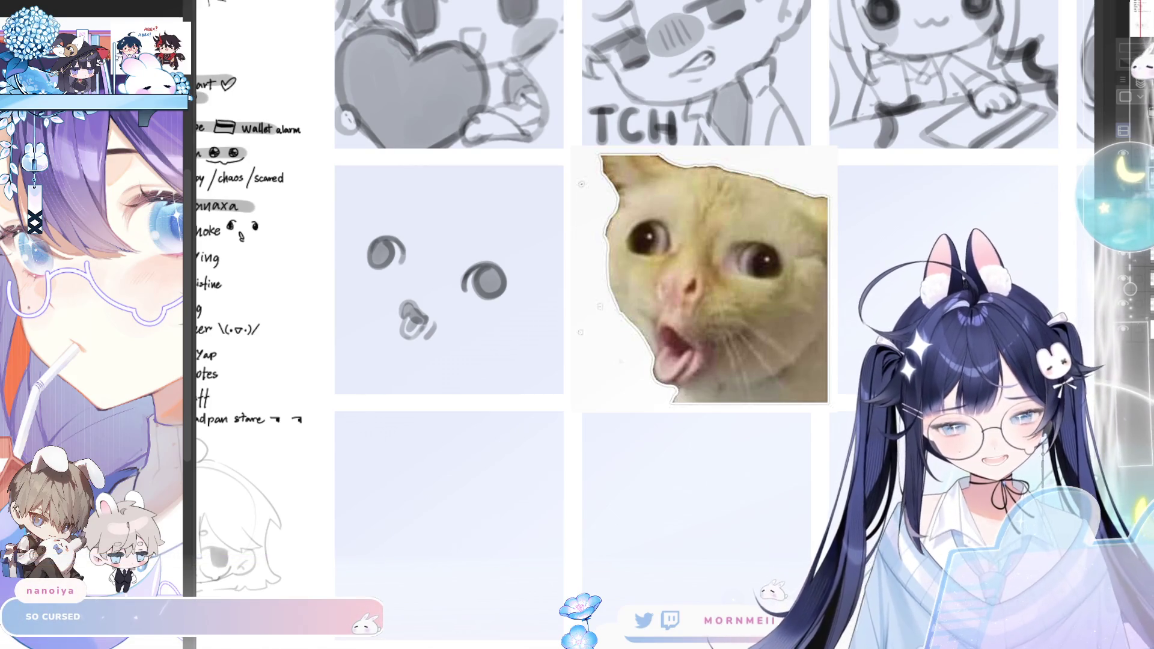
Mirror the canvas back and forth to compare the sketch against the cat photo
key("m")
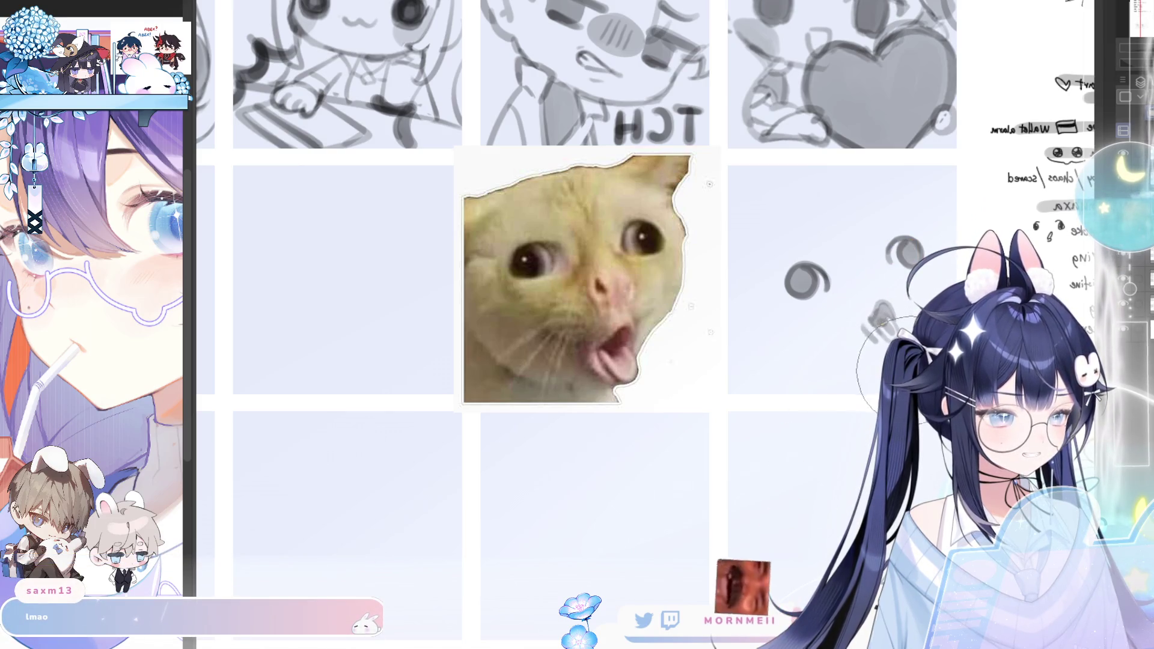
mouse_move(609, 471)
left_mouse_down()
mouse_move(778, 494)
mouse_move(747, 493)
left_mouse_up()
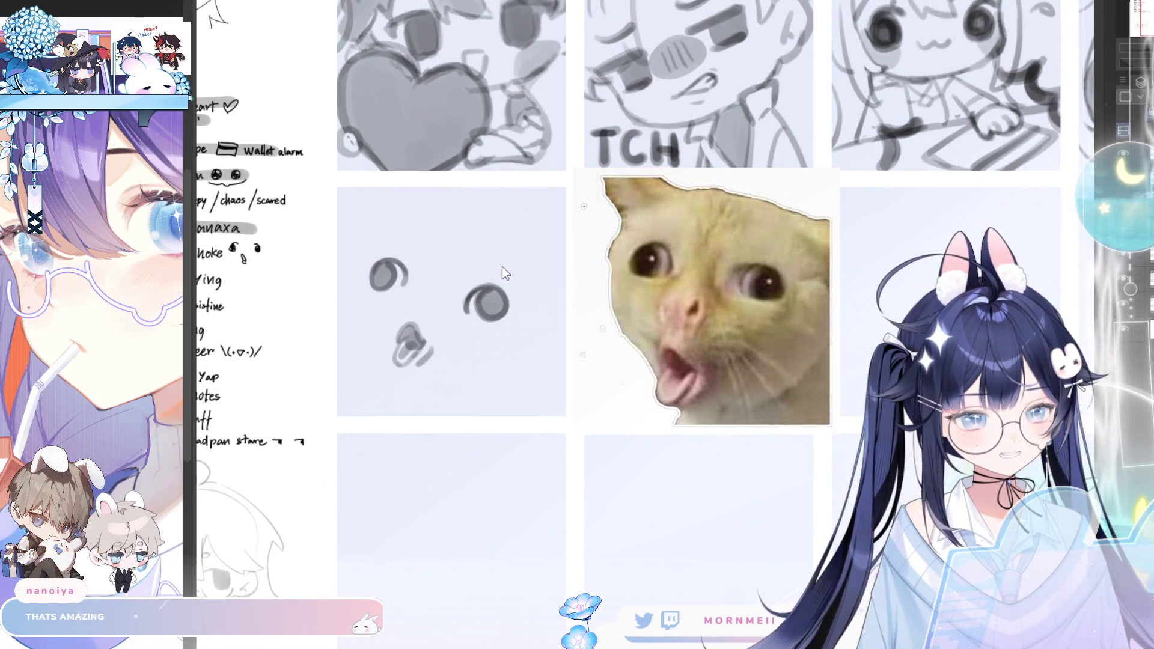
key("m")
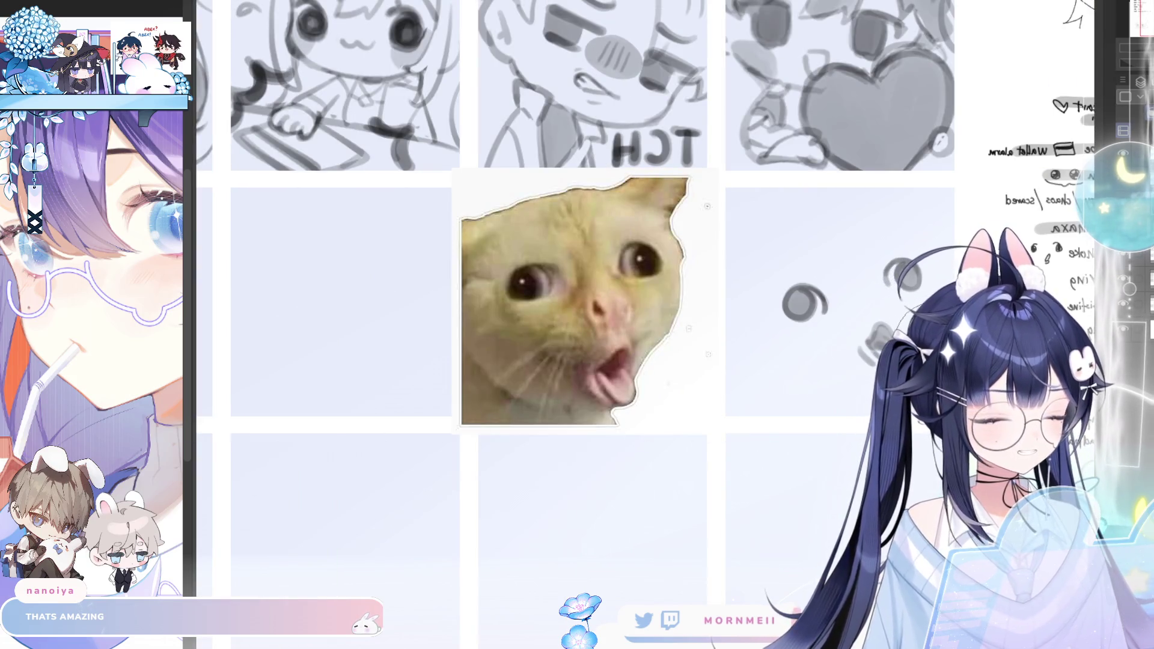
key("m")
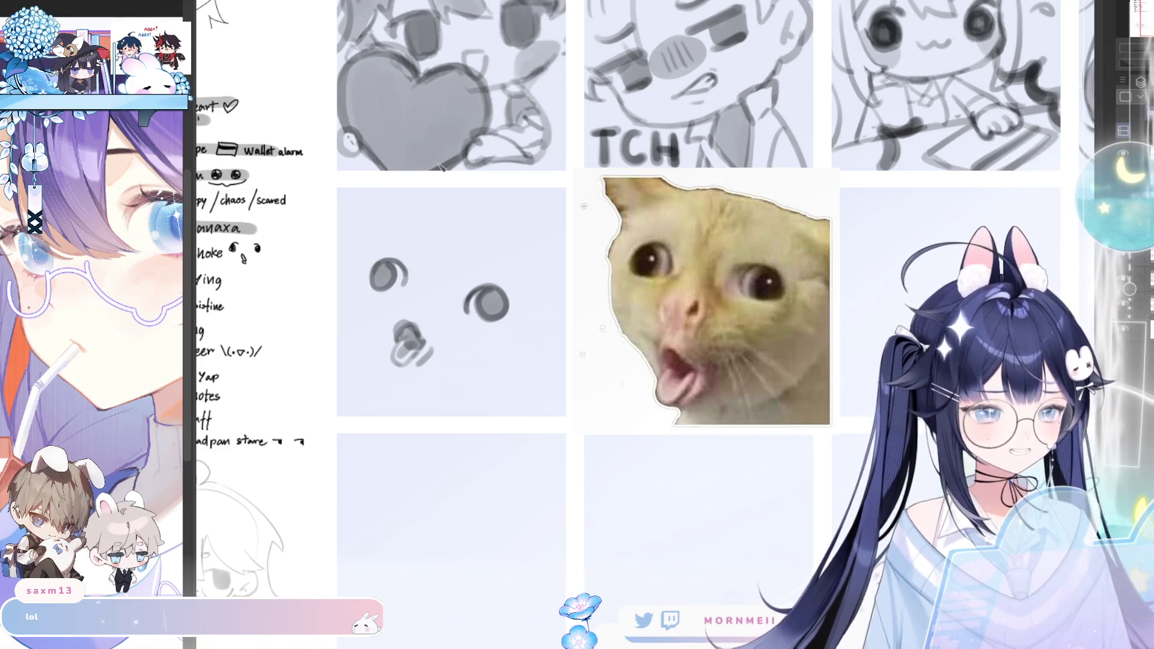
scroll(448, 179, "up", 2)
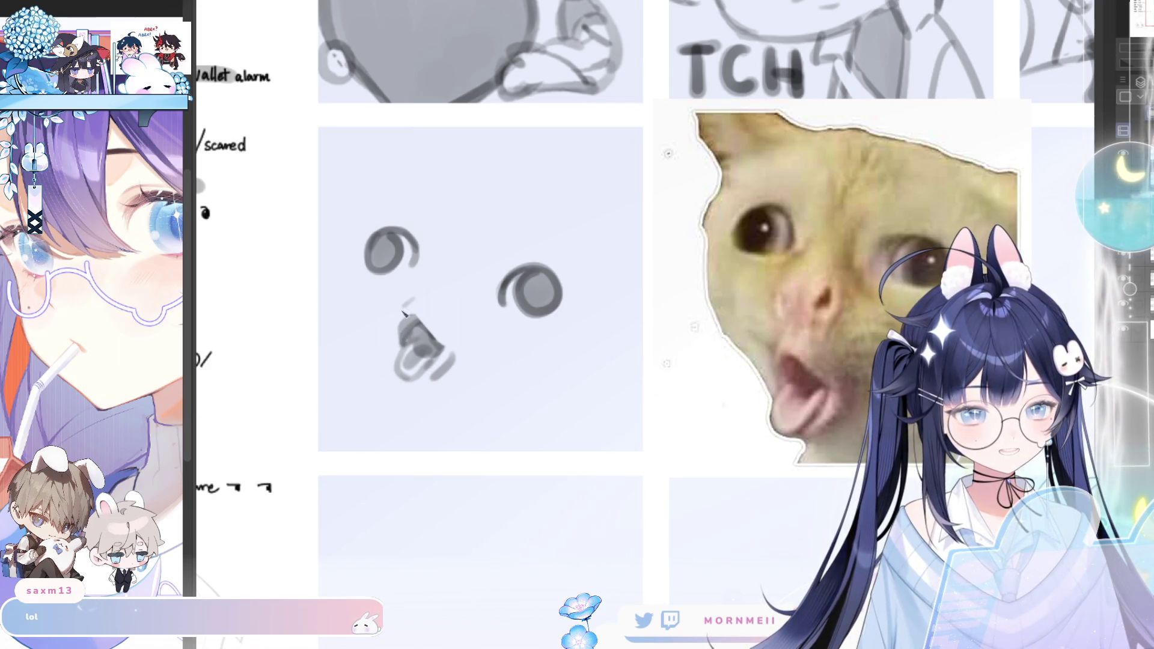
key("ctrl+0")
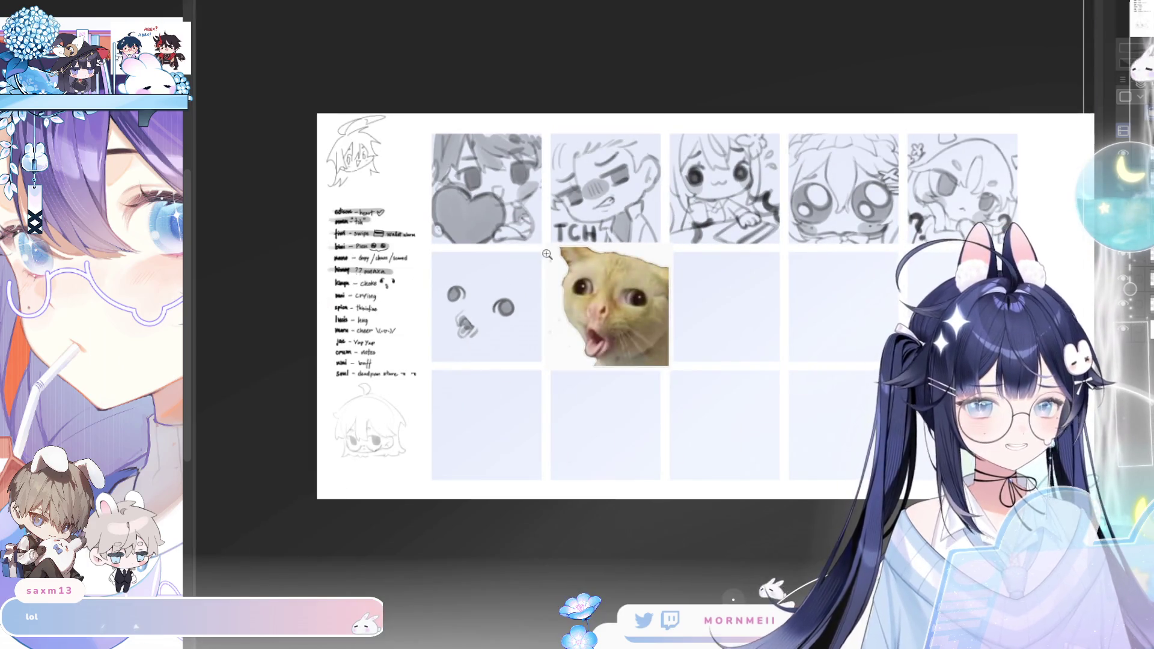
key("ctrl+plus")
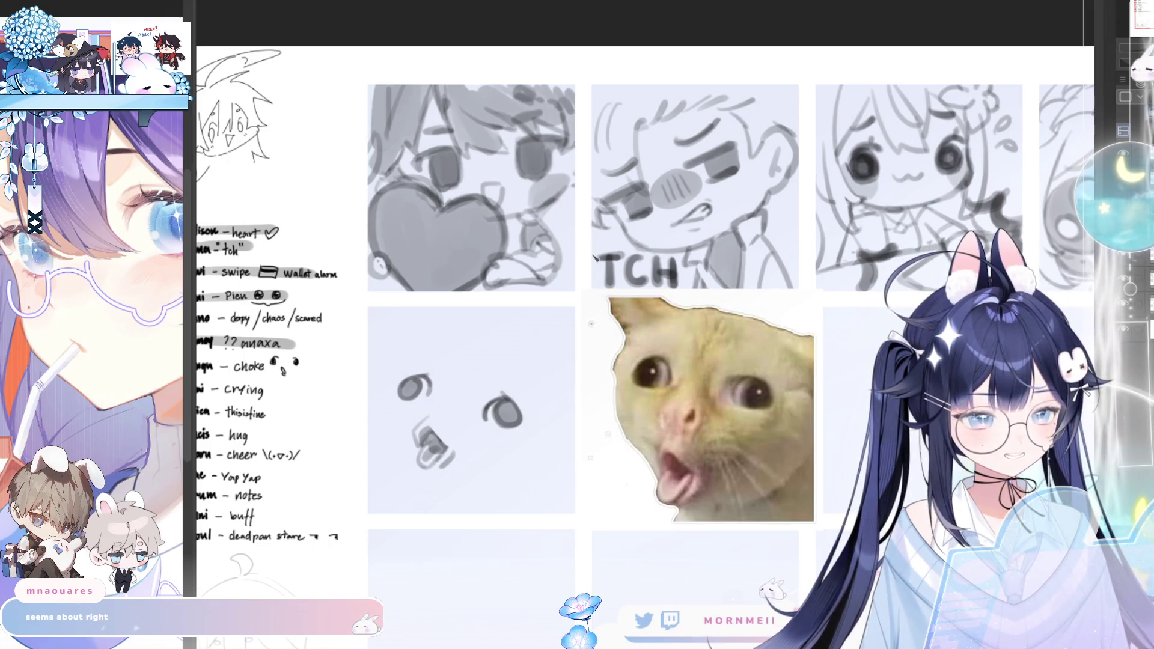
left_click_drag(591, 256, 578, 240)
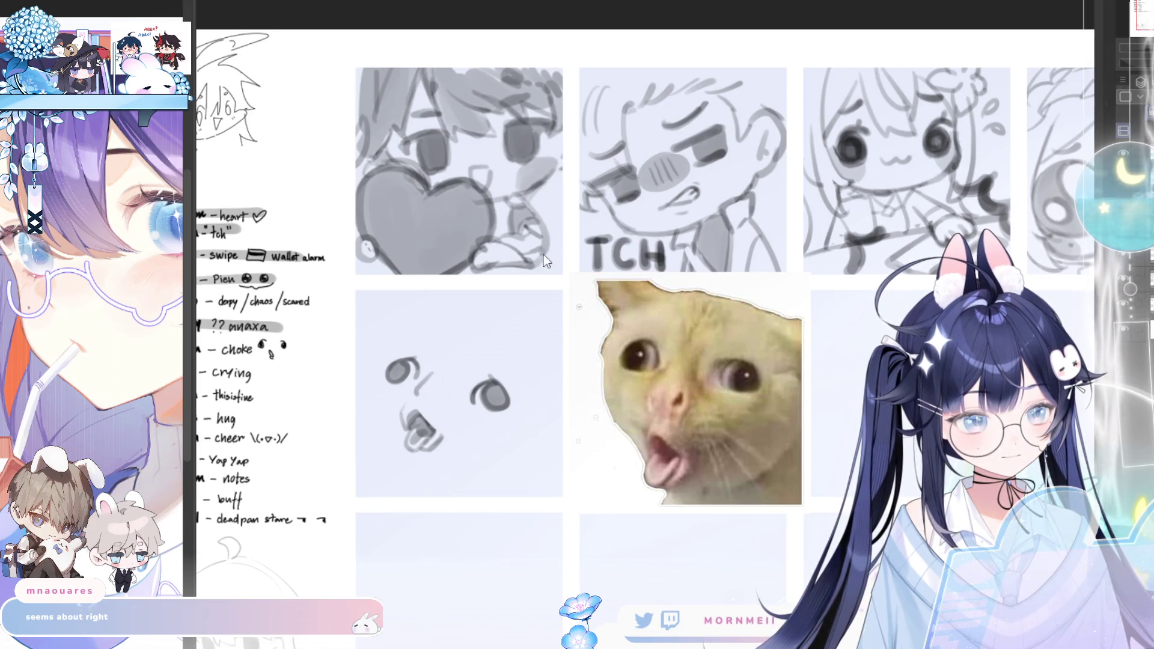
key("m")
key("m")
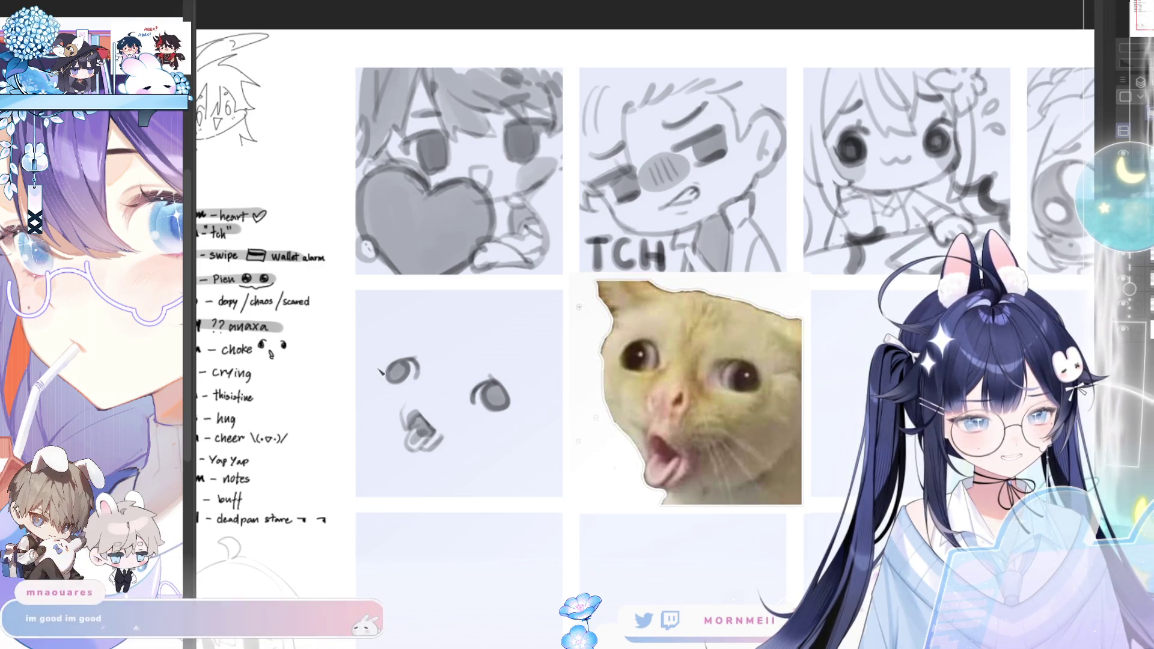
left_click_drag(386, 365, 399, 420)
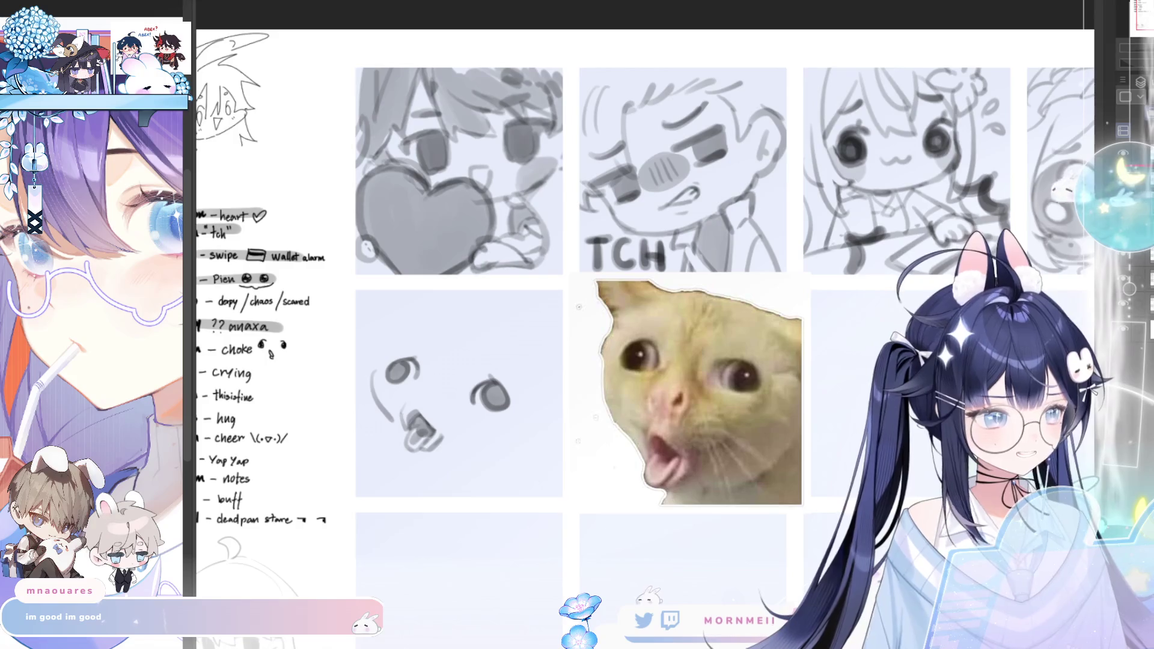
key("ctrl+z")
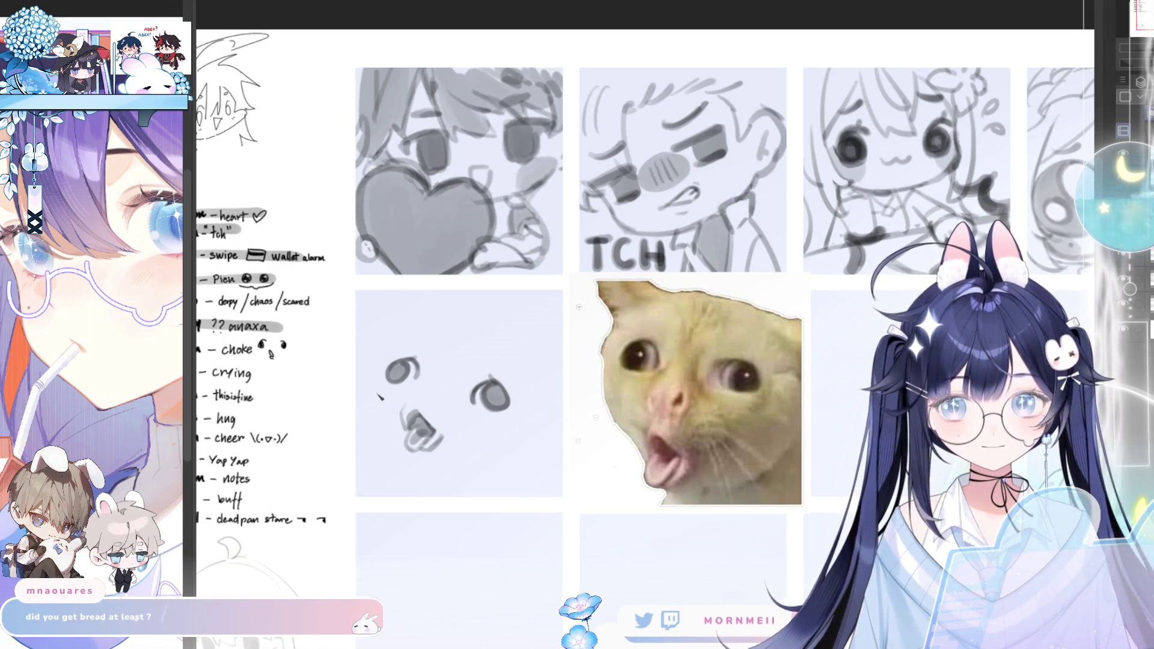
left_click_drag(372, 383, 379, 411)
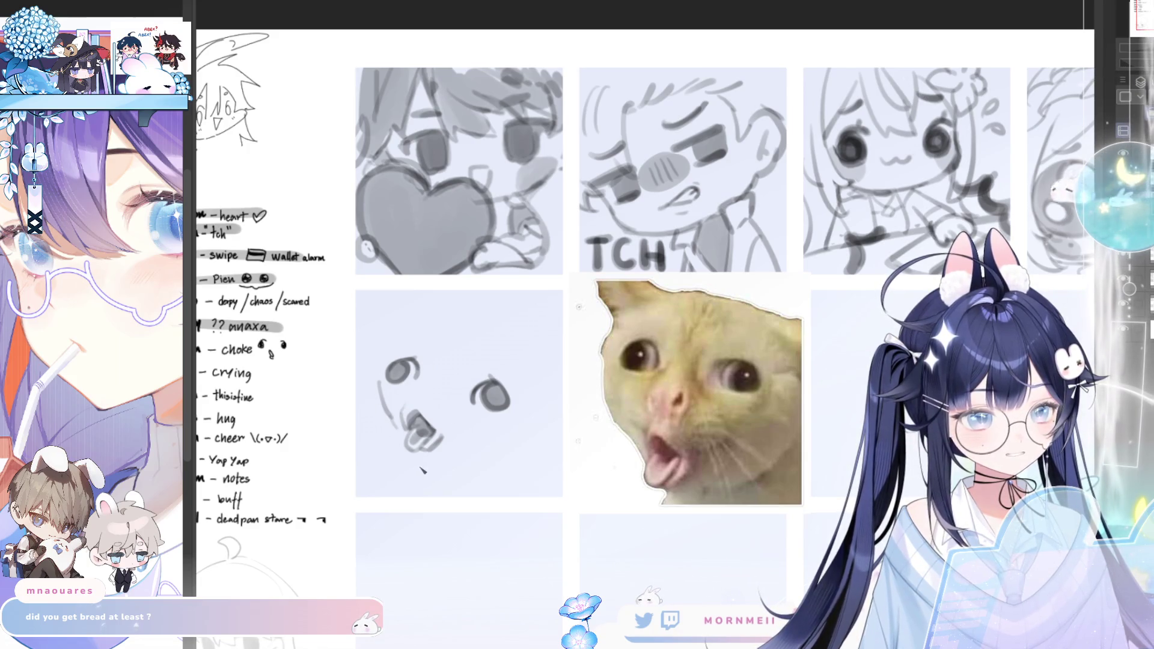
left_click_drag(418, 457, 432, 468)
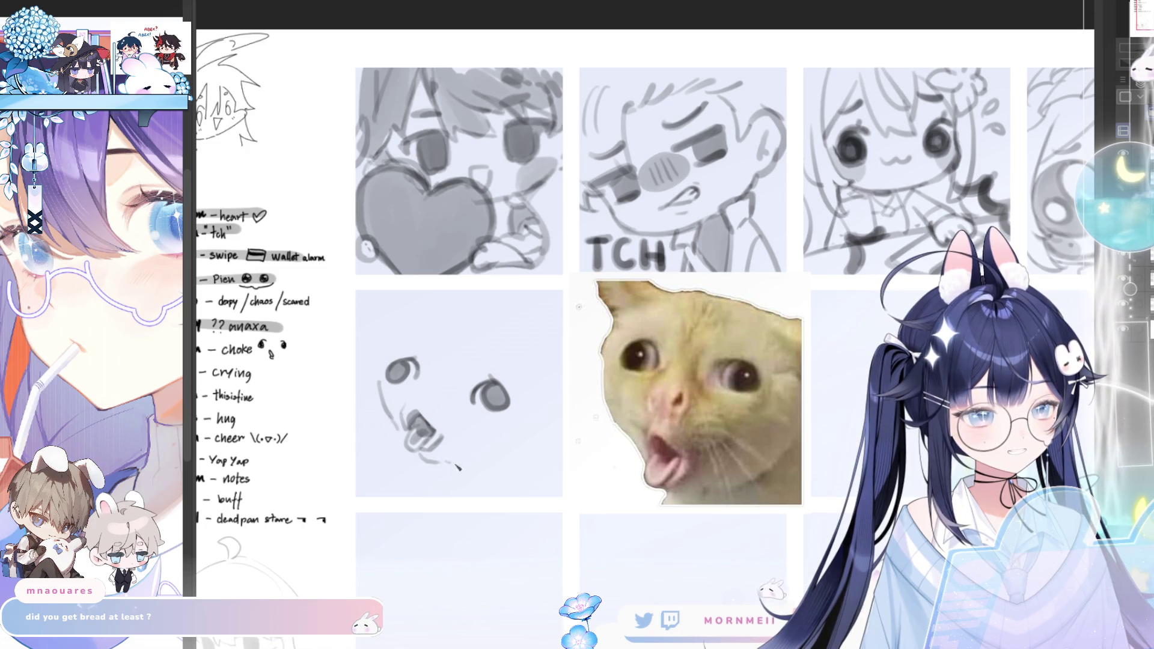
key("ctrl+z")
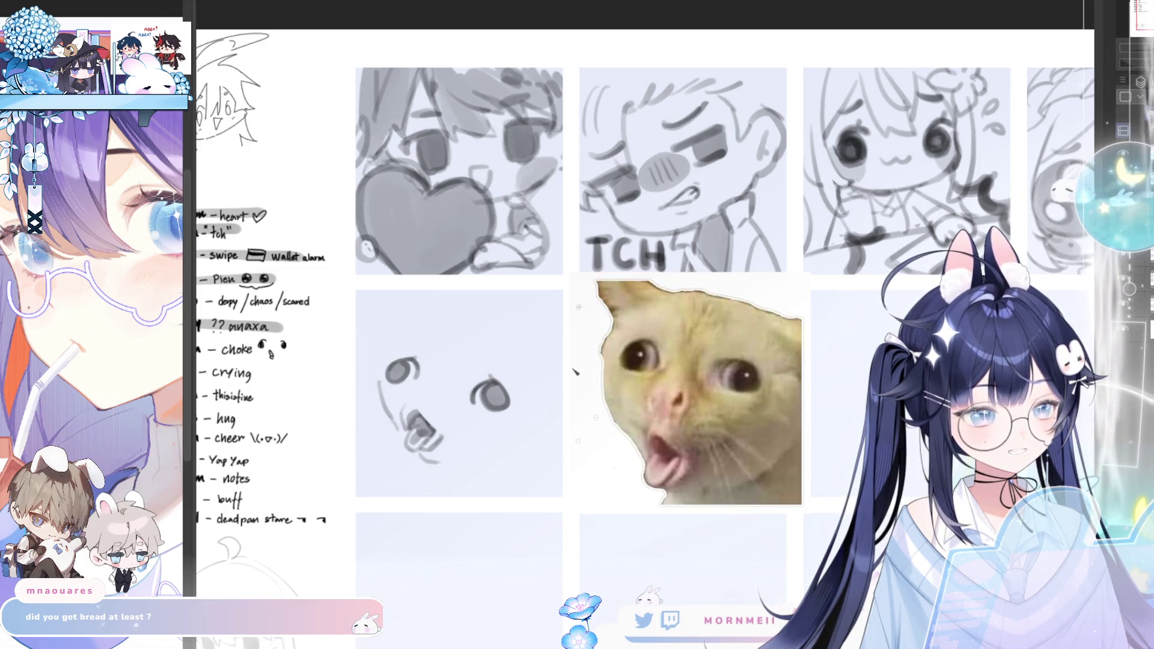
left_click_drag(411, 387, 411, 404)
Transform the selected left eye and apply its new size
left_click(459, 421)
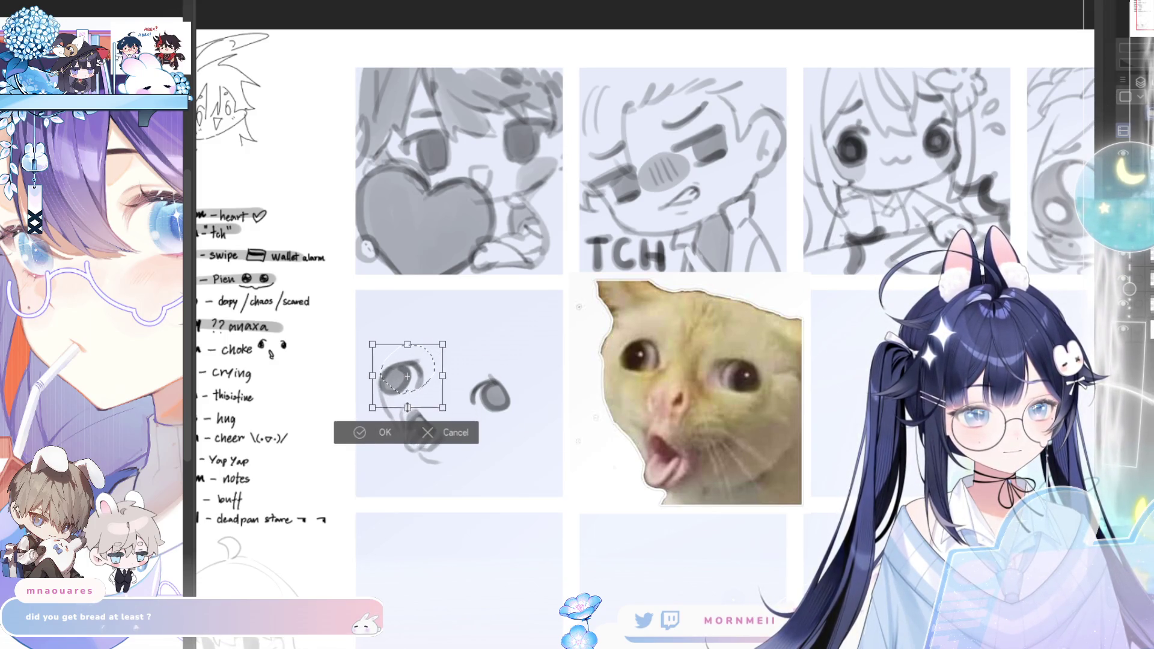
left_click(357, 430)
Lasso the right eye, enlarge it with transform, apply, and deselect
left_click_drag(532, 359, 530, 361)
left_click(500, 462)
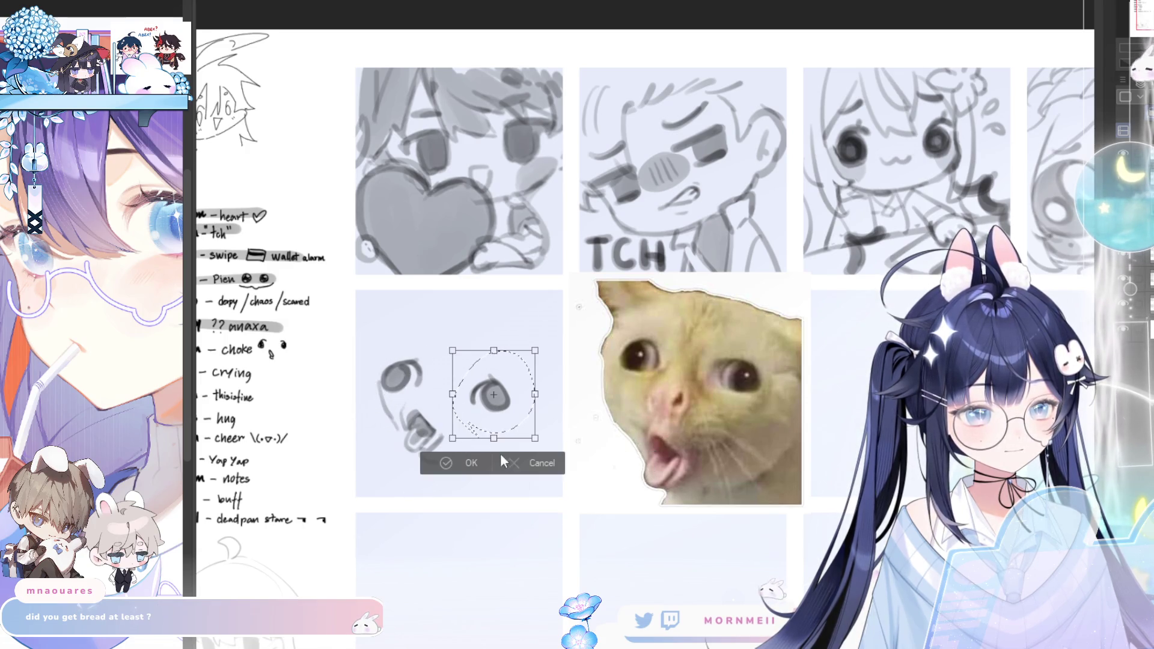
left_click_drag(493, 439, 493, 452)
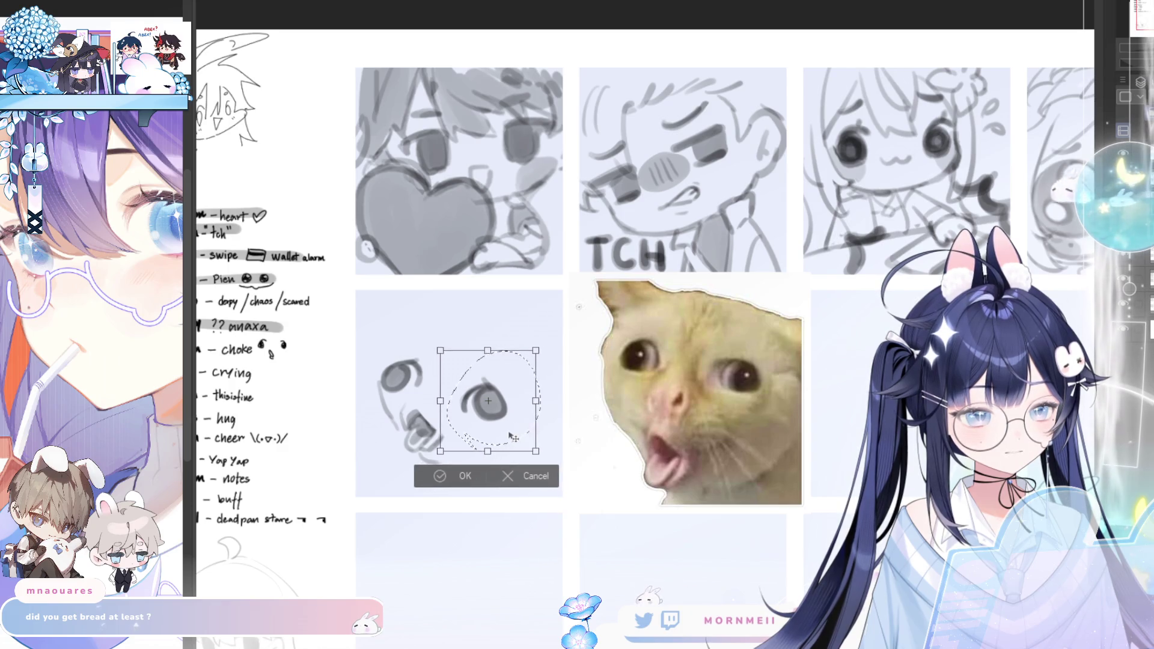
left_click(458, 476)
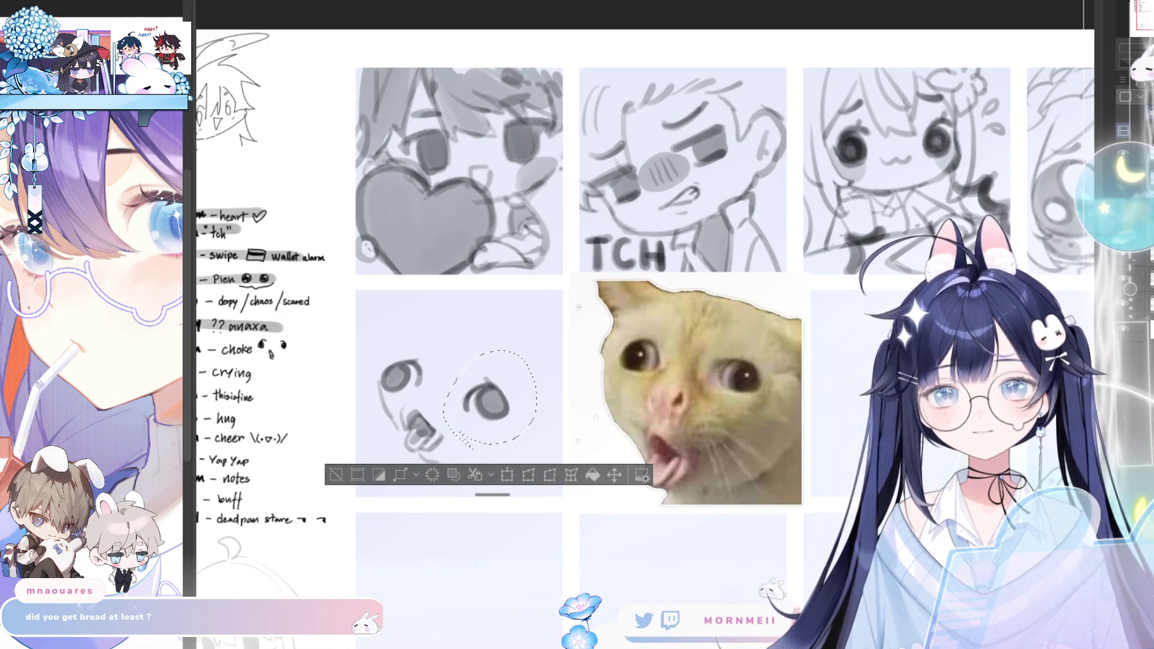
key("ctrl+d")
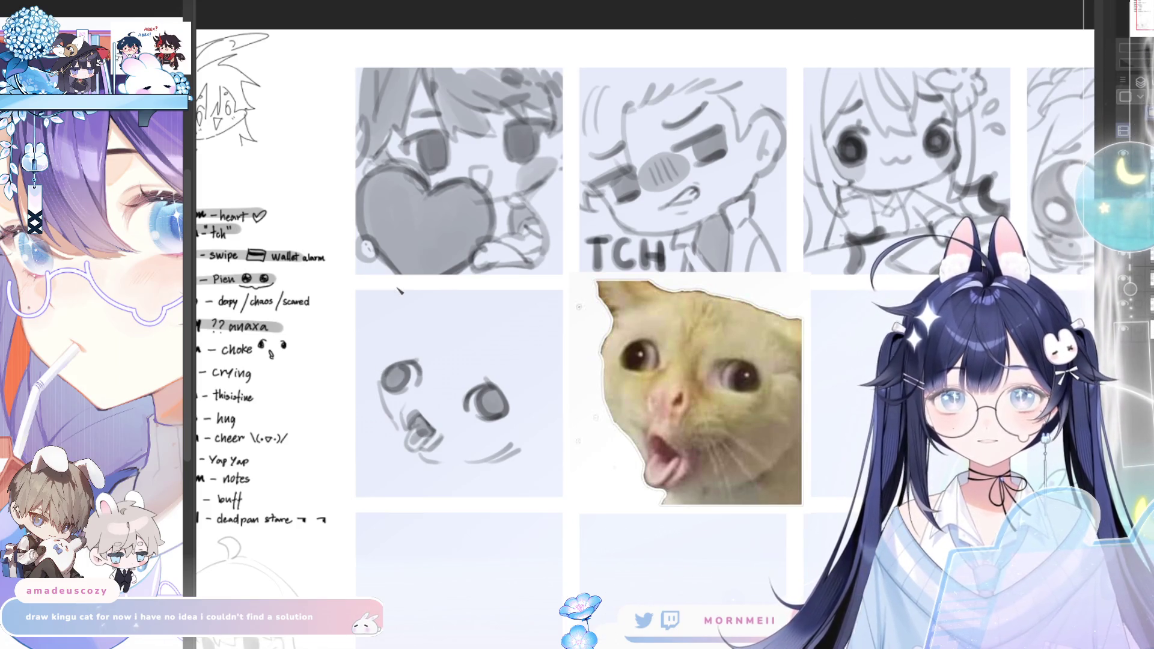
Undo the stroke over the left eye and mirror-check the head proportions
key("ctrl+z")
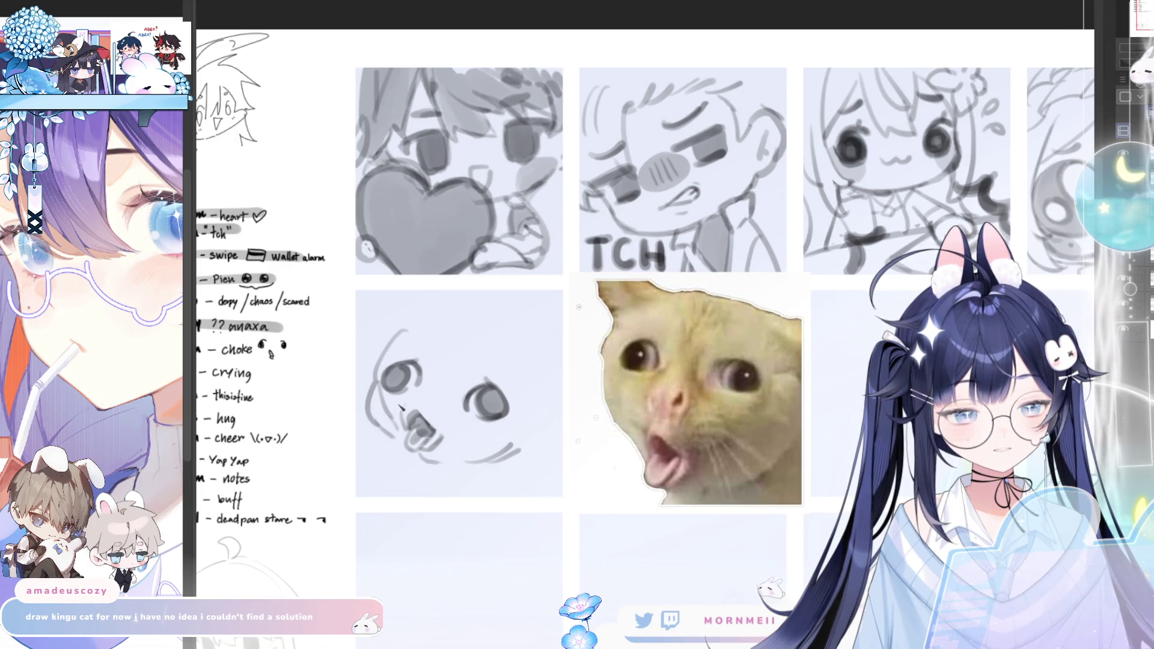
key("h")
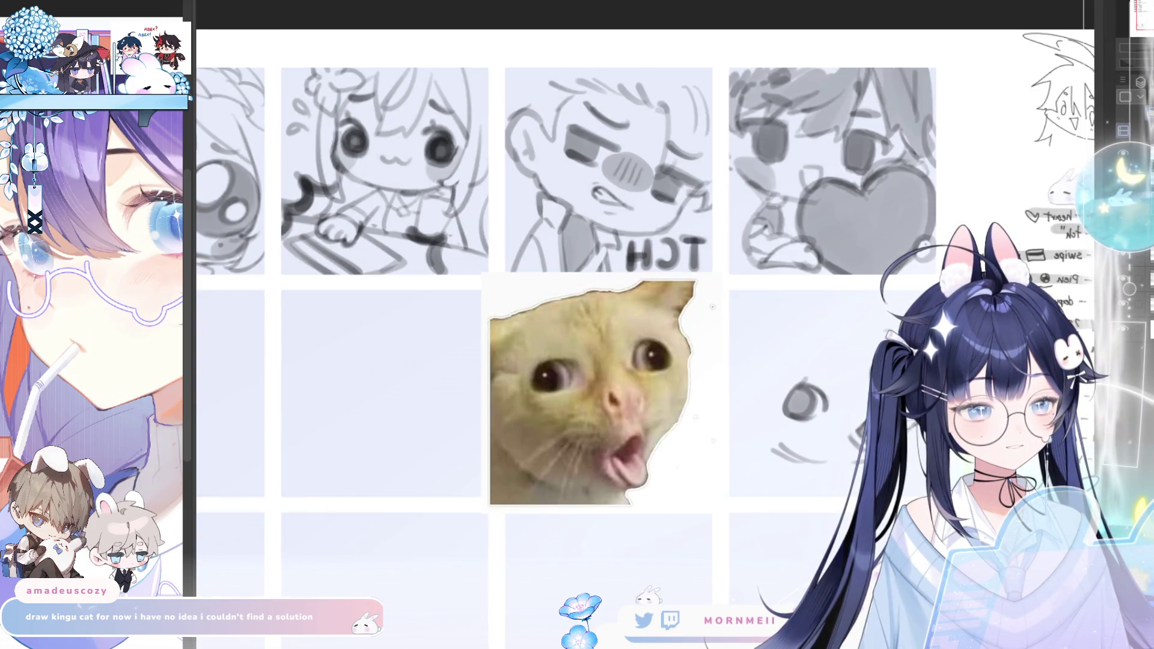
key("h")
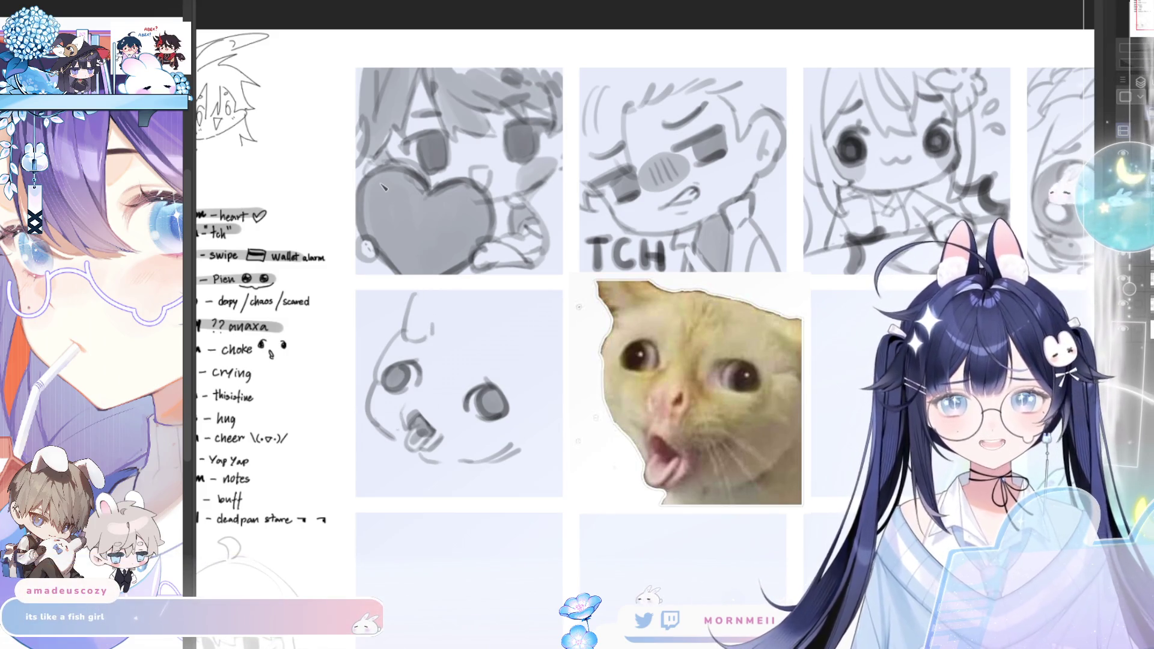
Draw a pointed ear on top of the round head and a small stroke near the nose
left_click_drag(424, 297, 433, 316)
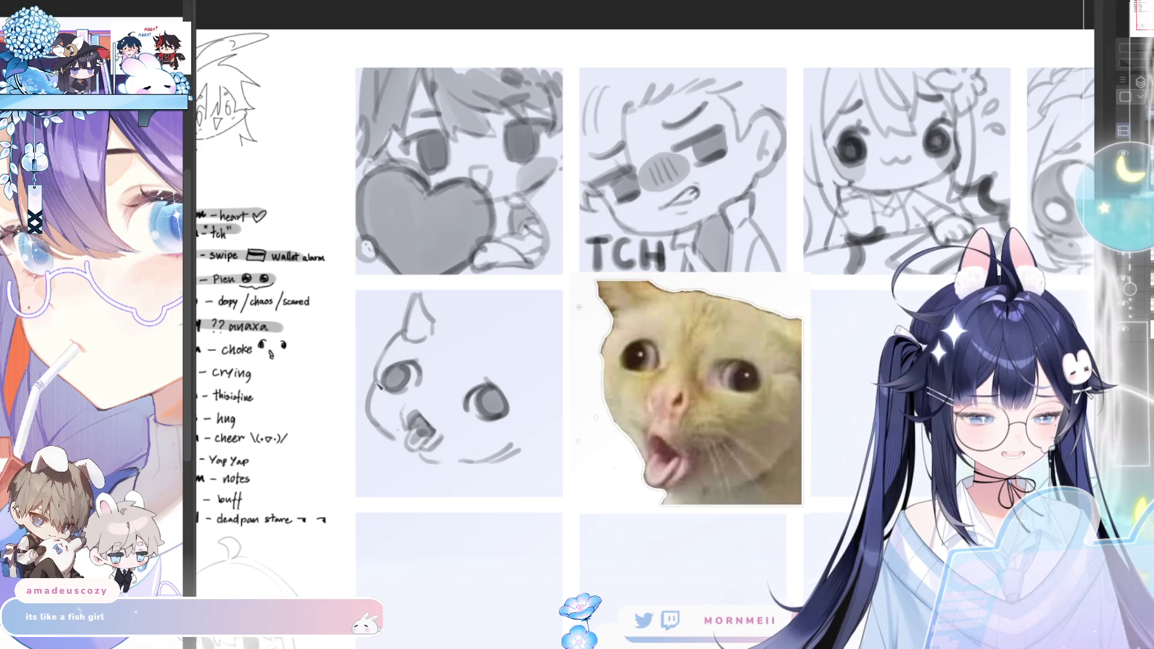
key("h")
key("h")
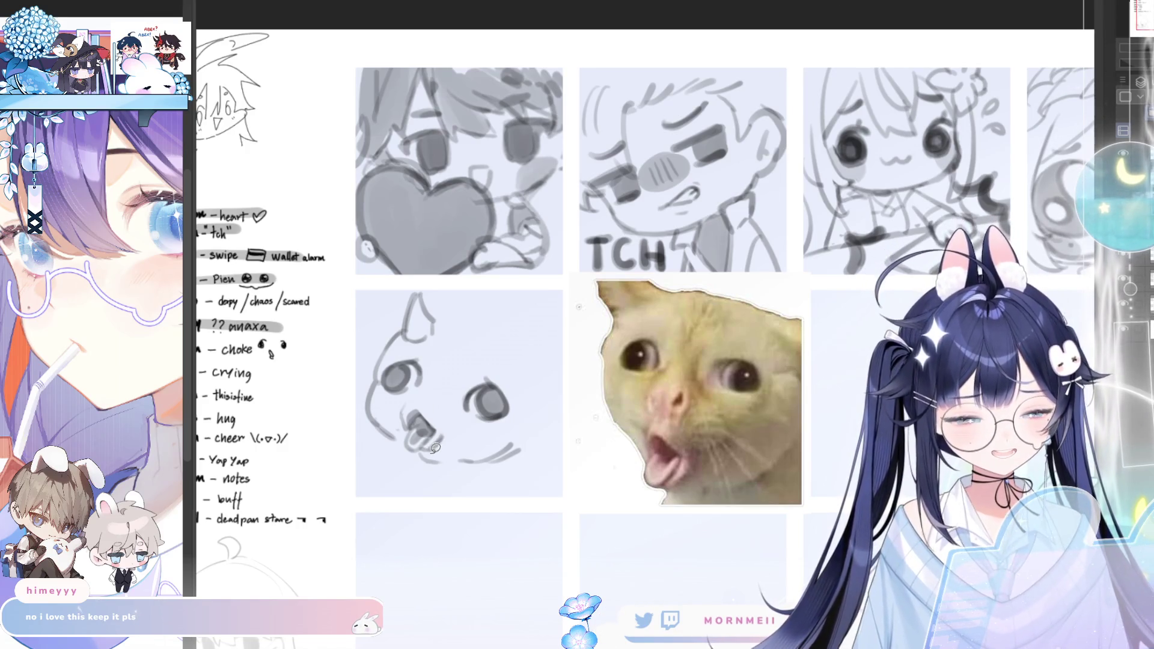
mouse_move(441, 451)
left_mouse_down()
mouse_move(425, 396)
mouse_move(414, 455)
left_mouse_up()
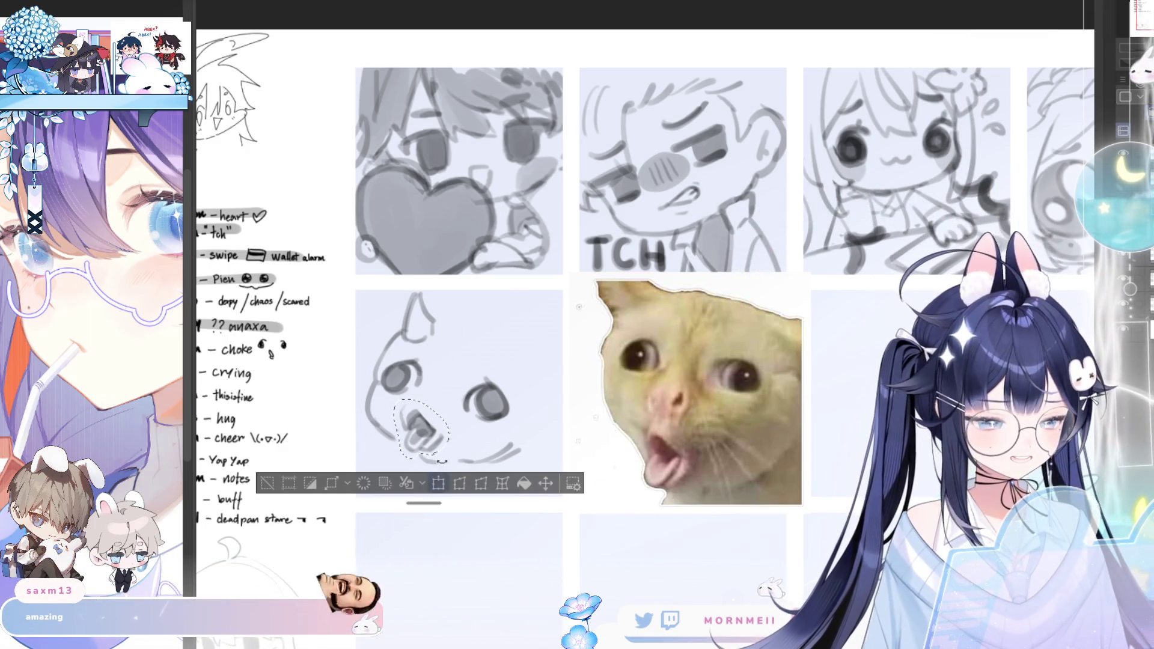
Transform the selected muzzle taller and slightly higher in mirrored view, then apply
key("ctrl+t")
key("h")
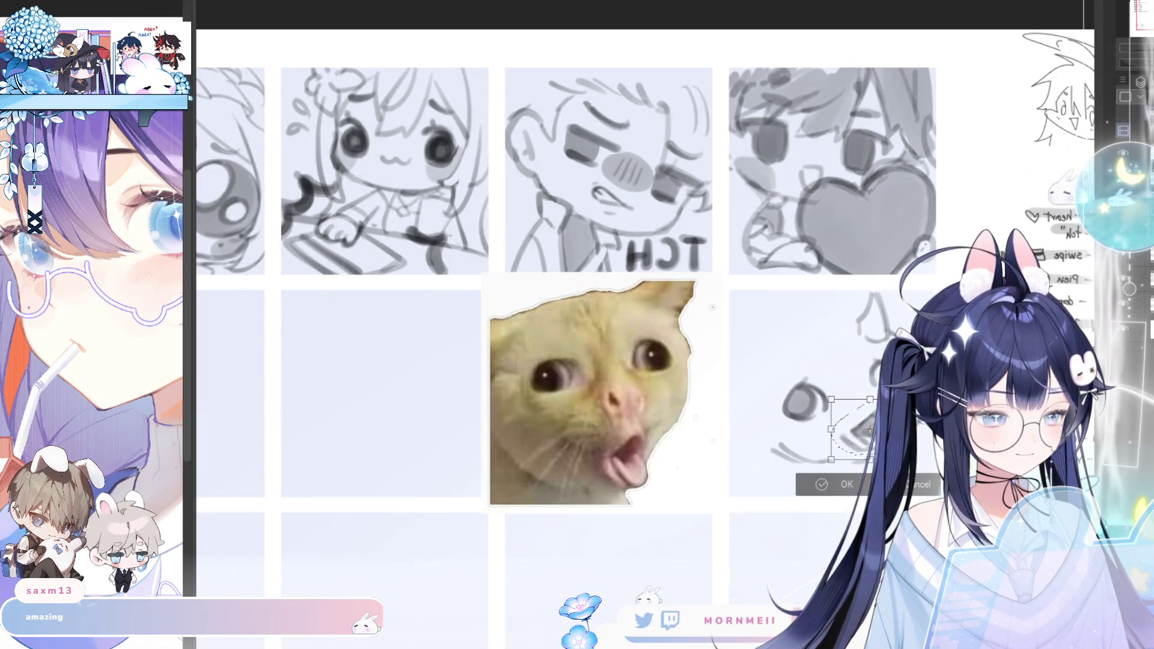
left_click_drag(841, 461, 834, 470)
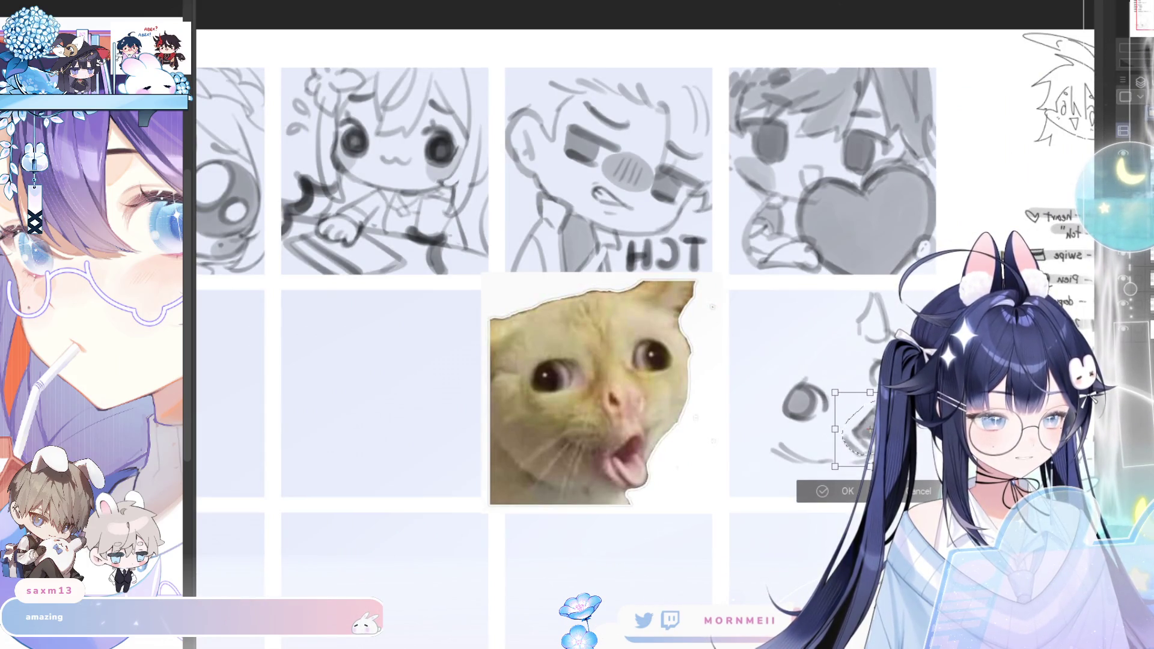
left_click_drag(852, 433, 853, 428)
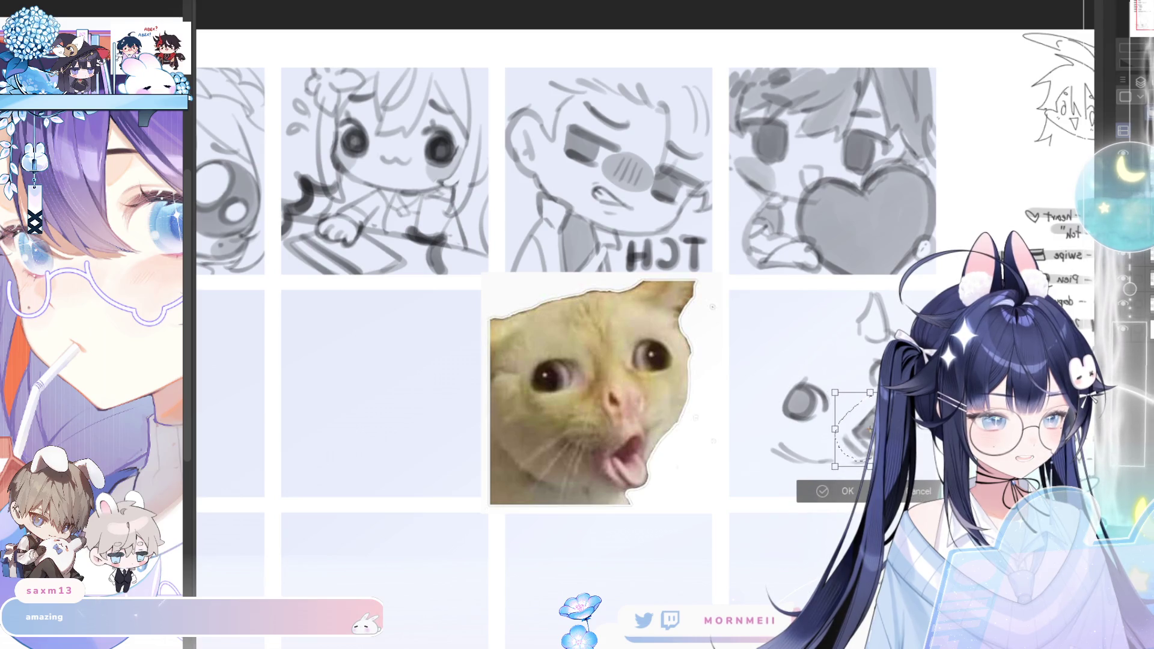
left_click(835, 496)
key("h")
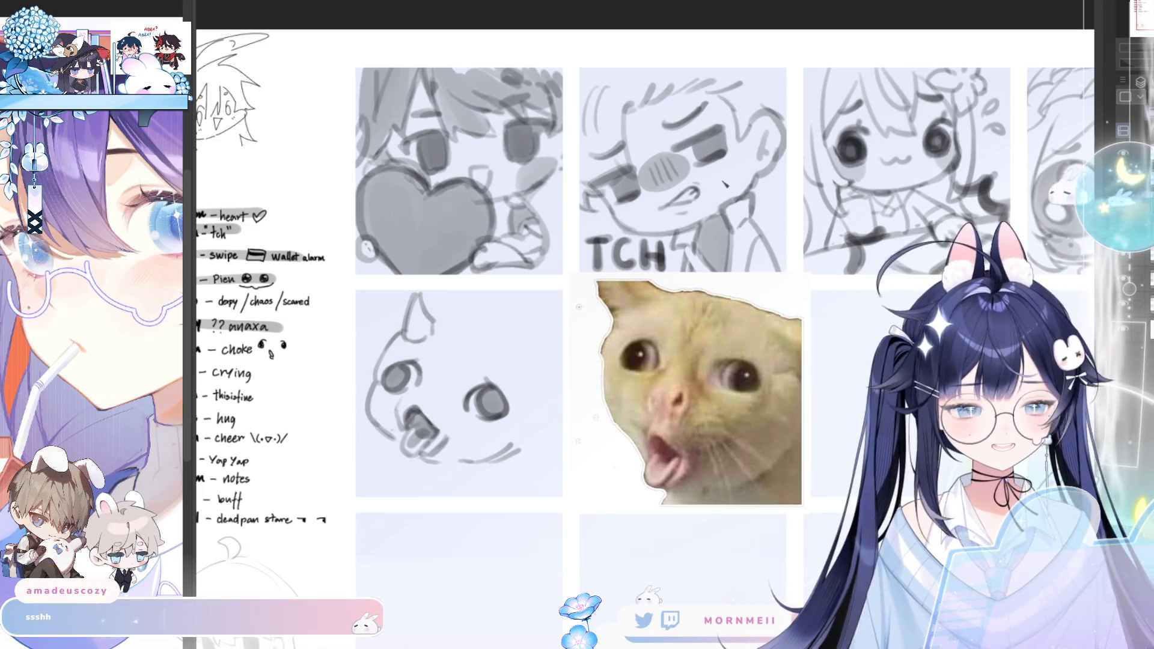
Scale up the whole round-faced sketch, apply, and mirror-check the result
key("ctrl+t")
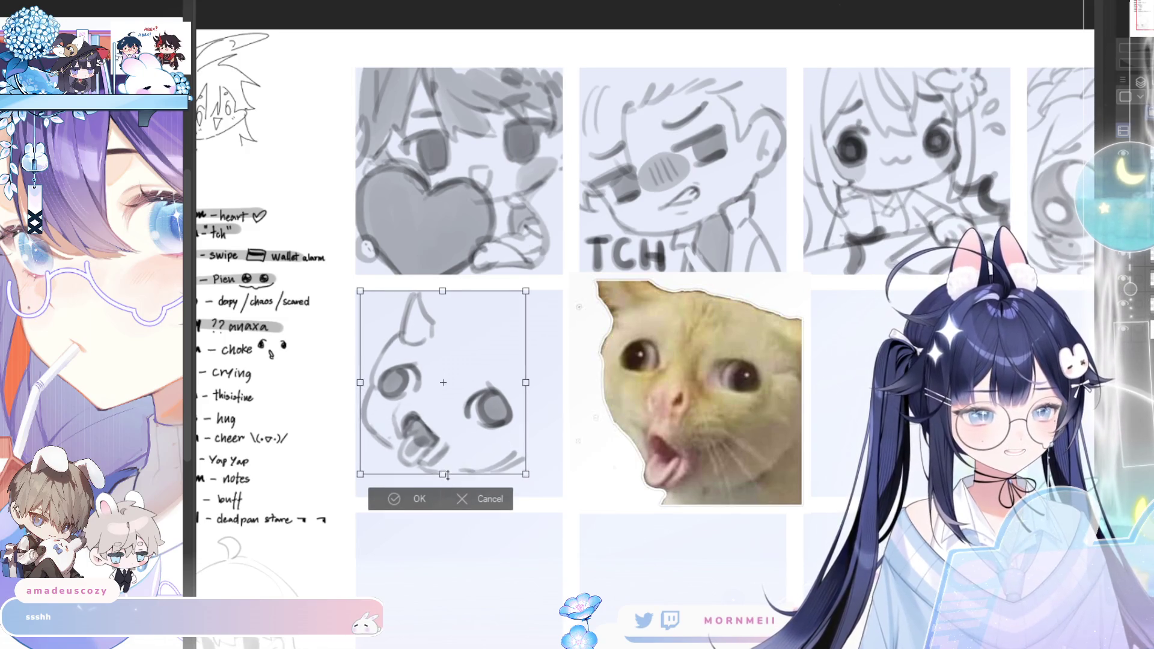
left_click_drag(443, 465, 443, 481)
left_click(420, 506)
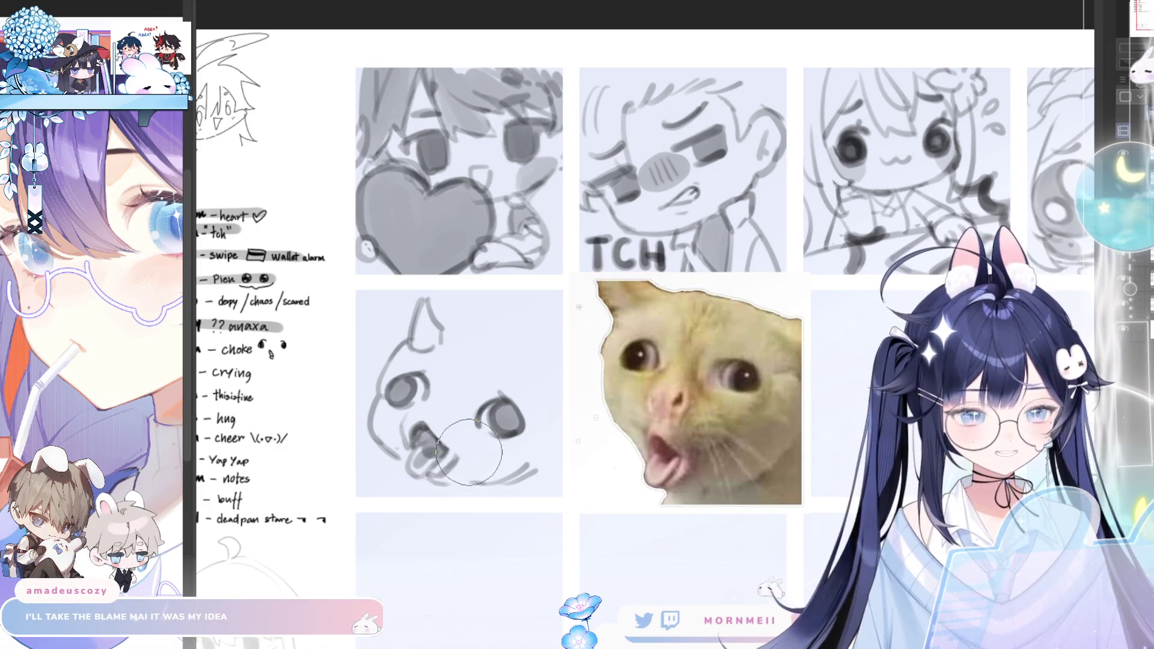
key("h")
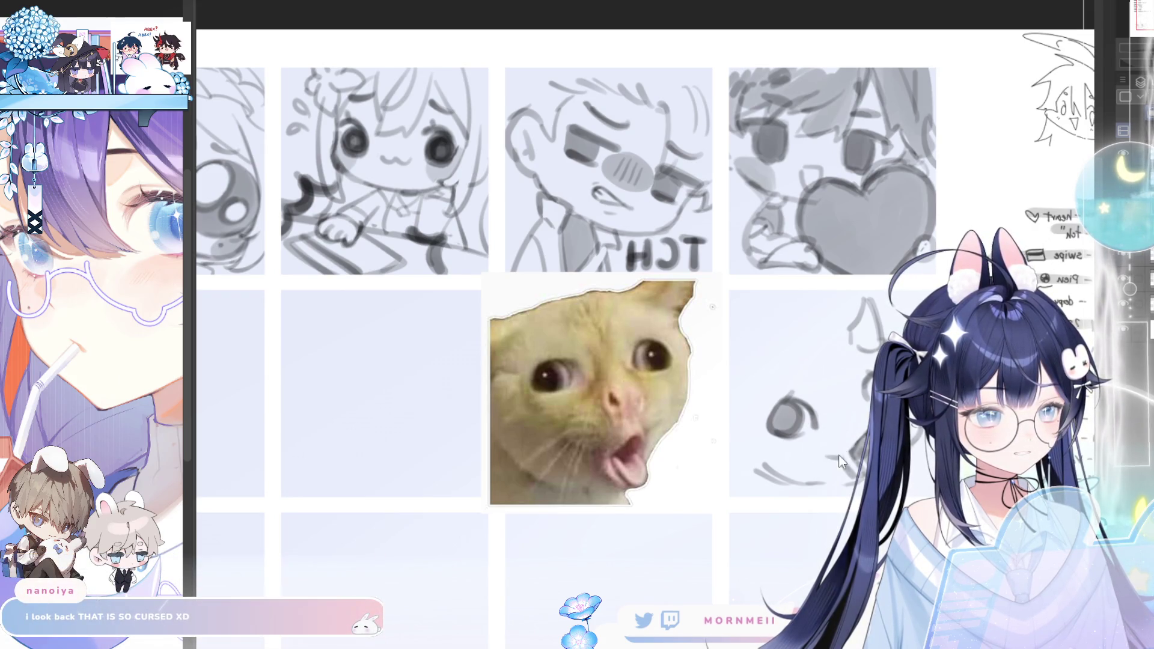
key("h")
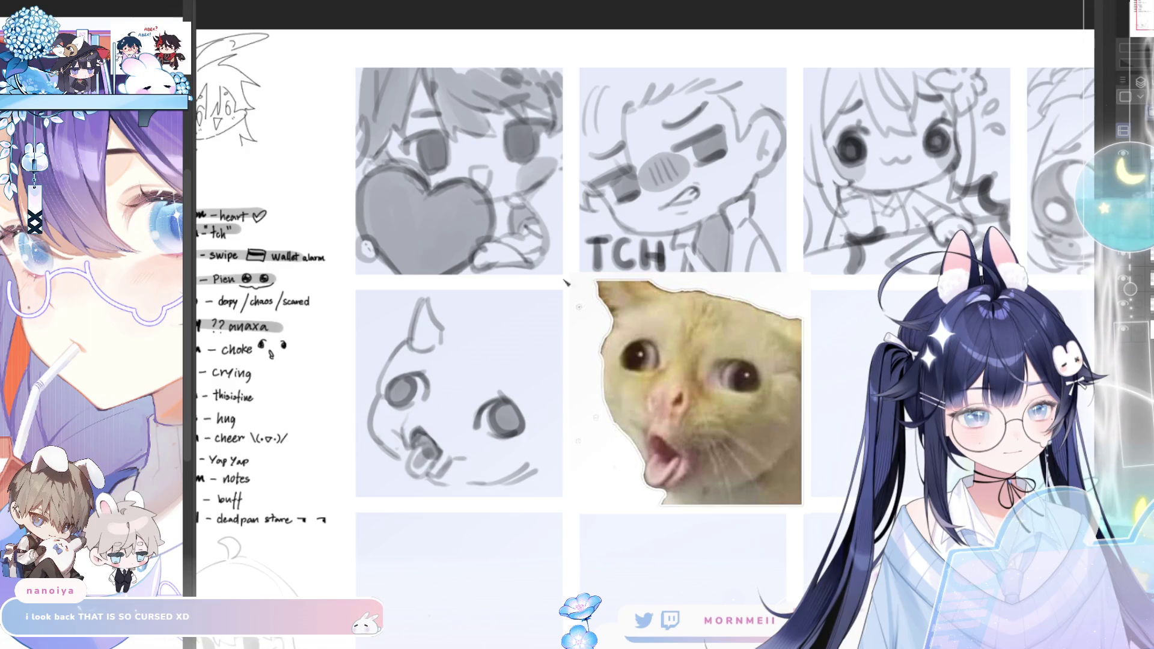
key("m")
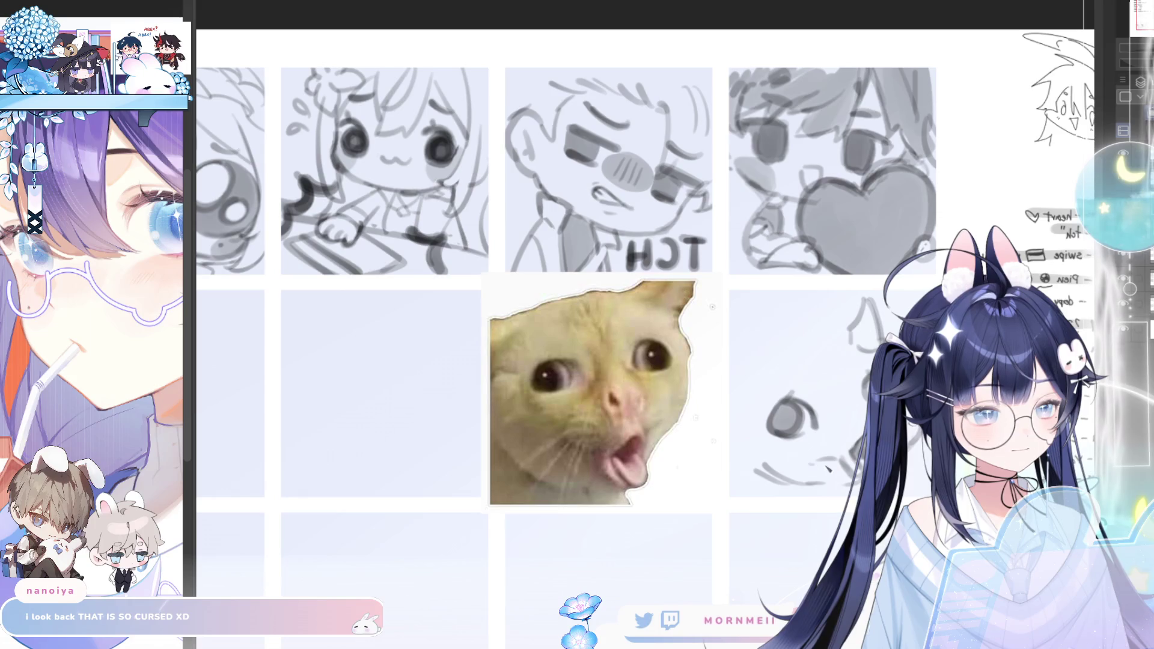
key("m")
key("m")
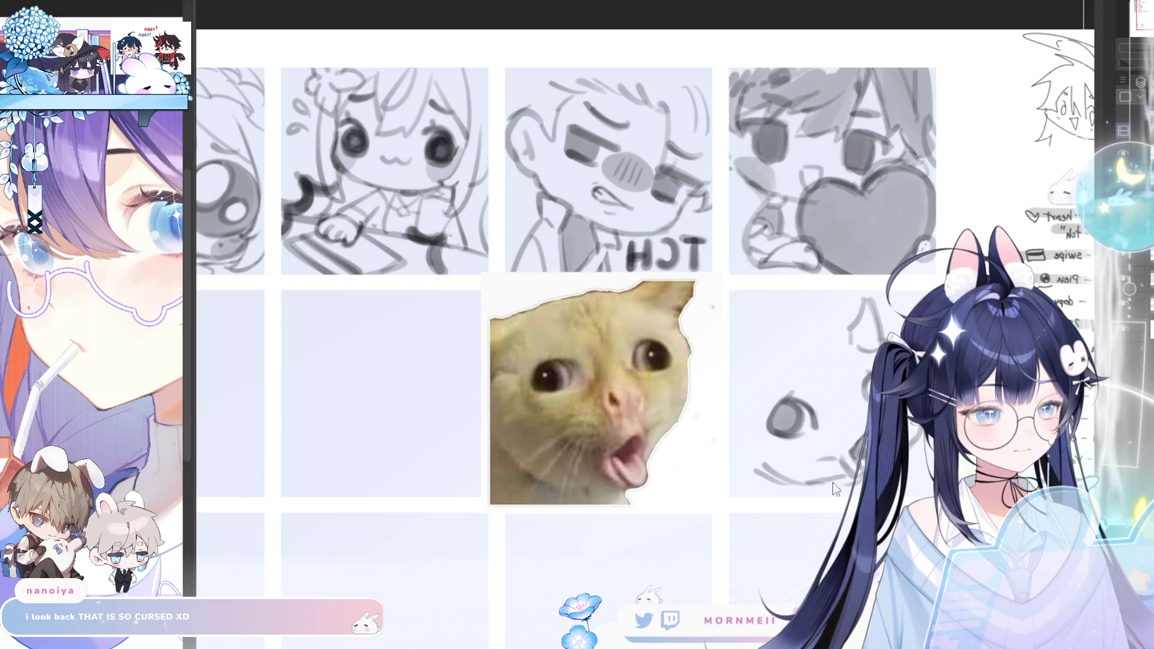
key("m")
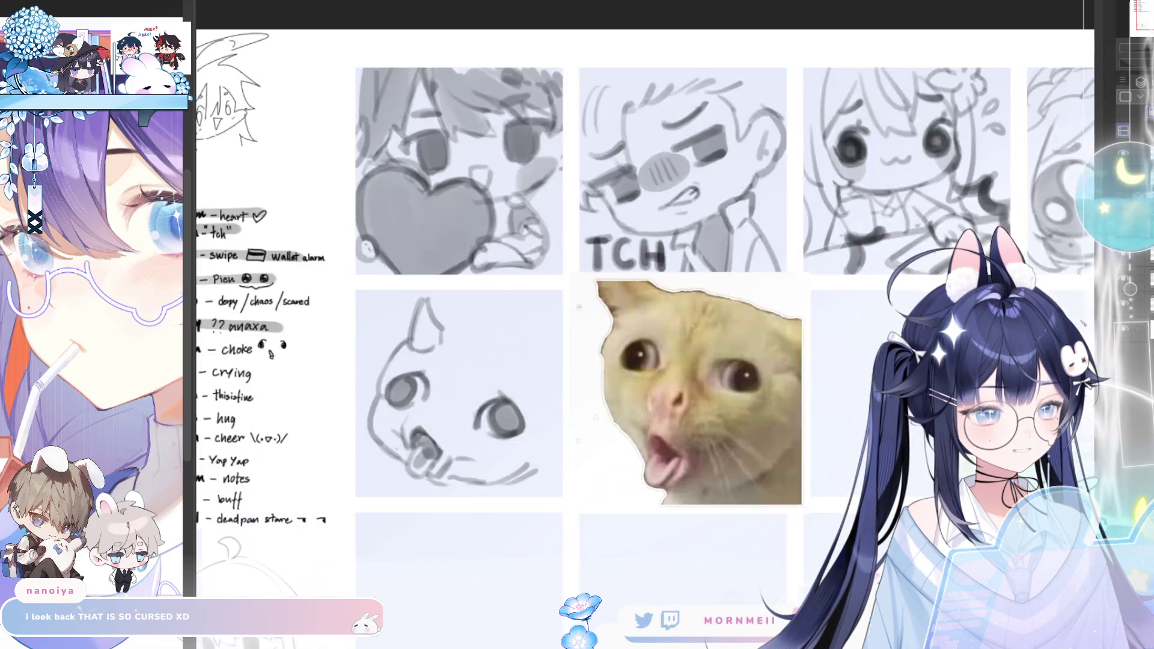
key("m")
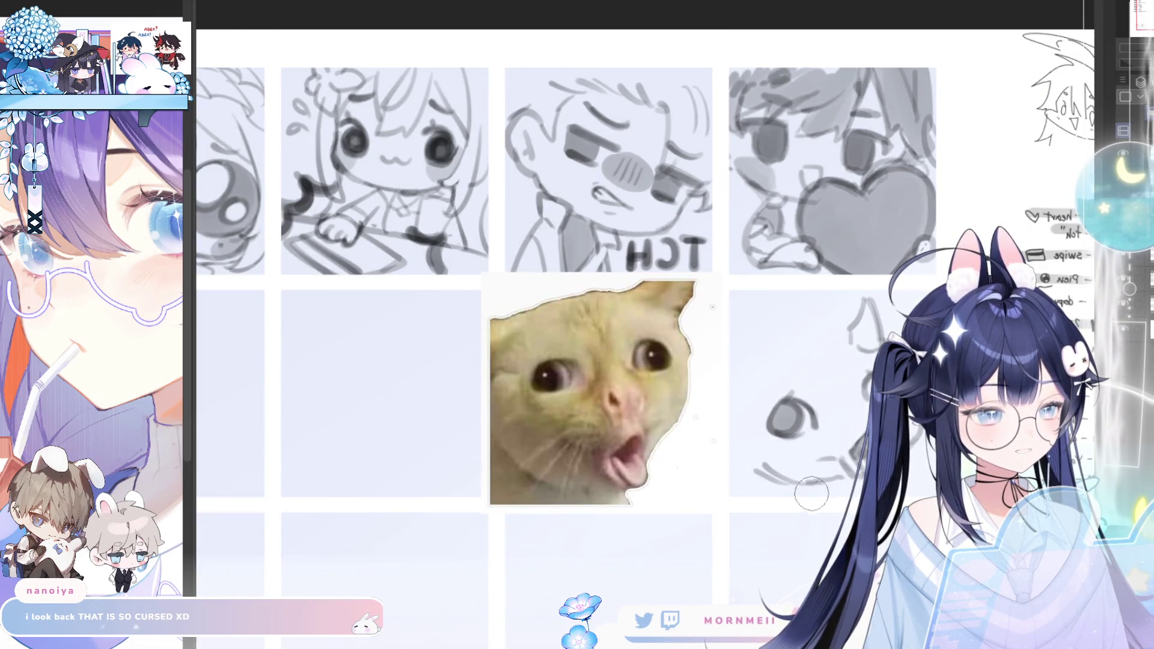
key("m")
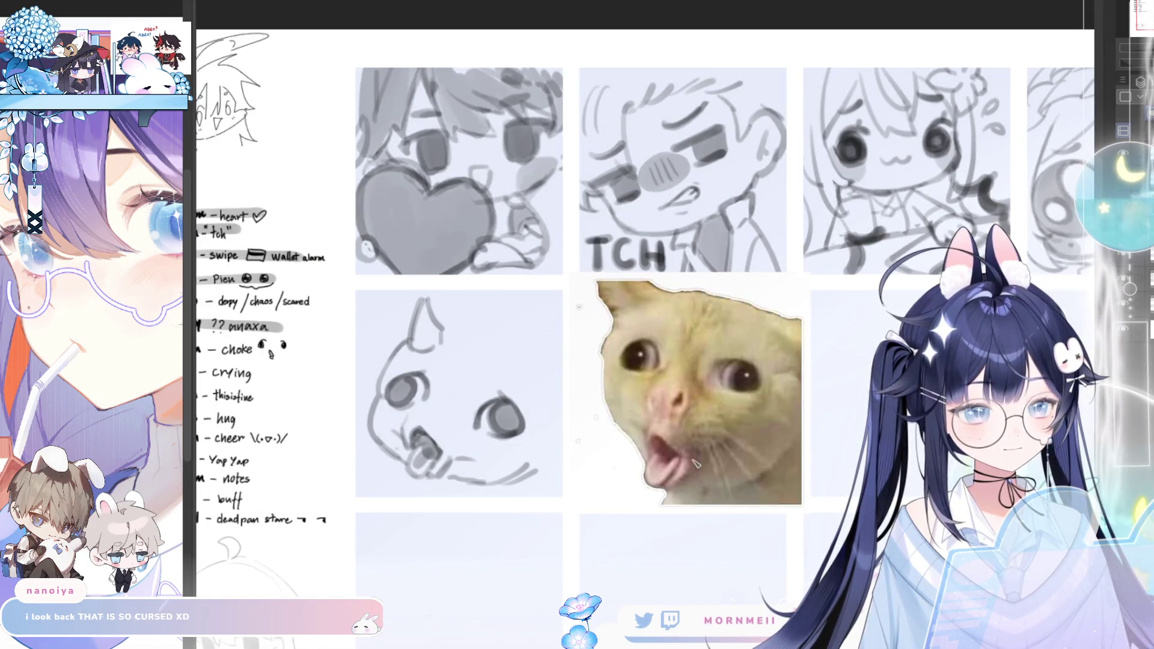
Pan down-left and sketch a line from the ear toward the nose, then undo it
left_click_drag(505, 534, 474, 565)
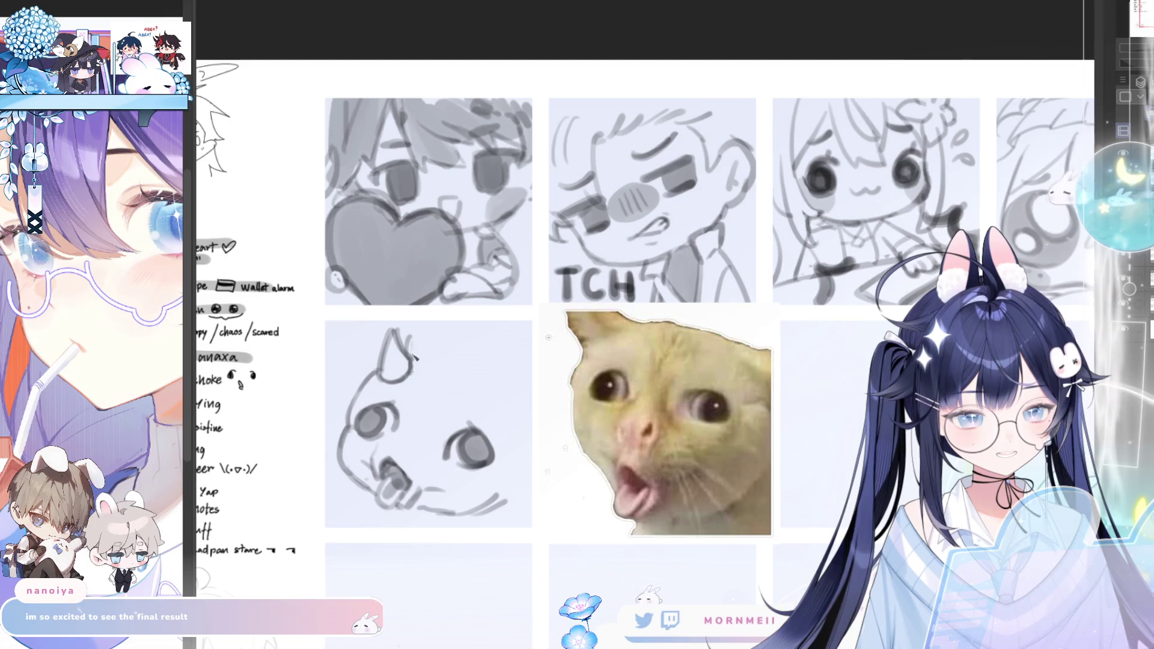
left_click_drag(412, 361, 425, 436)
key("ctrl+z")
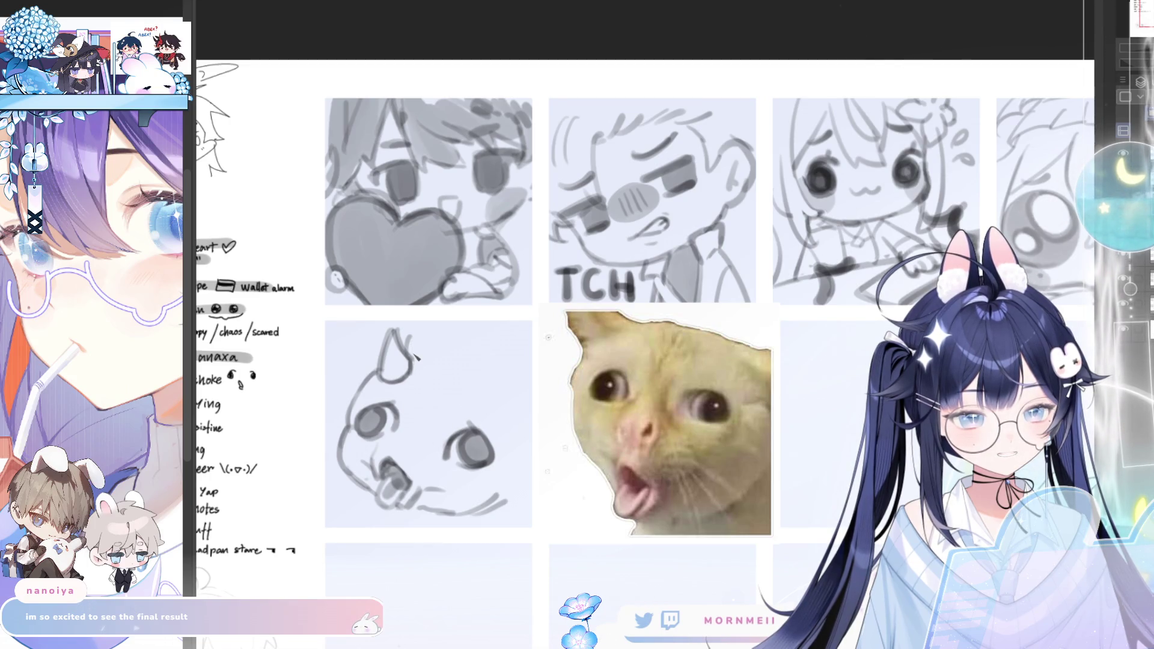
Repeatedly redraw and undo the ear-to-nose line, trying different lengths
key("ctrl+z")
left_click_drag(410, 358, 420, 440)
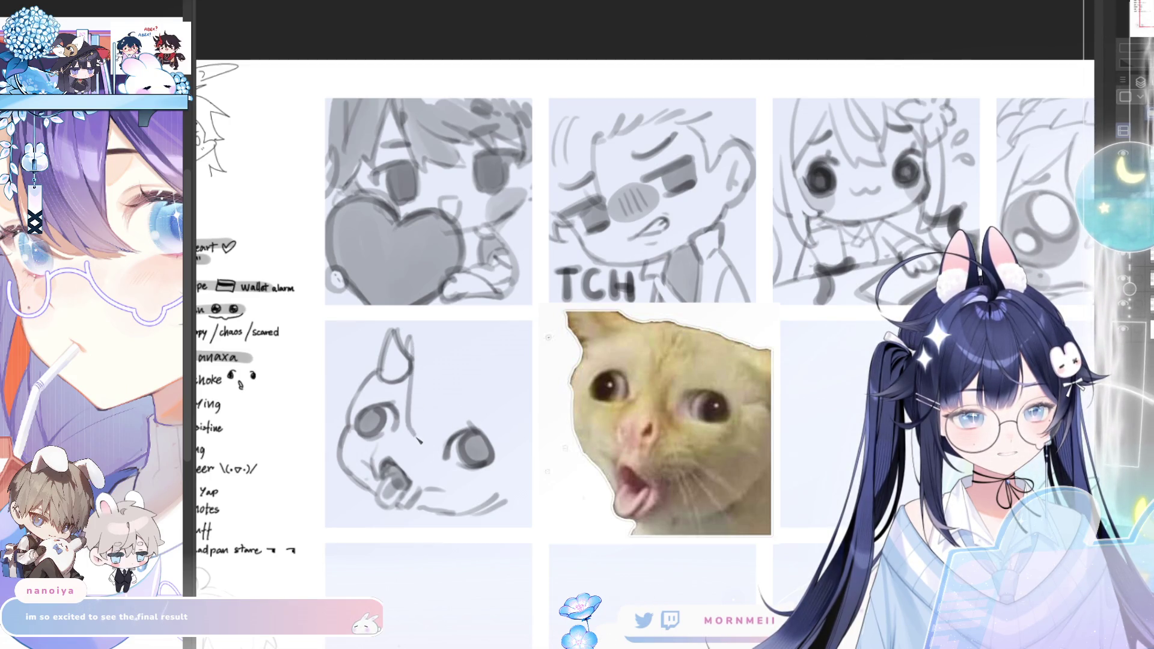
key("ctrl+z")
left_click_drag(408, 339, 424, 452)
key("ctrl+z")
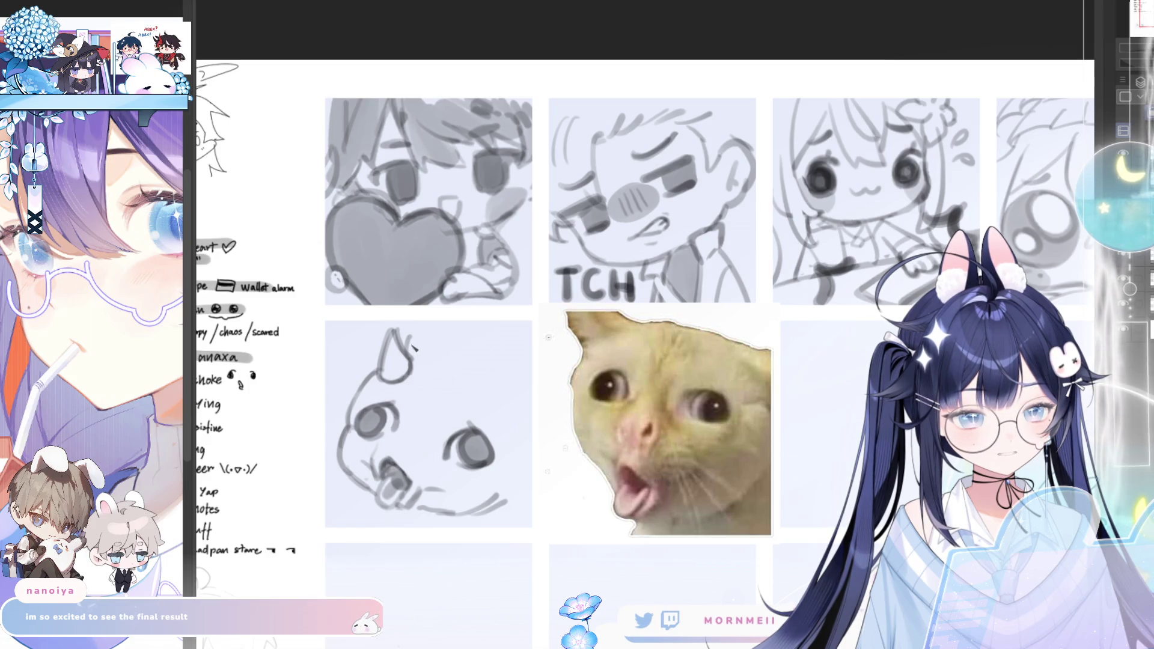
left_click_drag(408, 340, 420, 437)
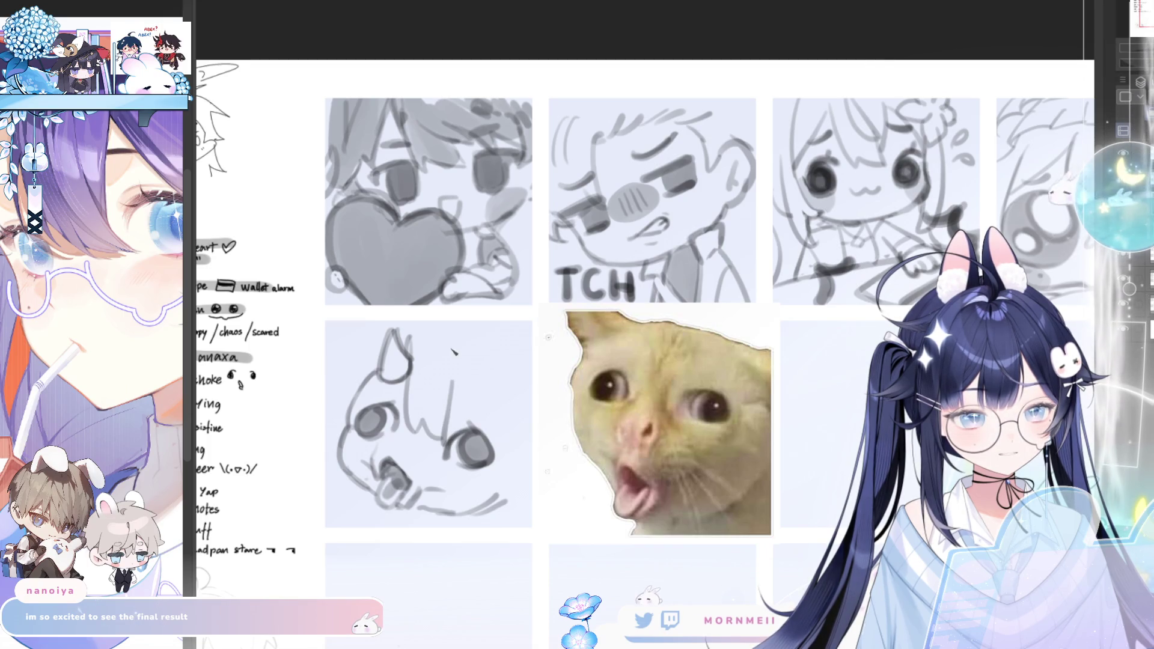
key("ctrl+z")
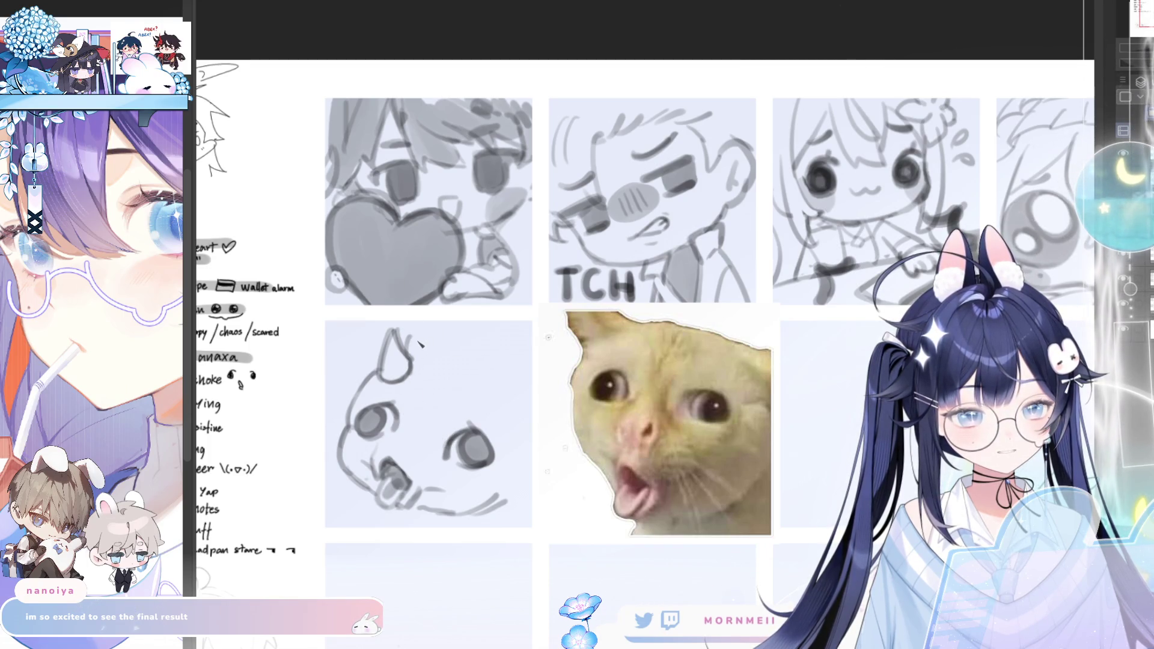
Draw a curved stroke from the ear down-right across the face, retrying its curve, plus a short ear stroke
left_click_drag(412, 337, 491, 417)
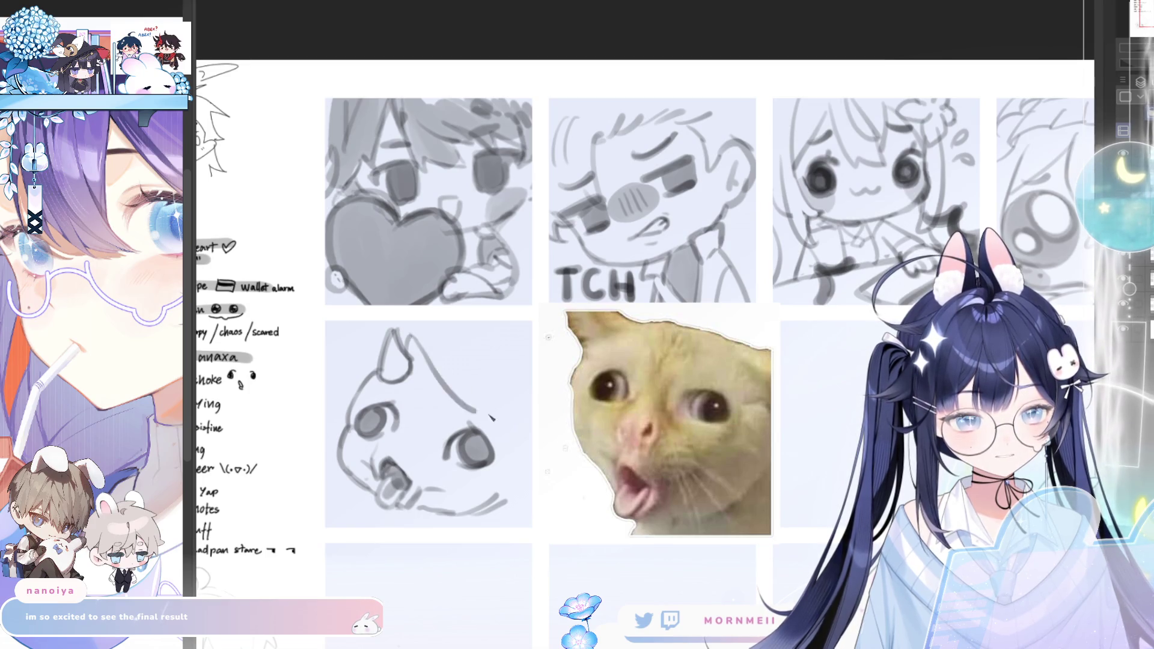
key("ctrl+z")
left_click_drag(412, 337, 495, 413)
key("ctrl+z")
left_click_drag(411, 337, 498, 411)
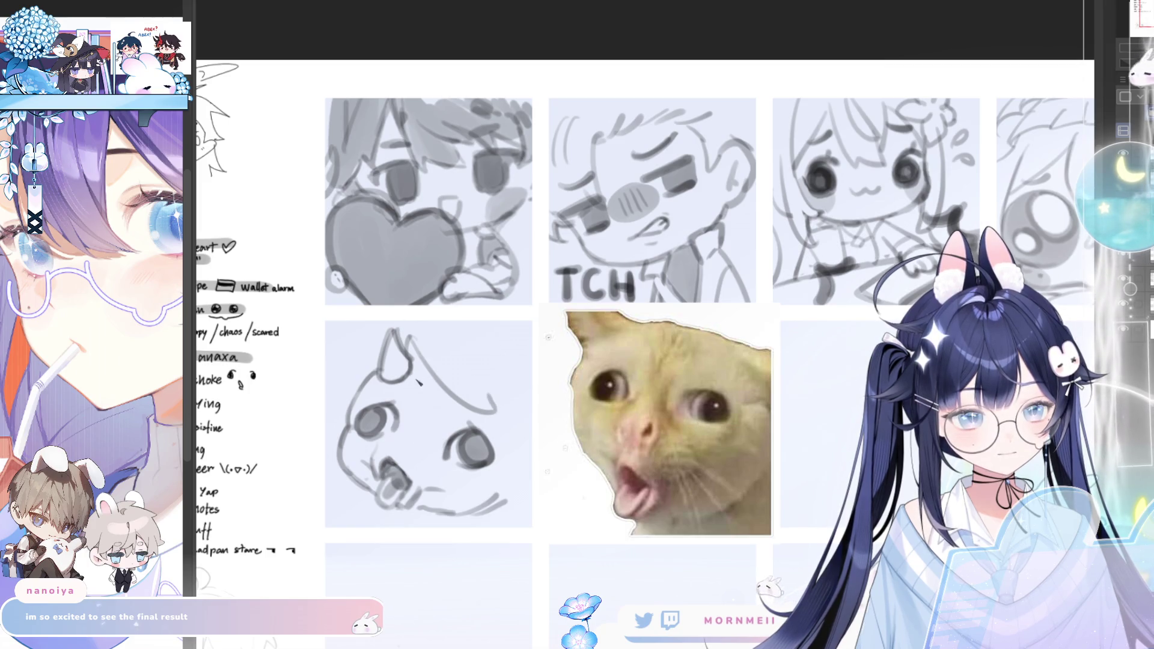
mouse_move(410, 351)
left_mouse_down()
mouse_move(414, 440)
mouse_move(449, 457)
left_mouse_up()
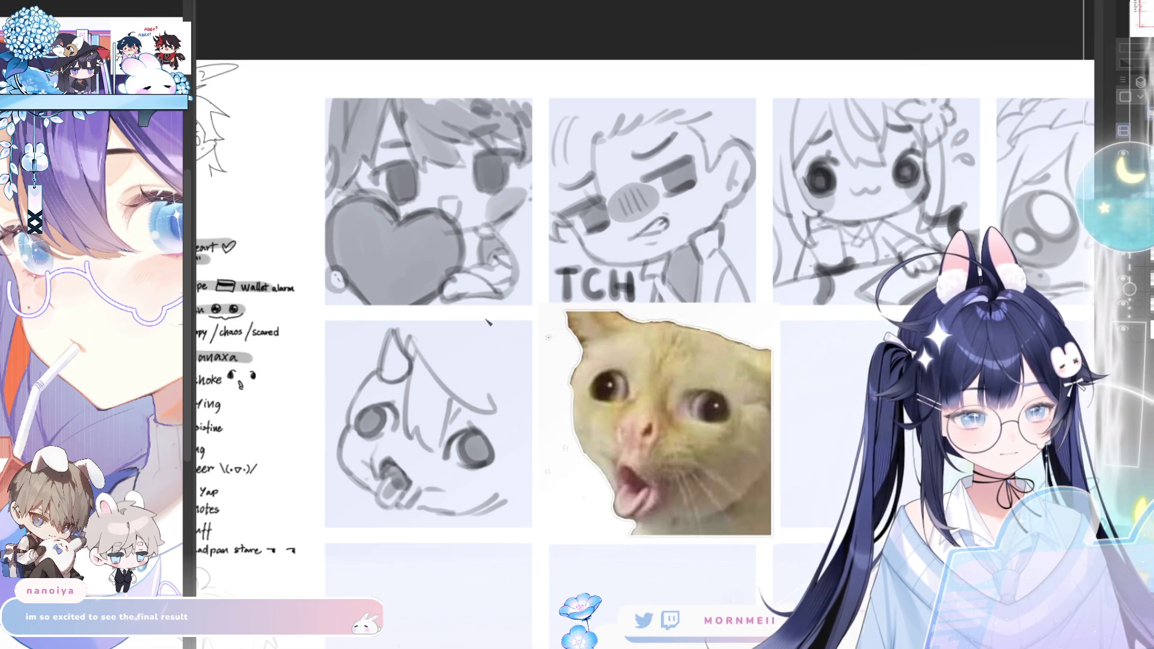
key("h")
key("h")
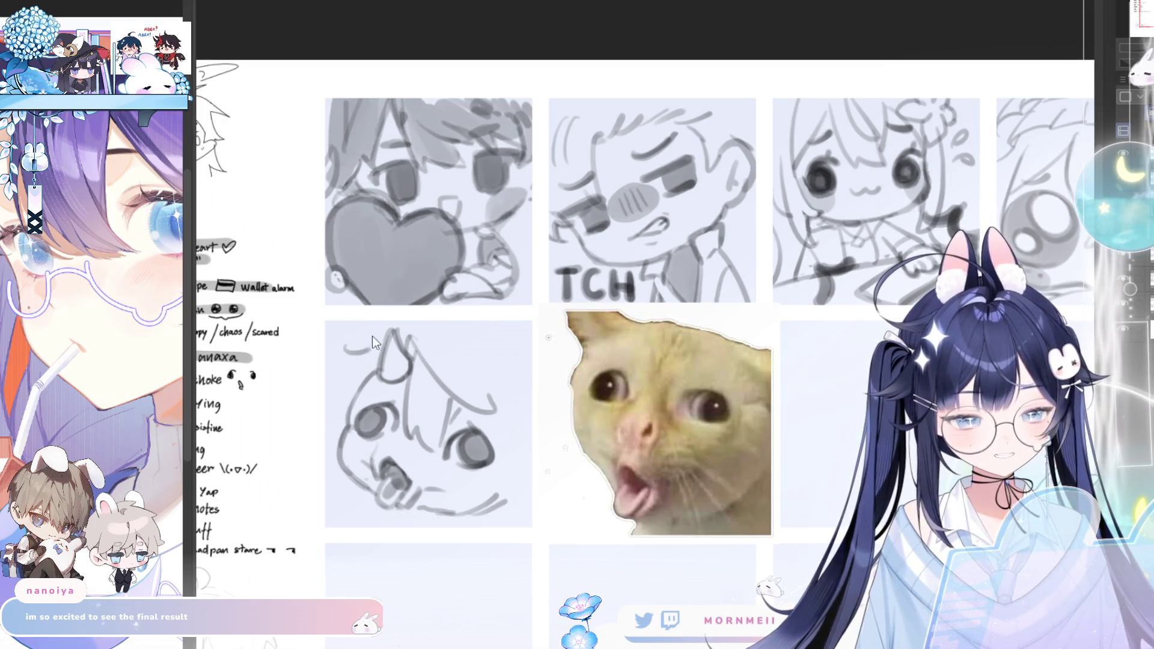
Add a stroke at the head's top-left and a hair strand across the round head, mirror-checking
left_click_drag(348, 345, 369, 337)
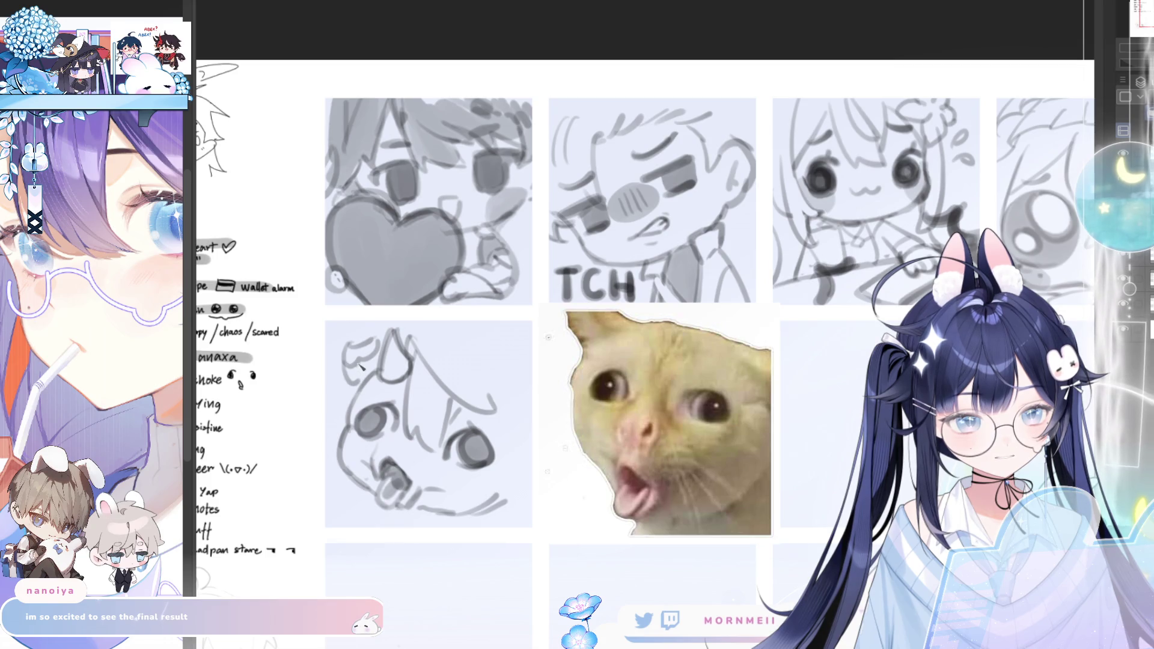
key("h")
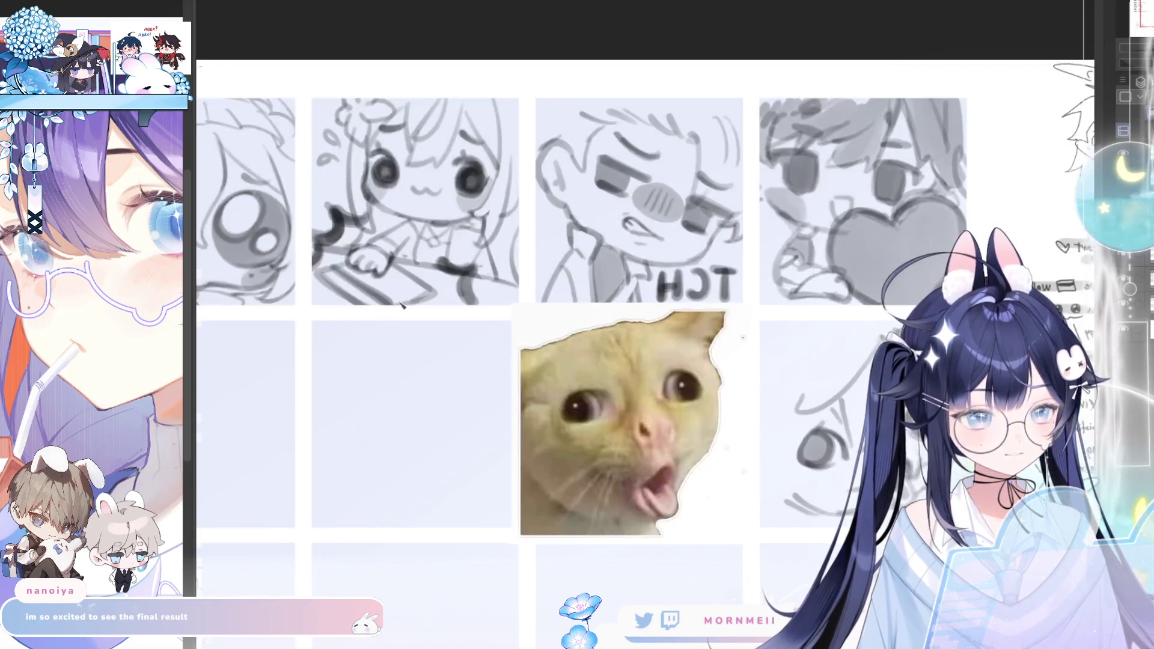
key("h")
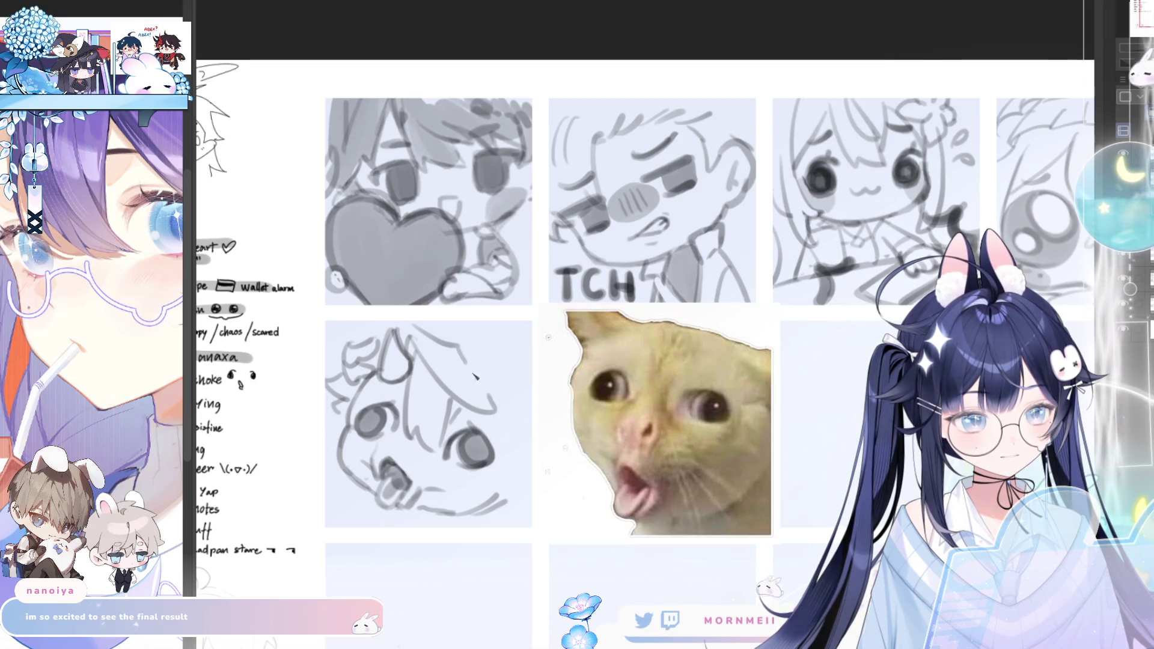
left_click_drag(474, 364, 527, 404)
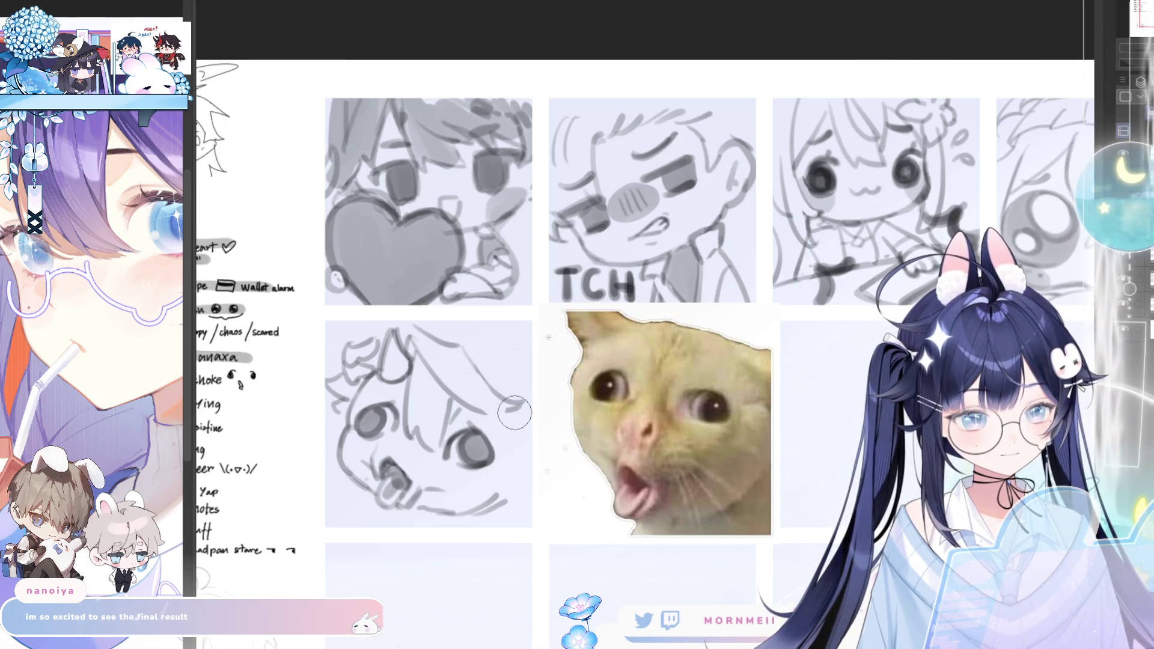
key("m")
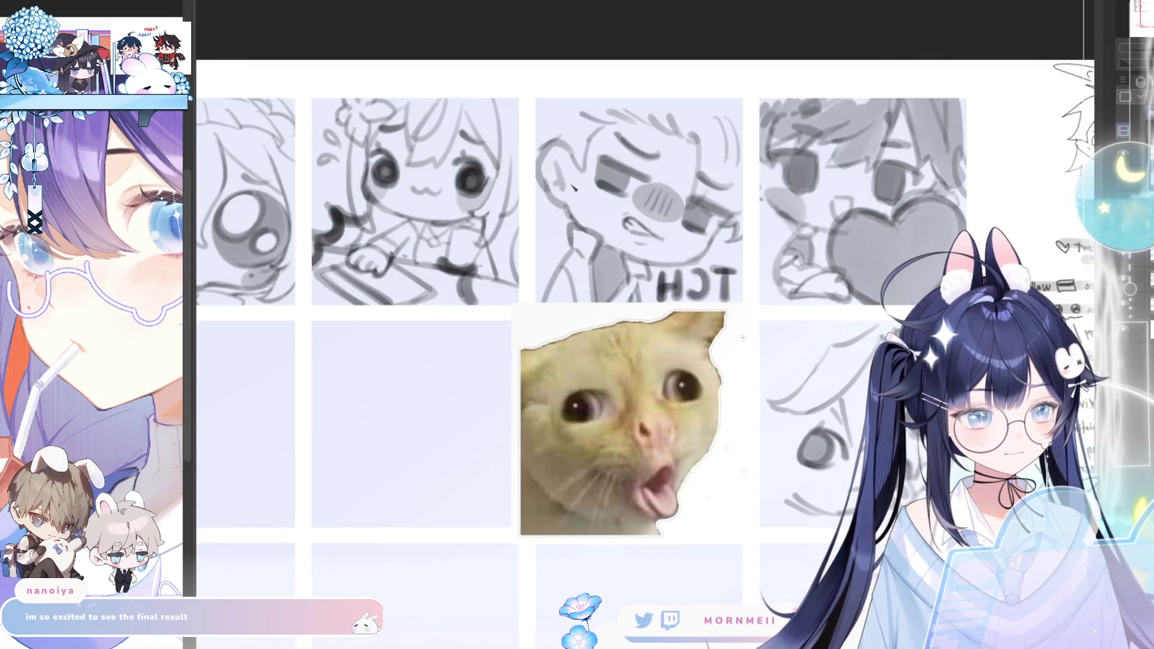
key("m")
scroll(469, 370, "down", 1)
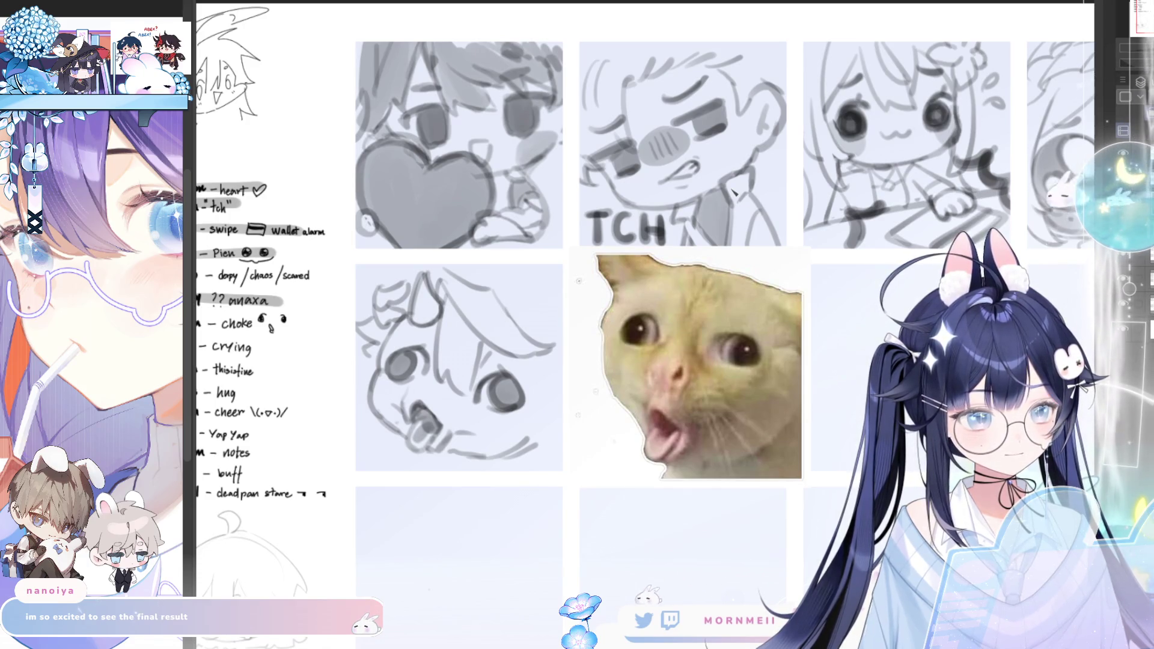
key("m")
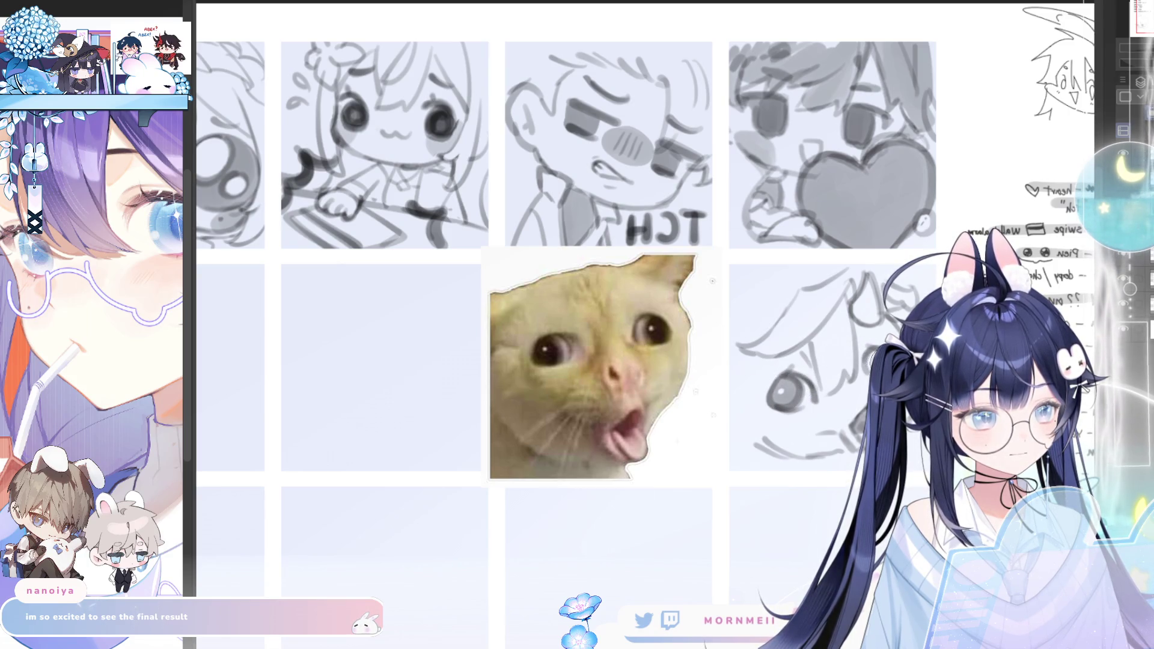
key("m")
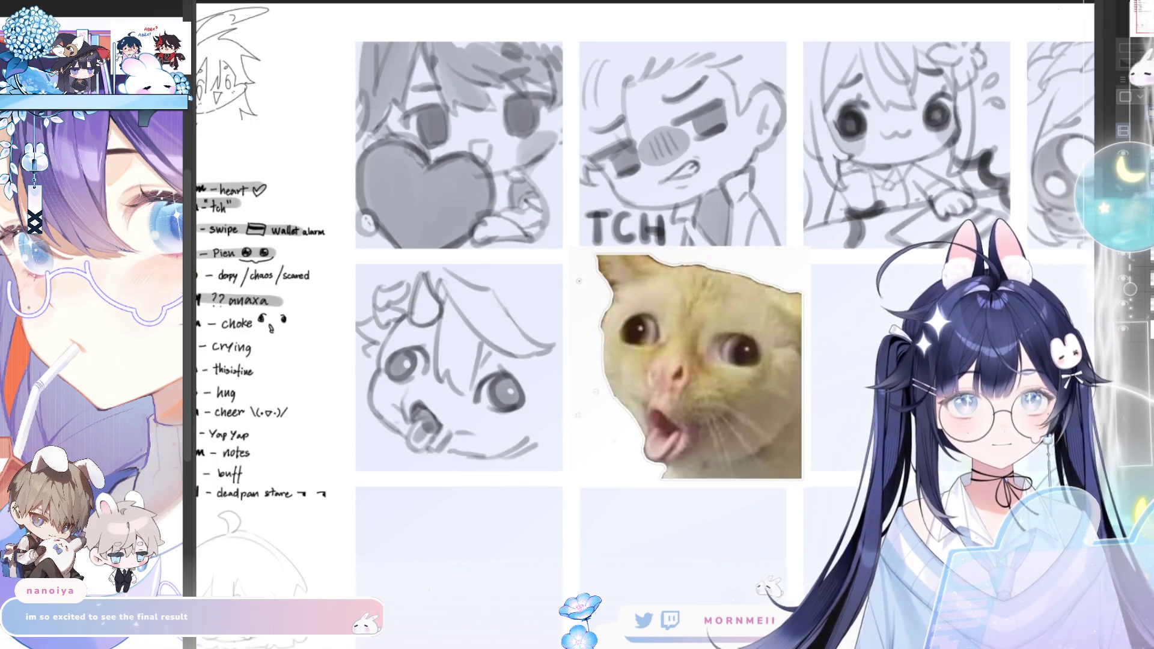
scroll(580, 280, "down", 5)
key("m")
key("m")
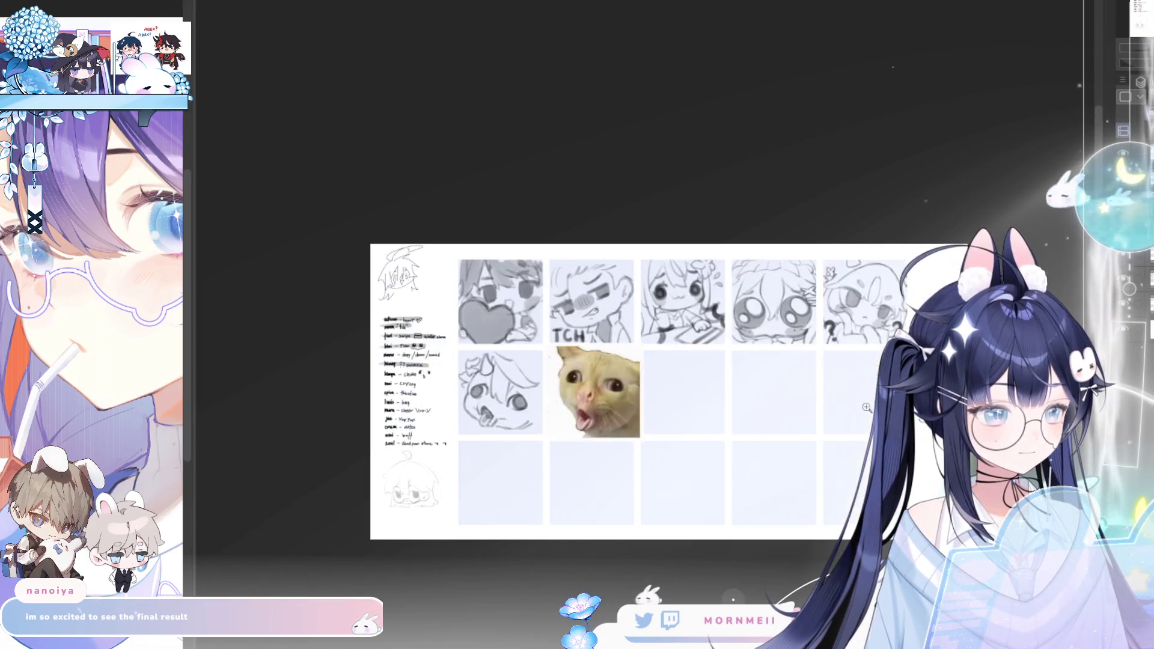
scroll(539, 385, "up", 5)
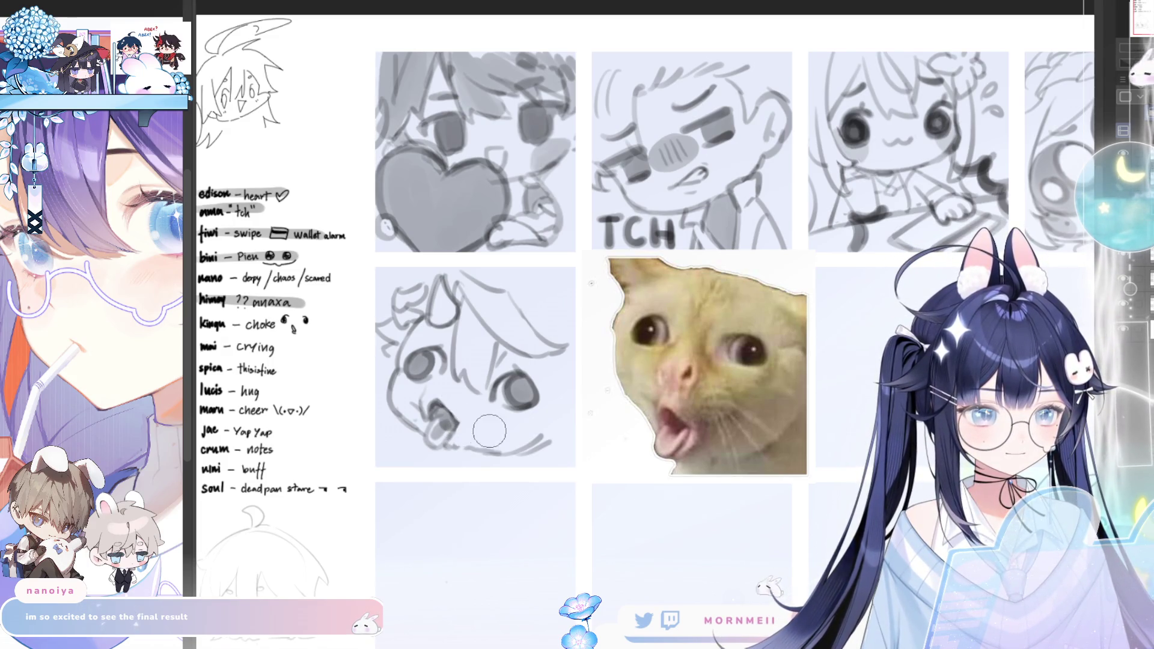
key("m")
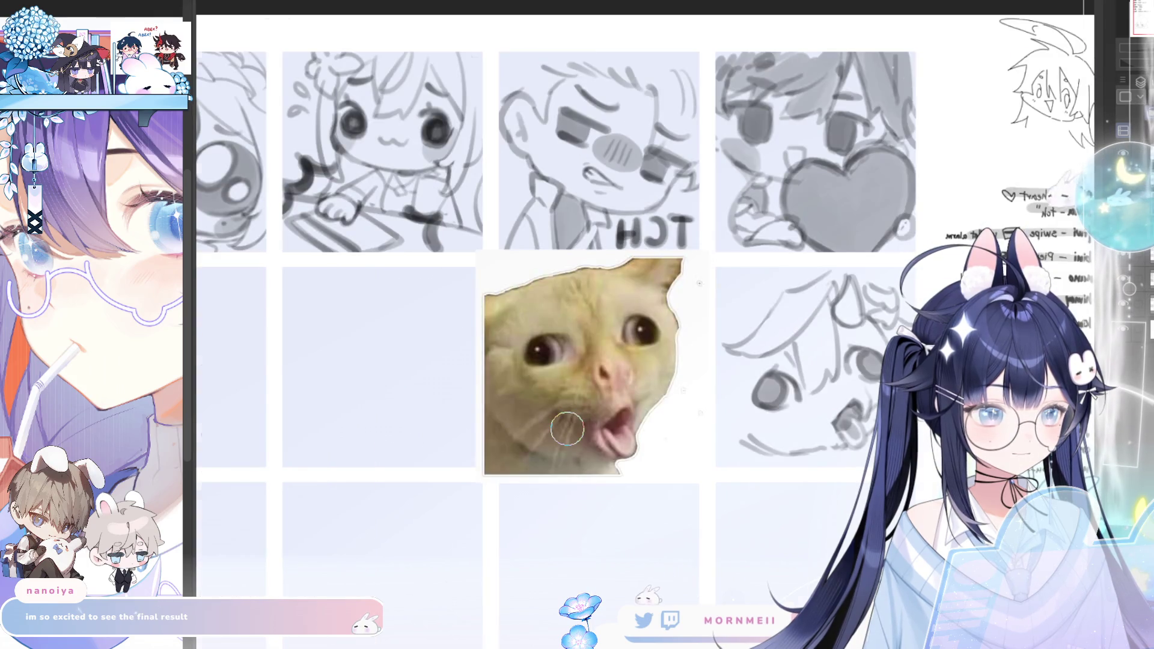
key("m")
scroll(495, 435, "down", 3)
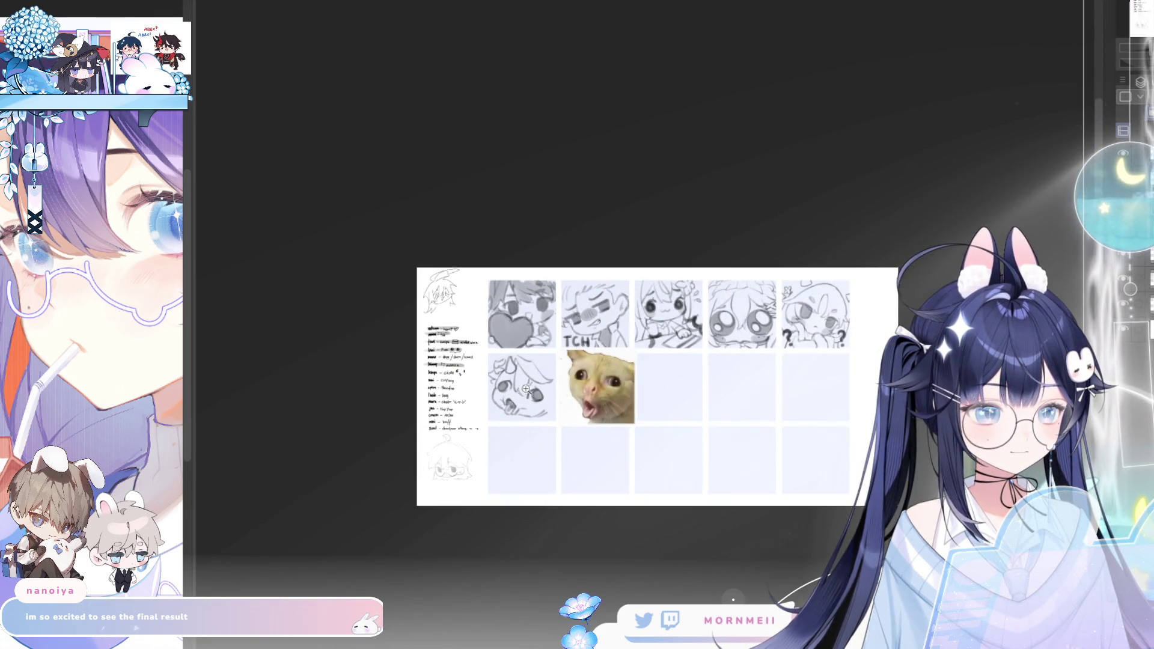
scroll(526, 387, "up", 3)
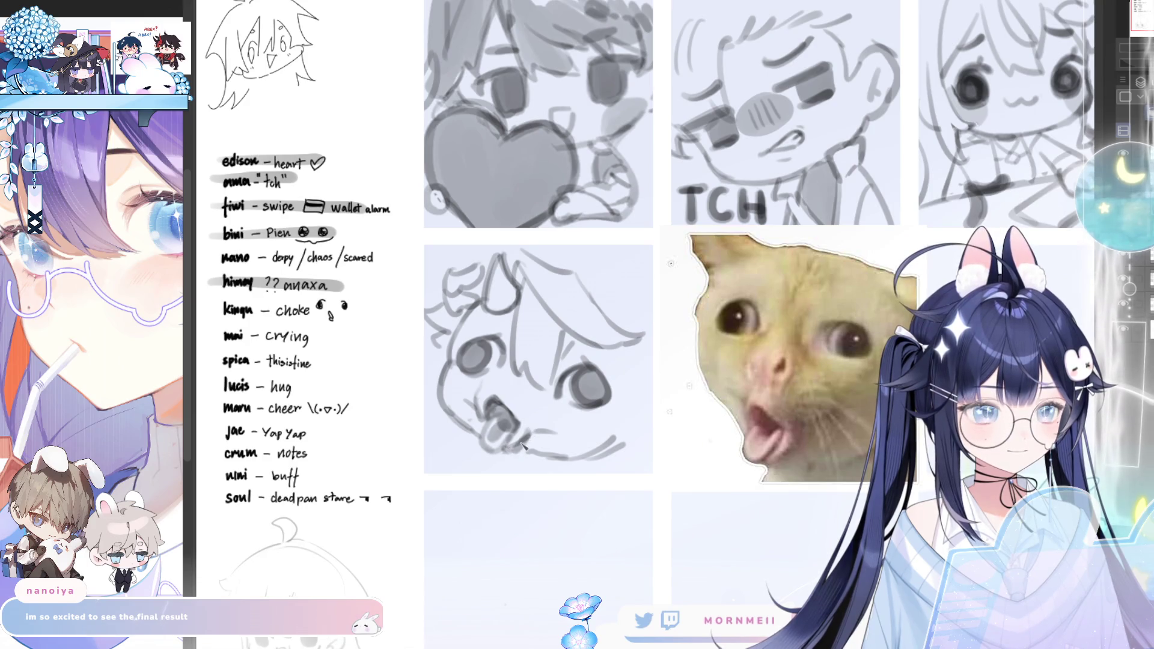
key("m")
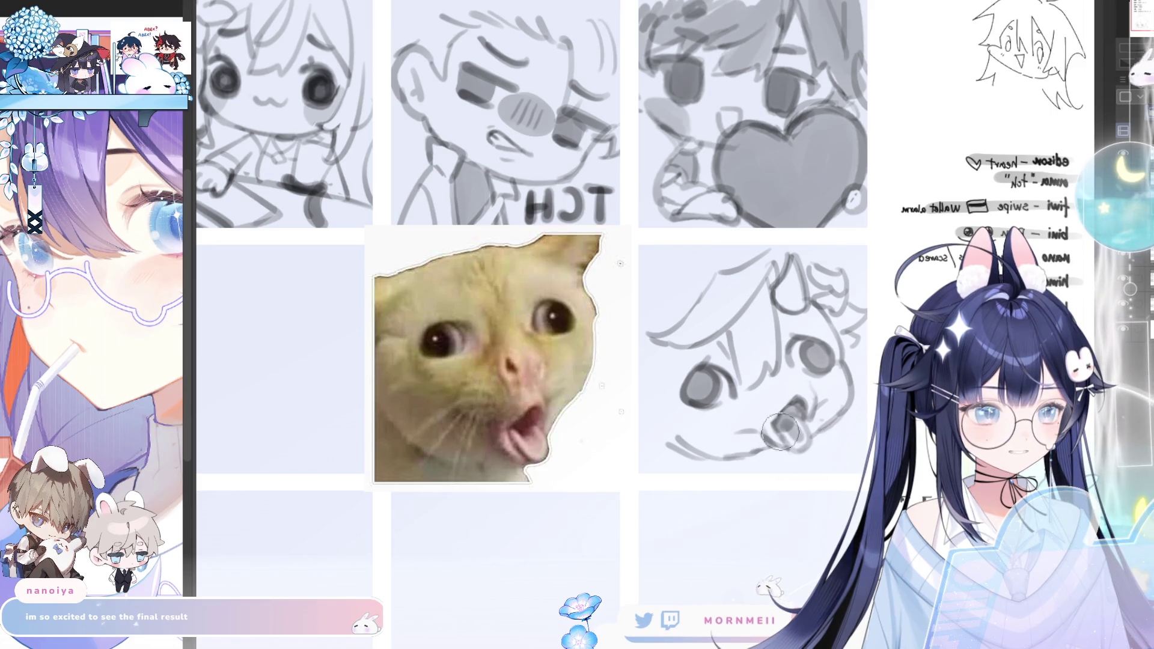
key("m")
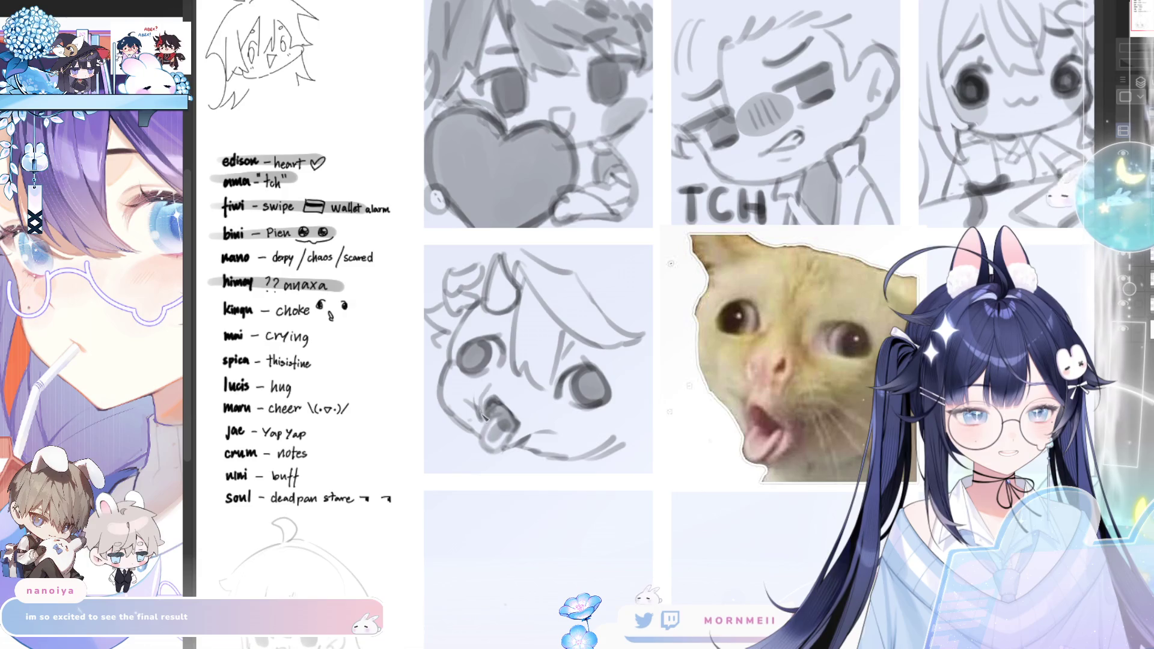
key("m")
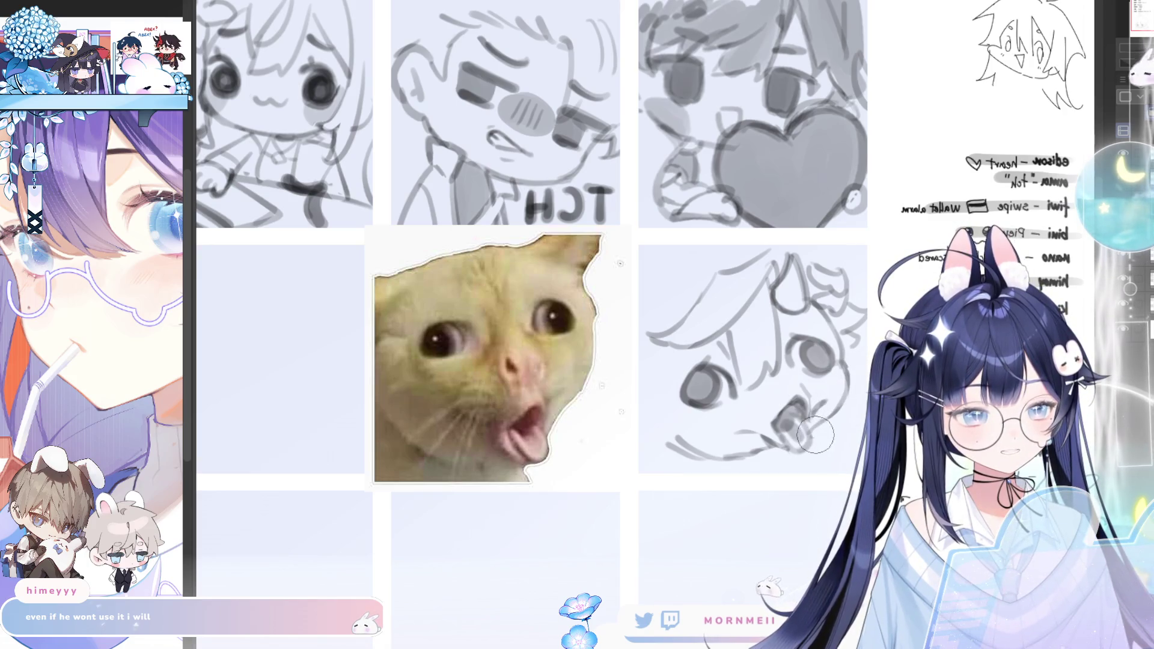
Flip the canvas view back and forth to review the emote sketches, ending unmirrored
key("h")
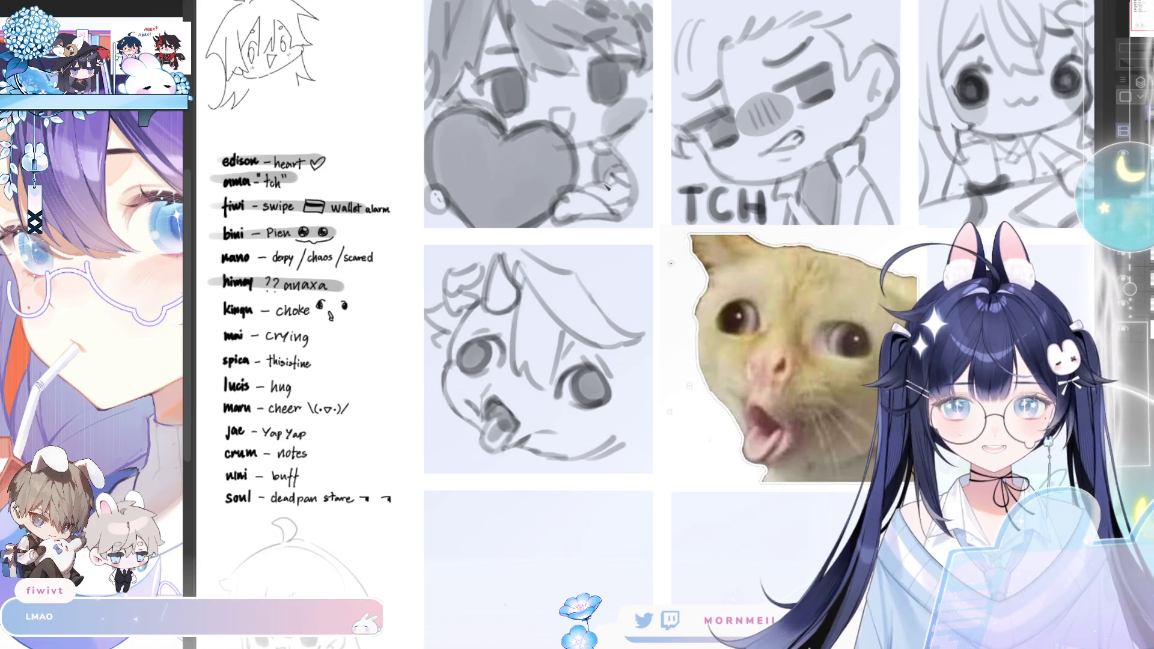
key("m")
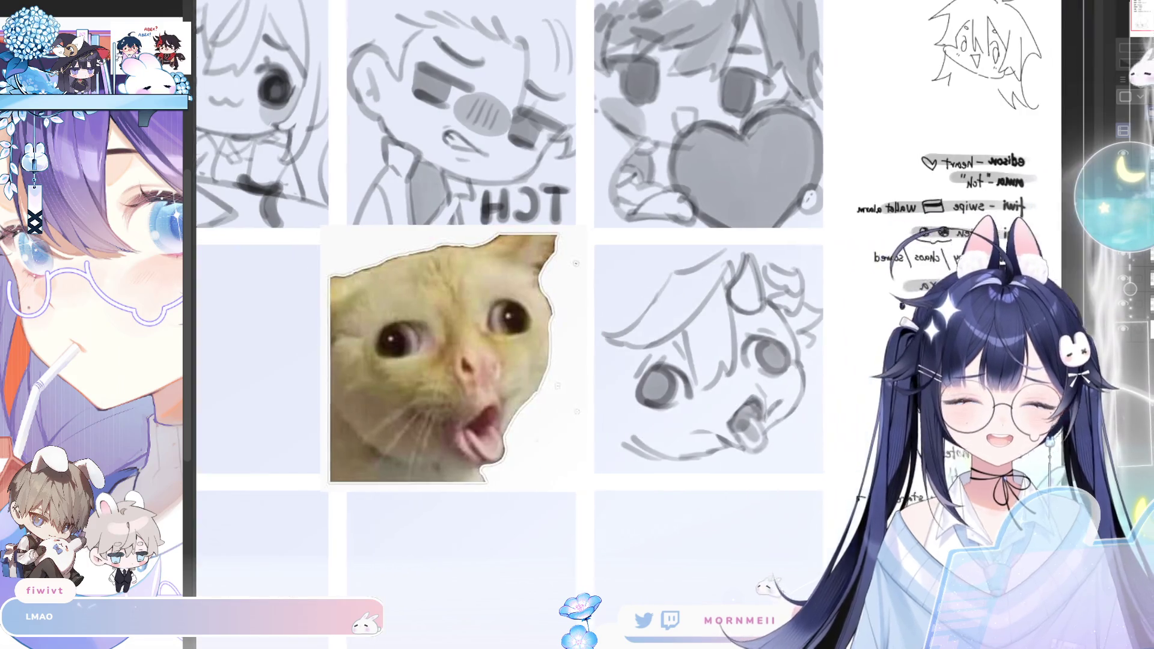
scroll(719, 495, "right", 3)
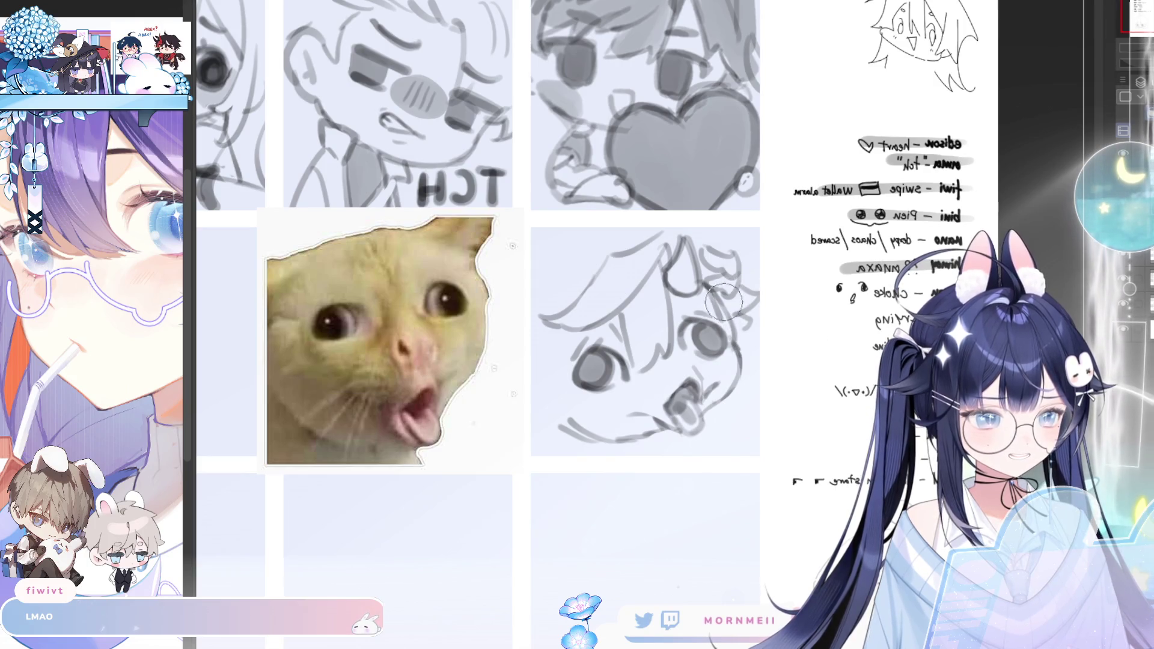
key("m")
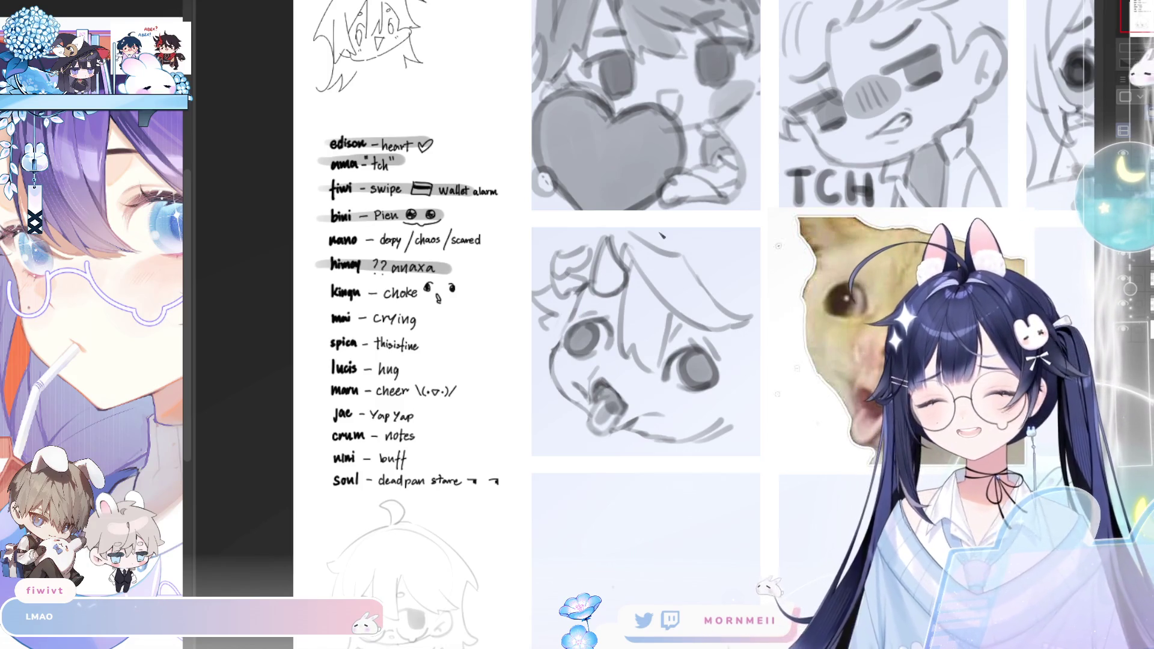
scroll(631, 331, "down", 2)
scroll(631, 331, "down", 2)
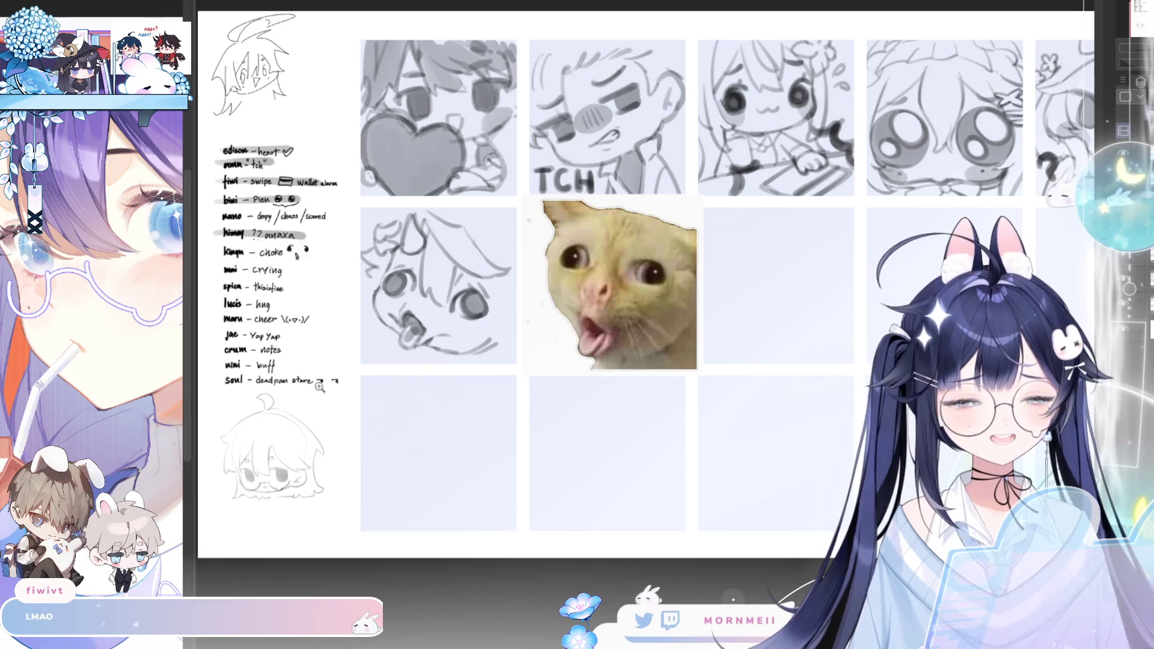
key("m")
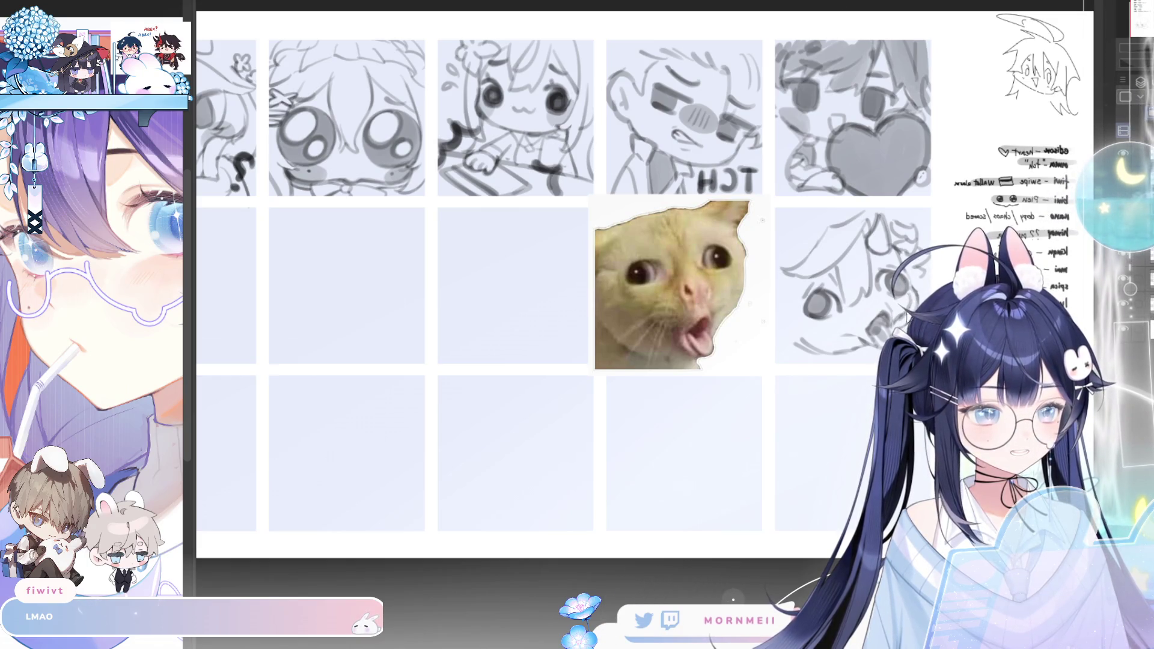
key("m")
key("m")
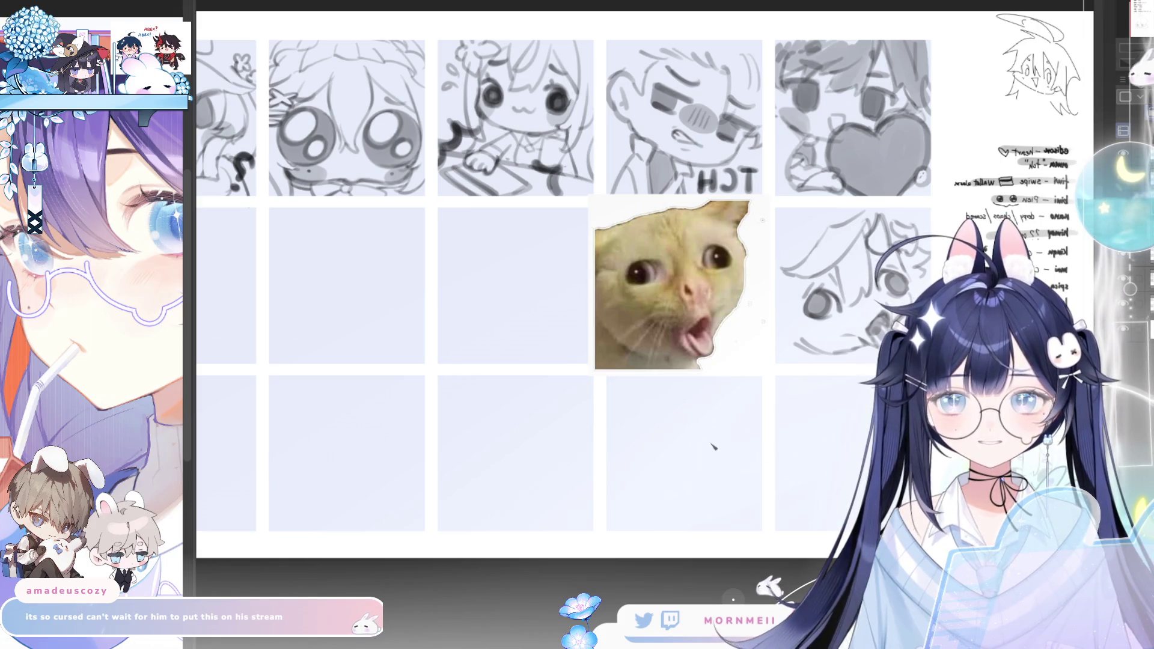
key("m")
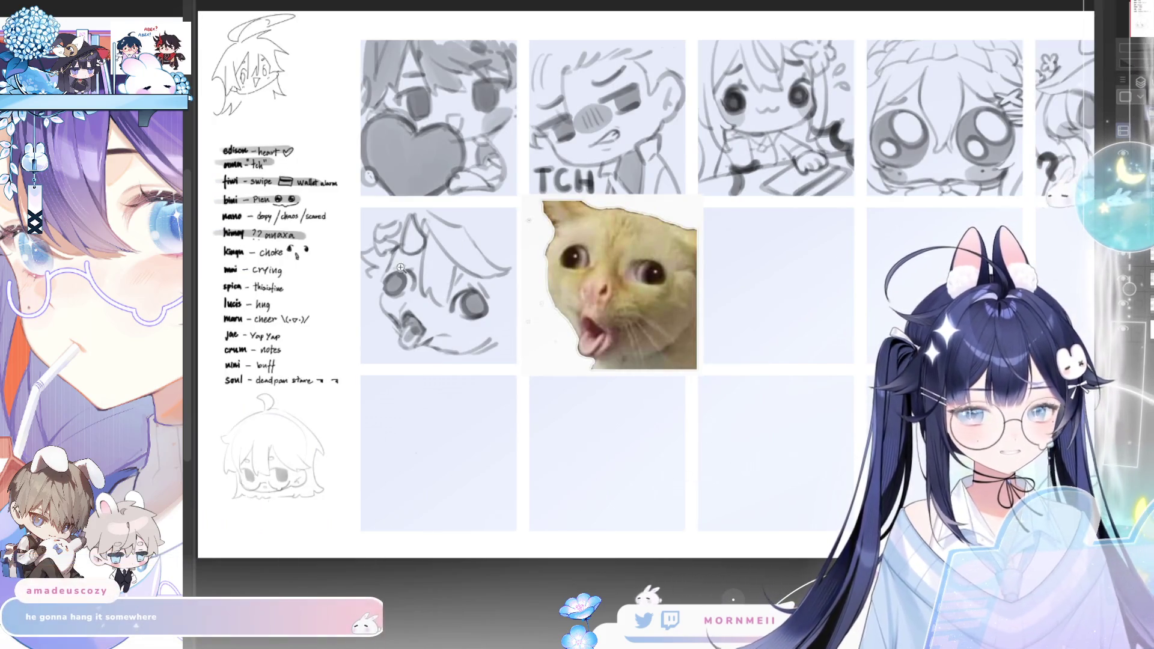
scroll(444, 256, "up", 2)
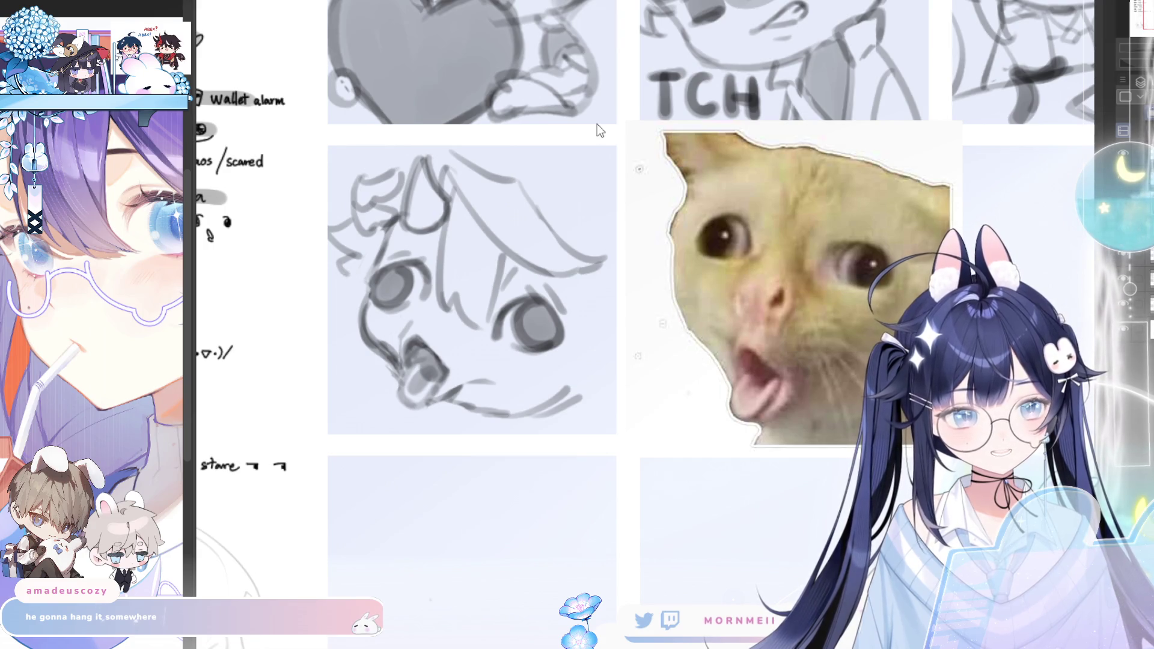
scroll(609, 273, "down", 5)
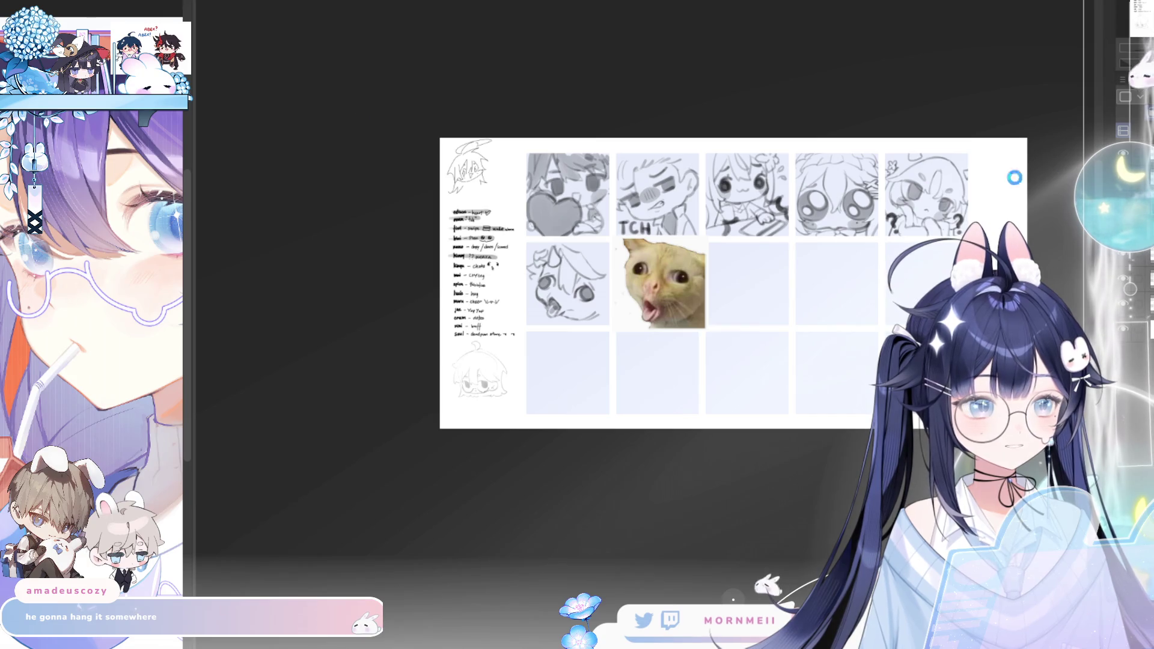
key("ctrl+Tab")
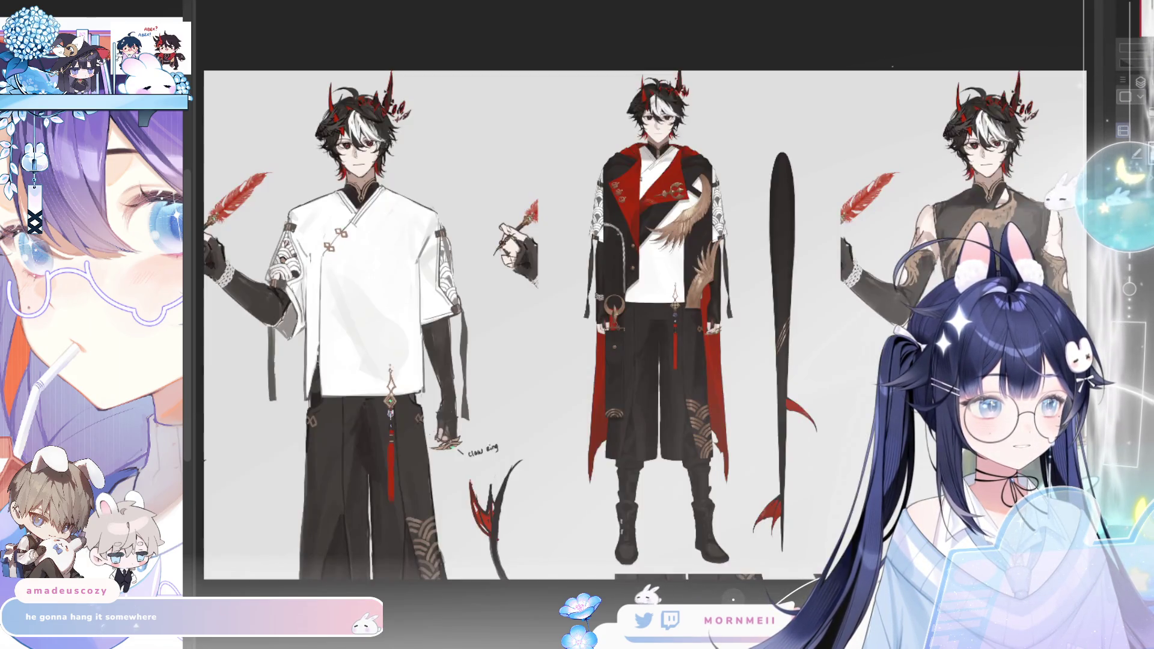
scroll(433, 112, "up", 3)
scroll(433, 112, "up", 3)
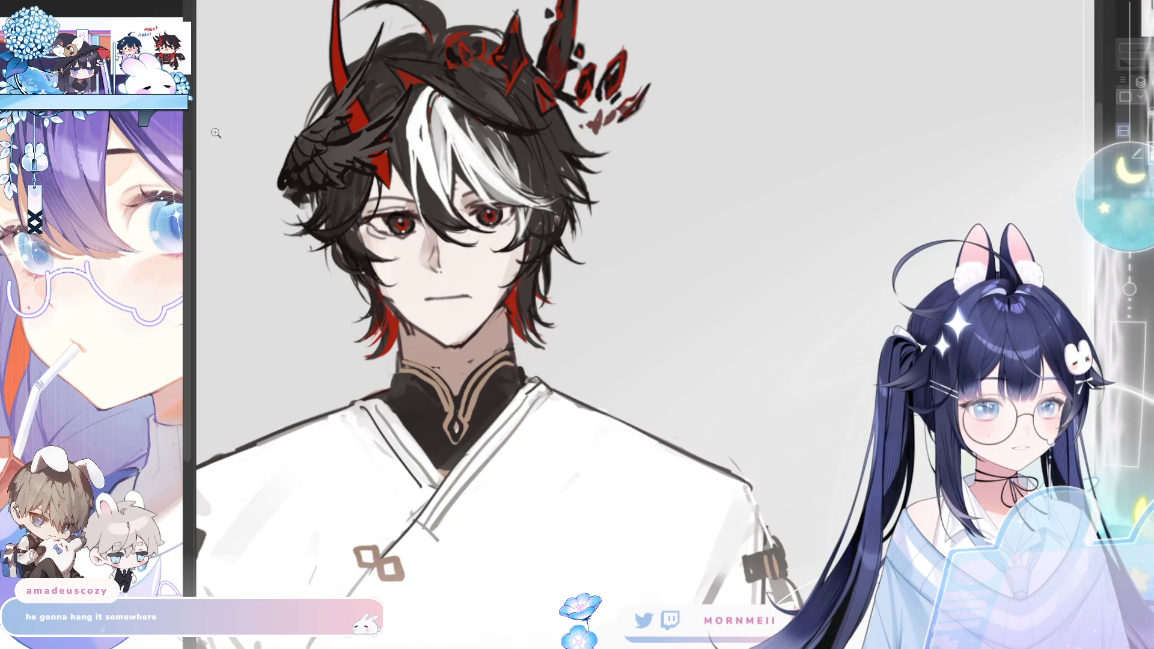
key("ctrl+Tab")
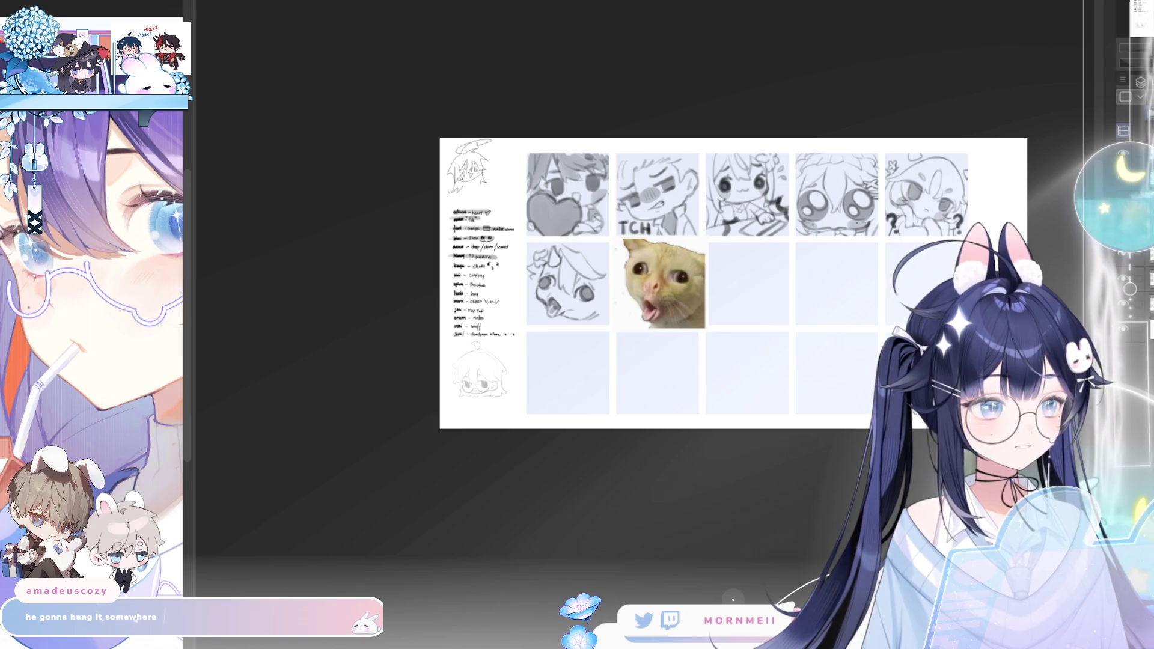
left_click(553, 281)
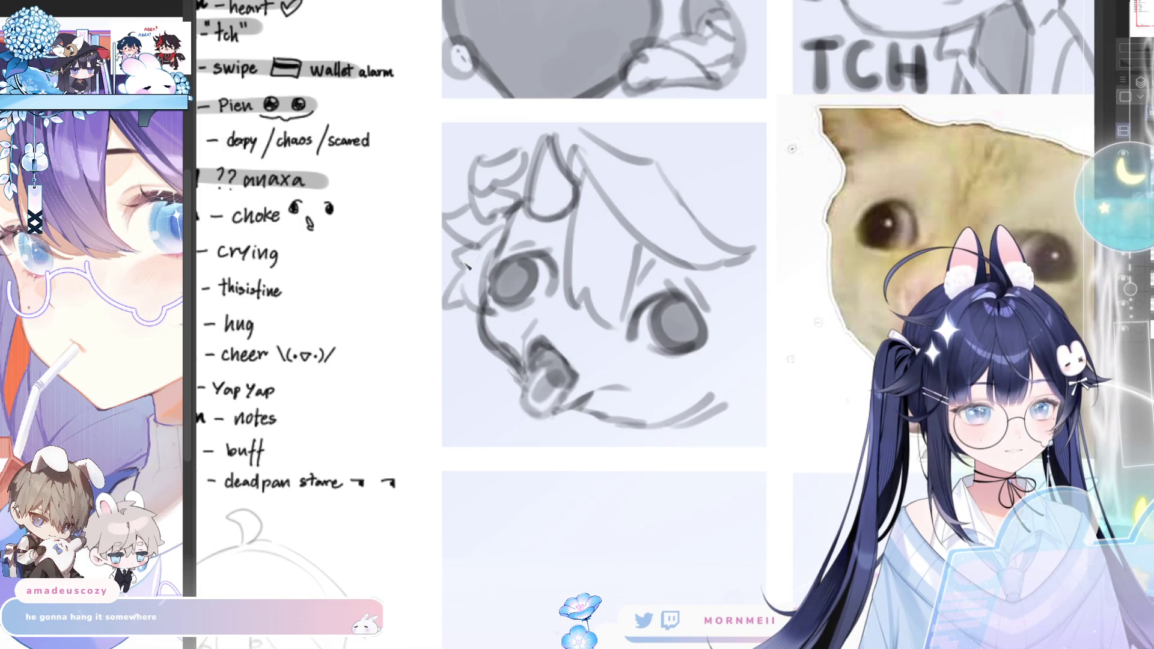
Check the crying round-head sketch mirrored and unmirrored, then fit the whole page in view
key("h")
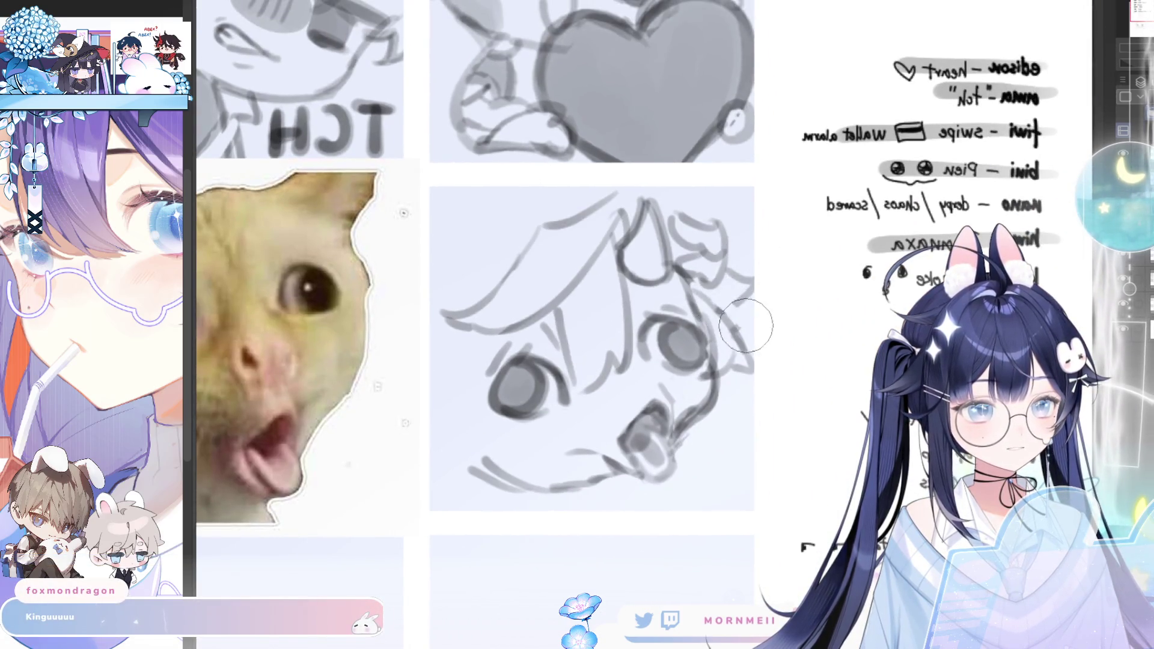
key("h")
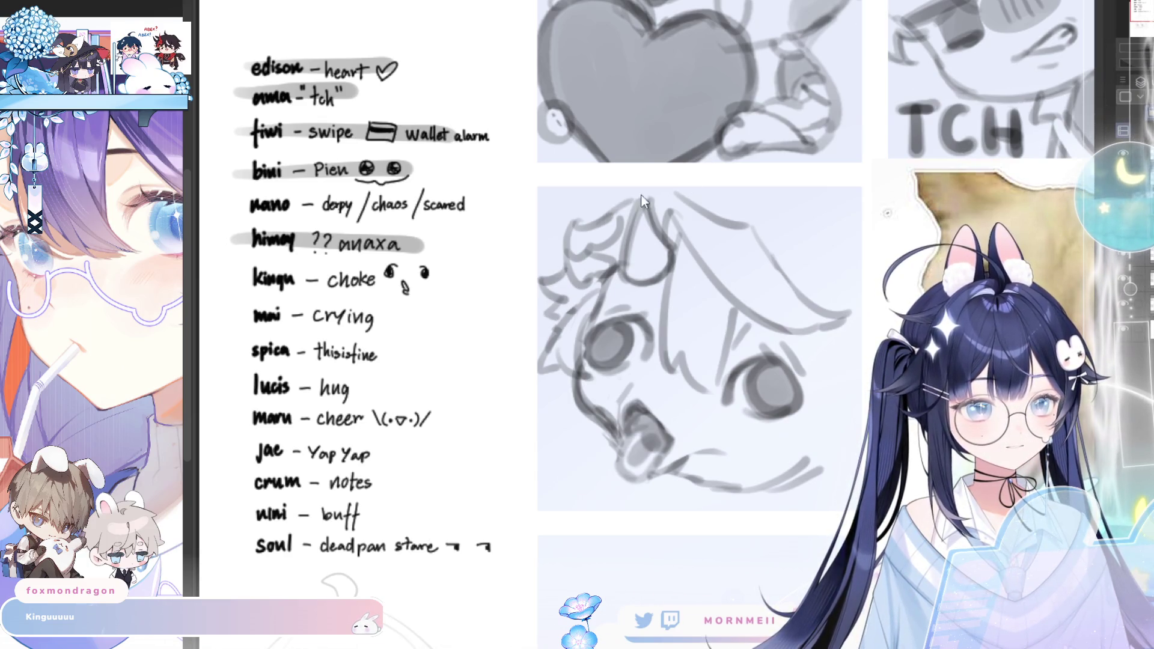
key("h")
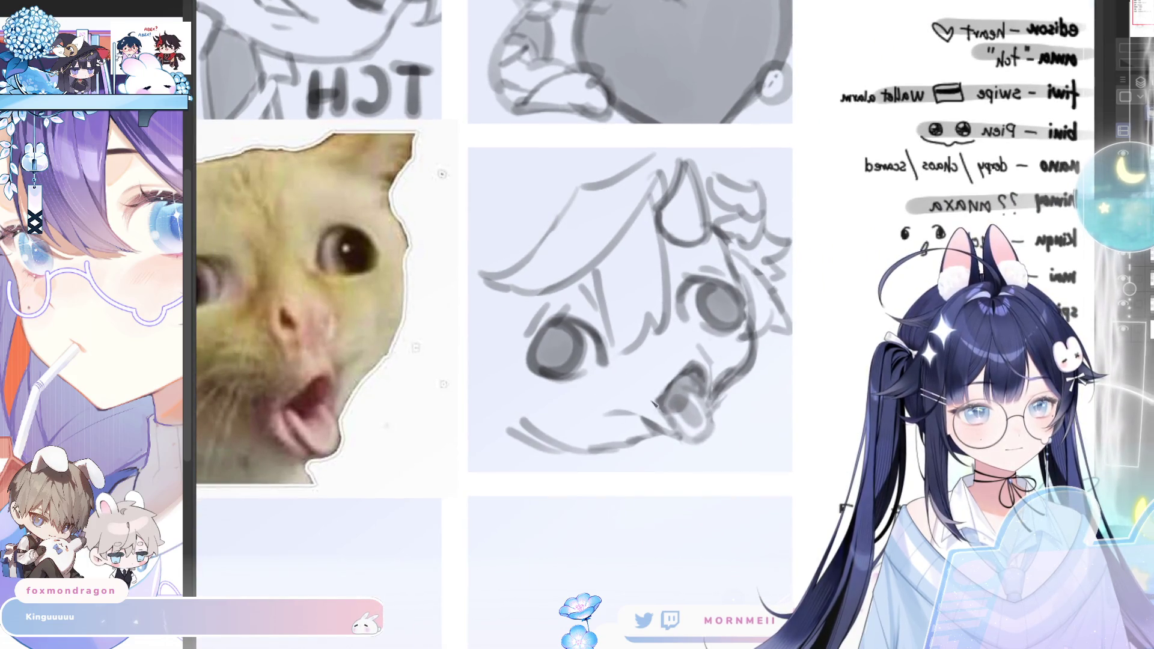
key("h")
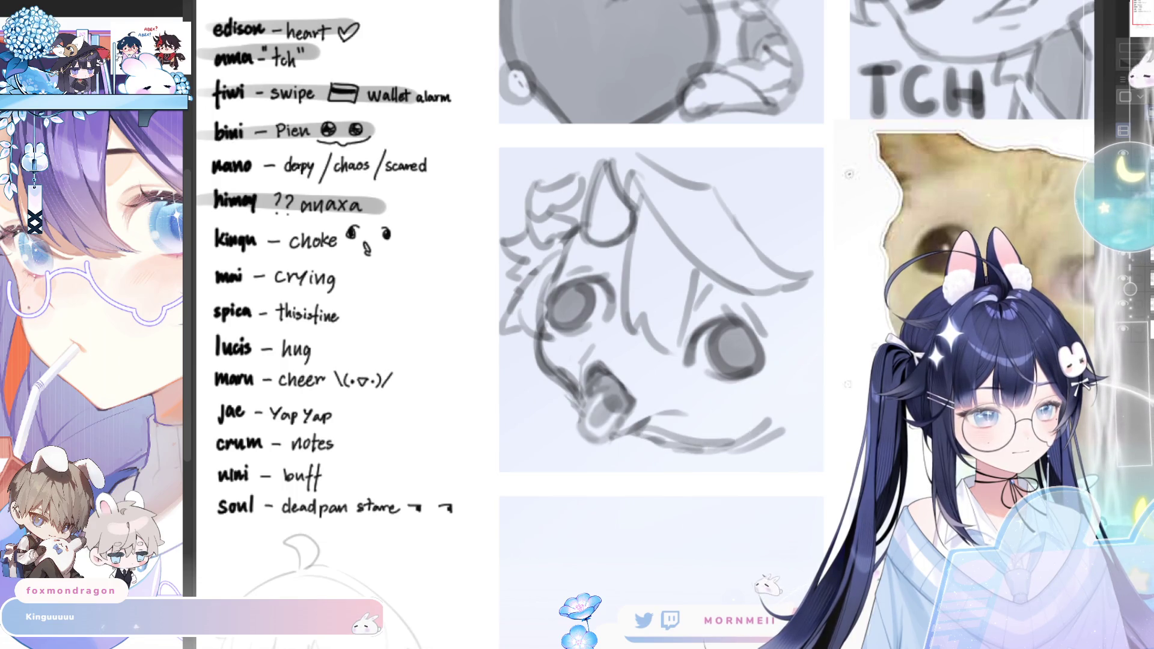
key("h")
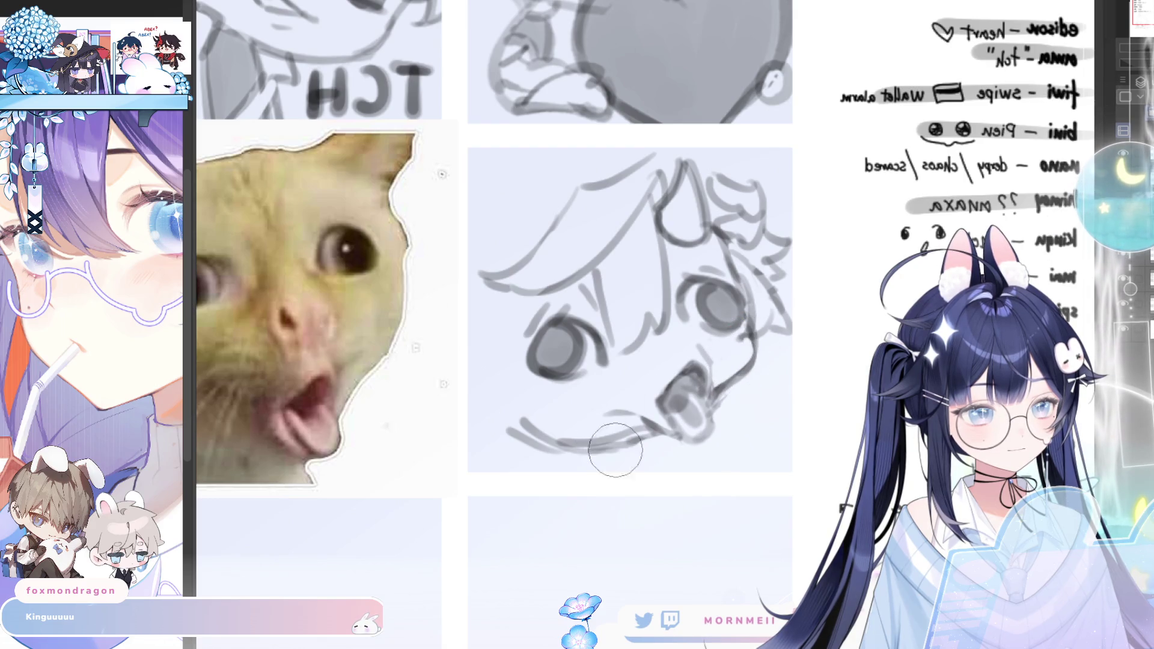
key("h")
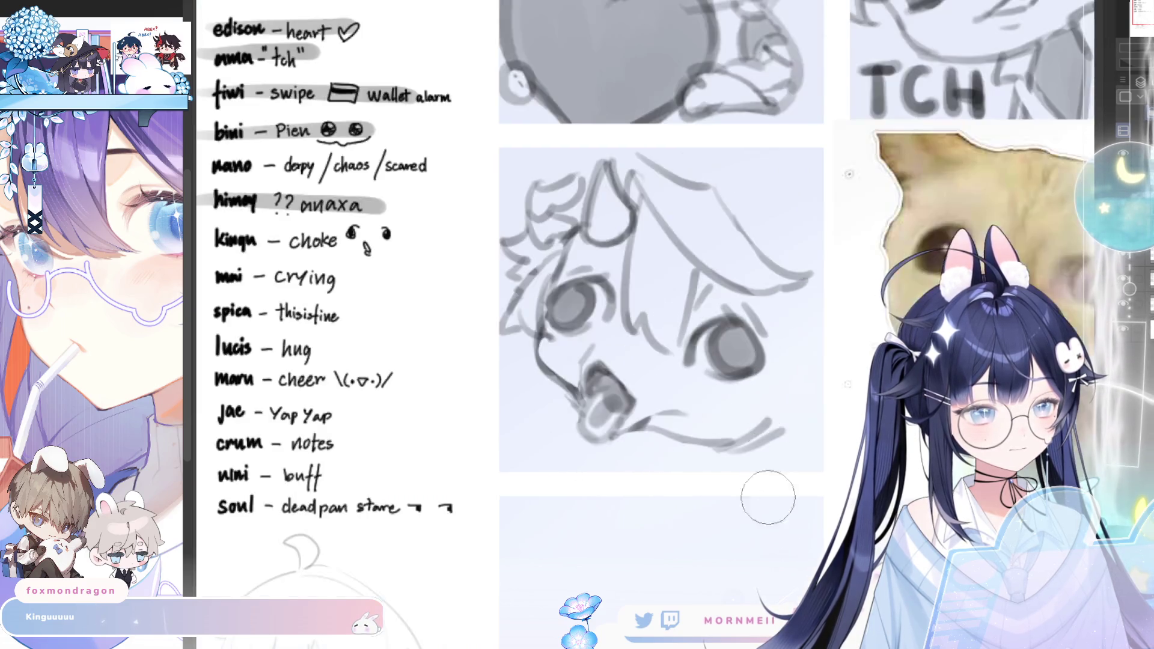
key("ctrl+0")
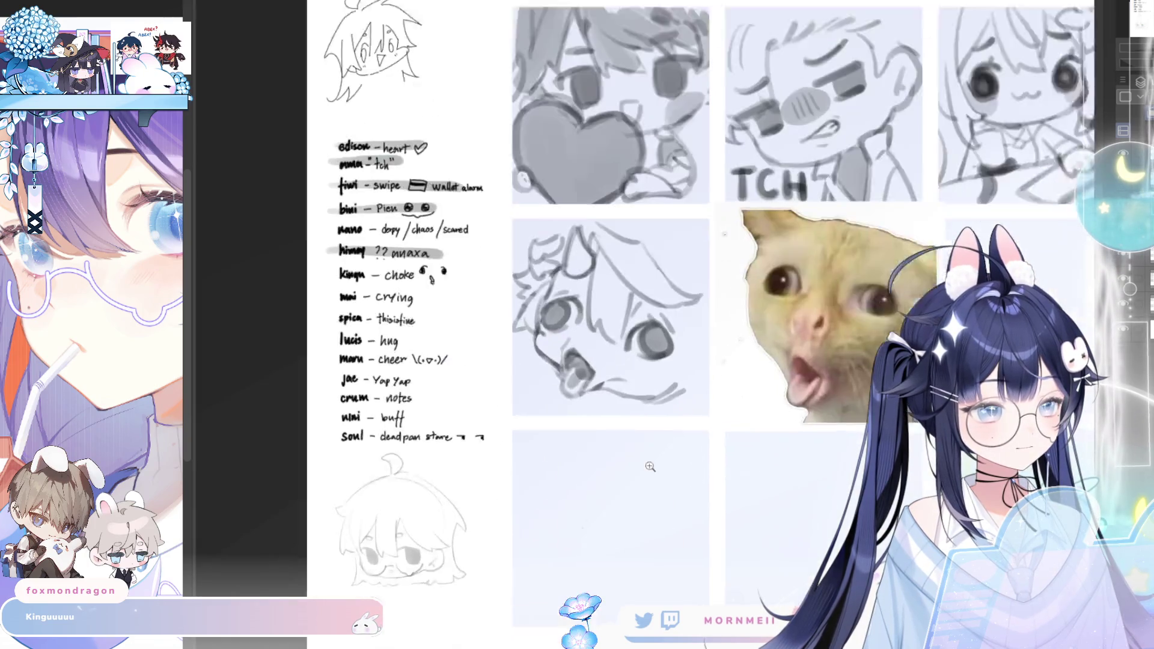
scroll(649, 325, "up", 3)
key("h")
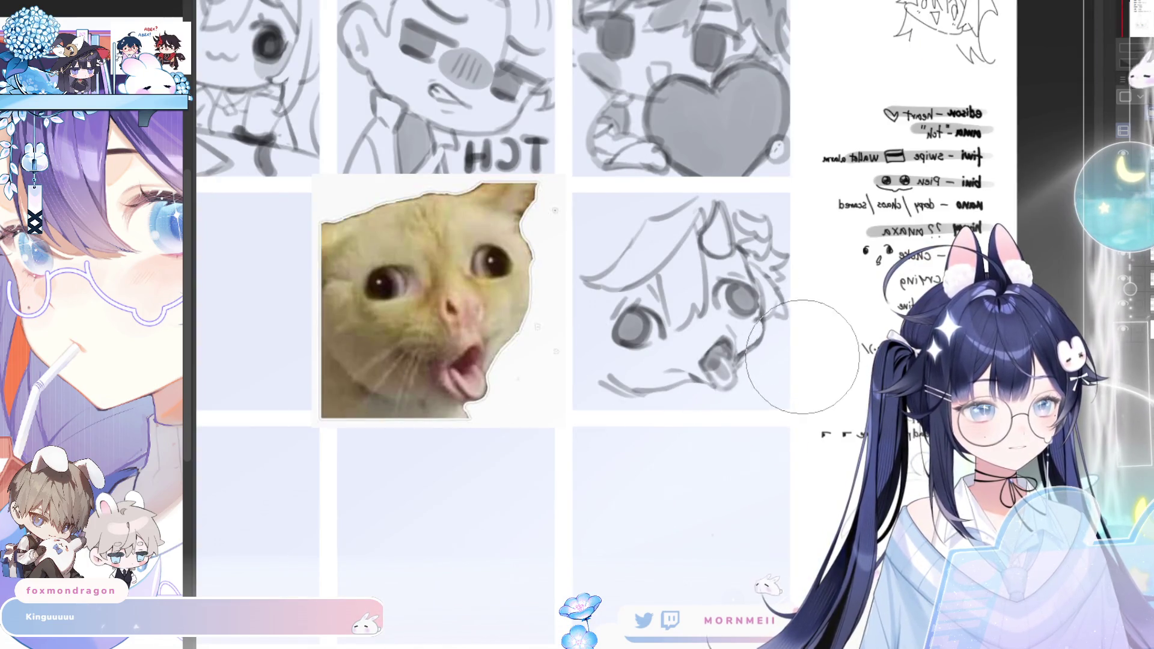
key("h")
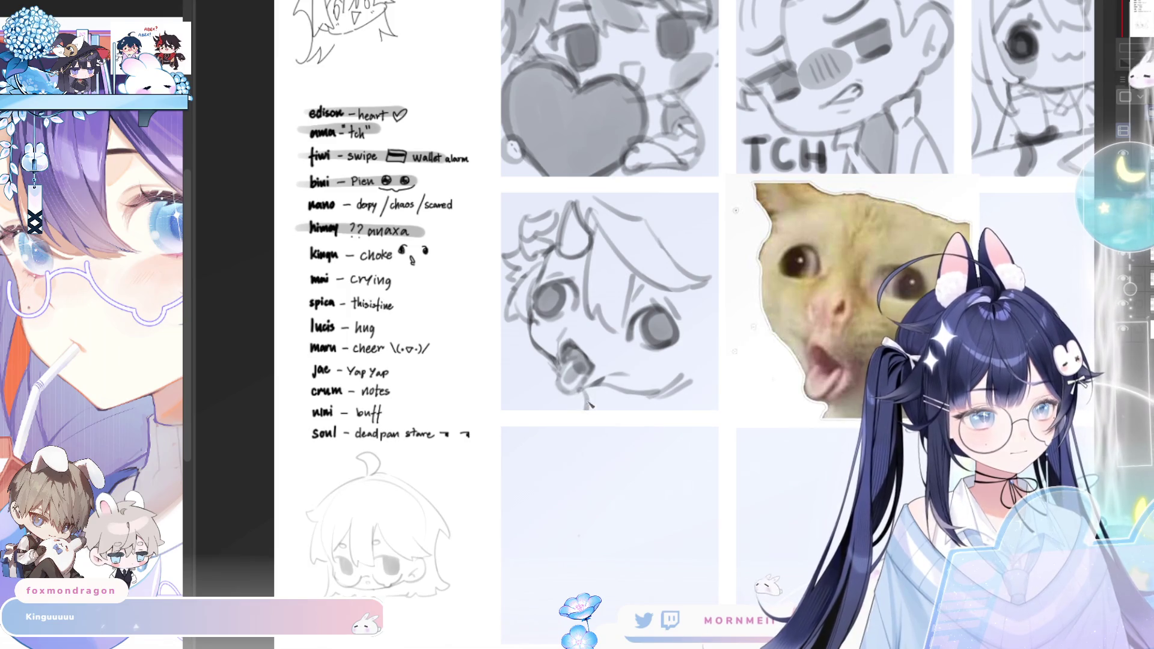
Undo the stray stroke beside the sketch and recheck it mirrored with the sheet panned lower
key("ctrl+z")
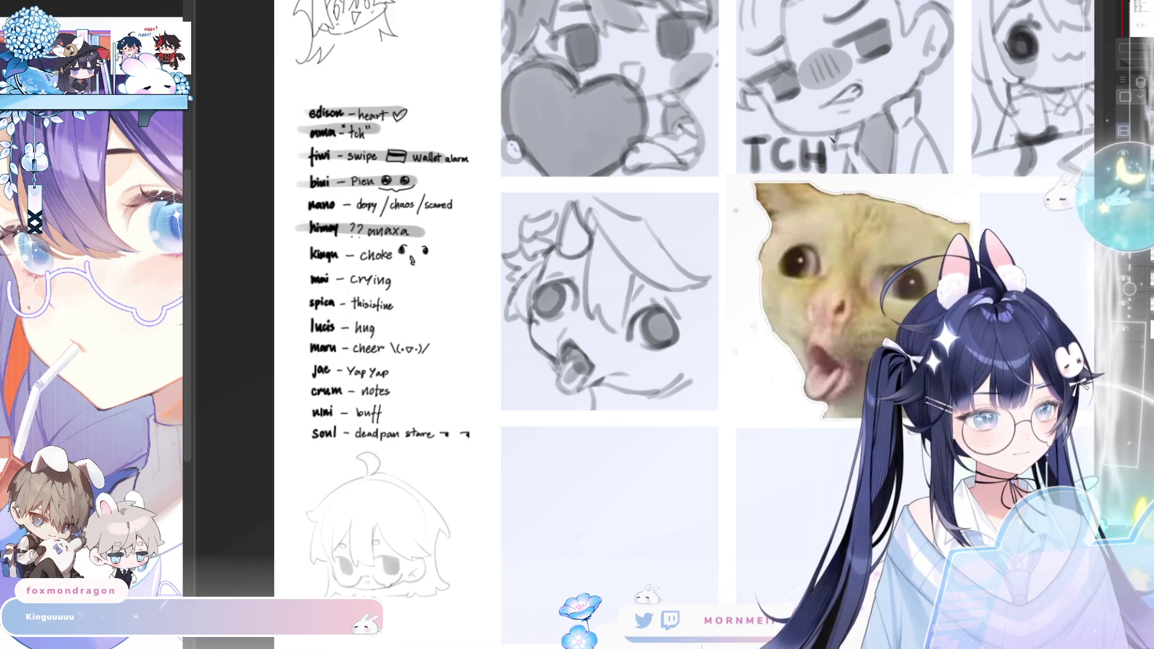
key("h")
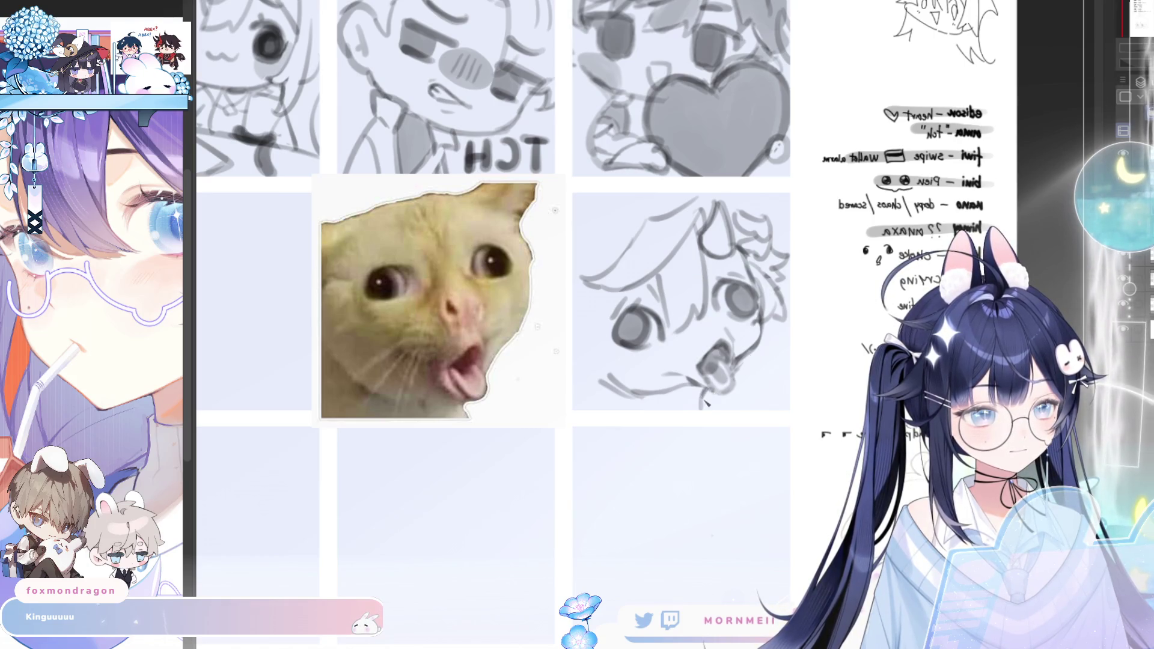
key("h")
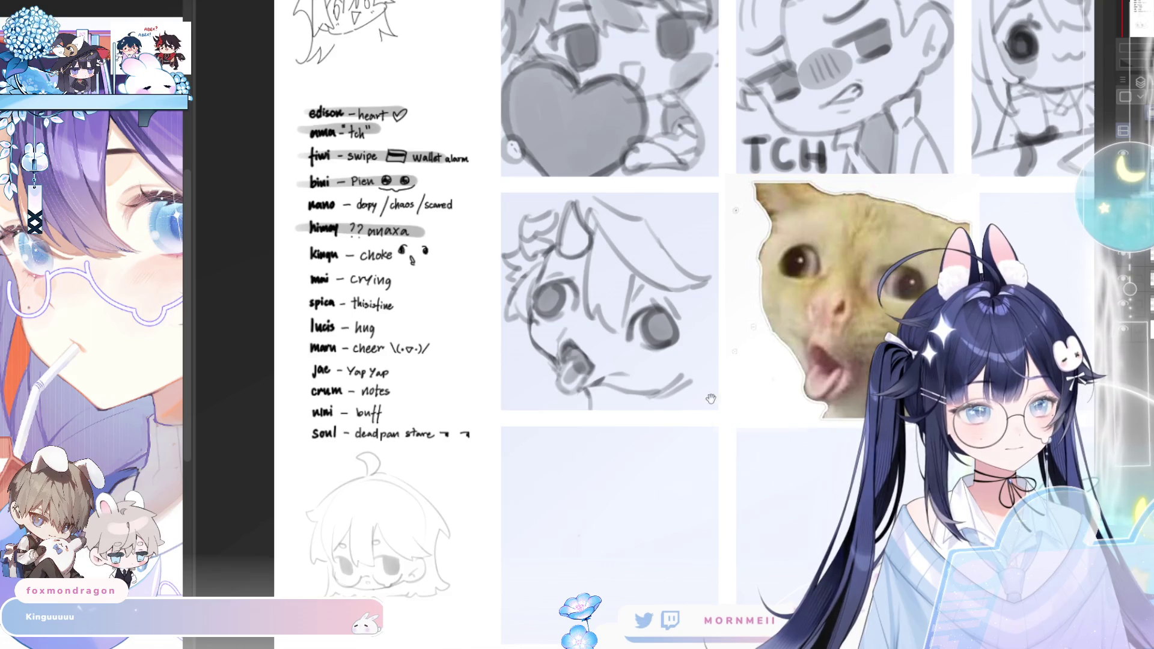
left_click_drag(711, 399, 684, 519)
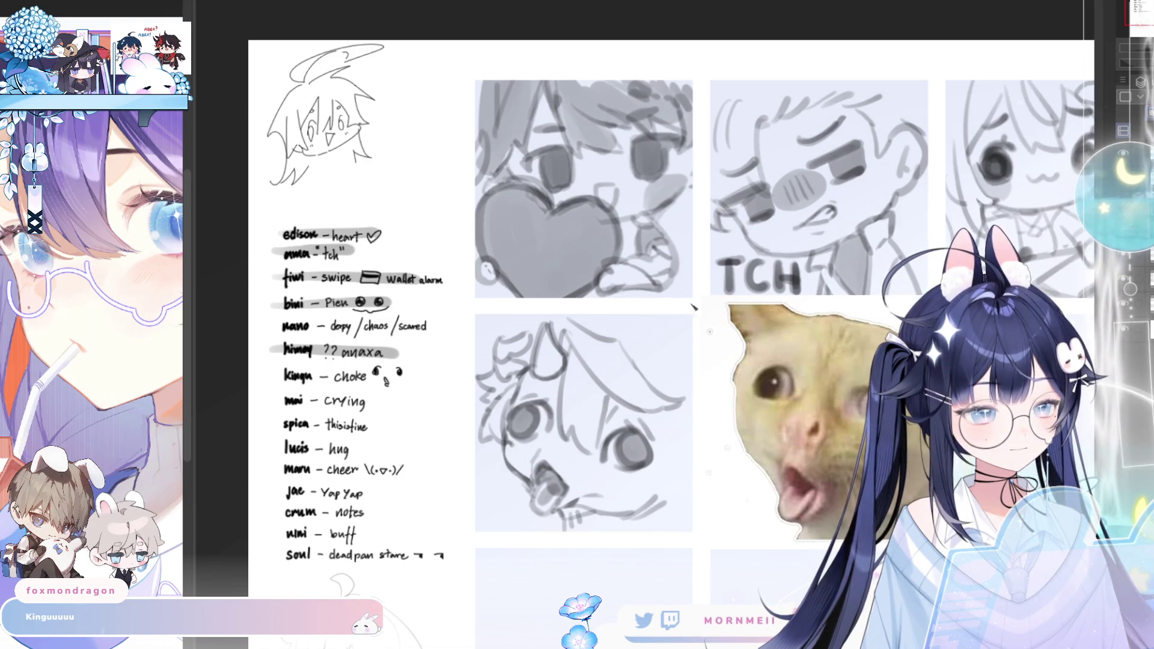
key("h")
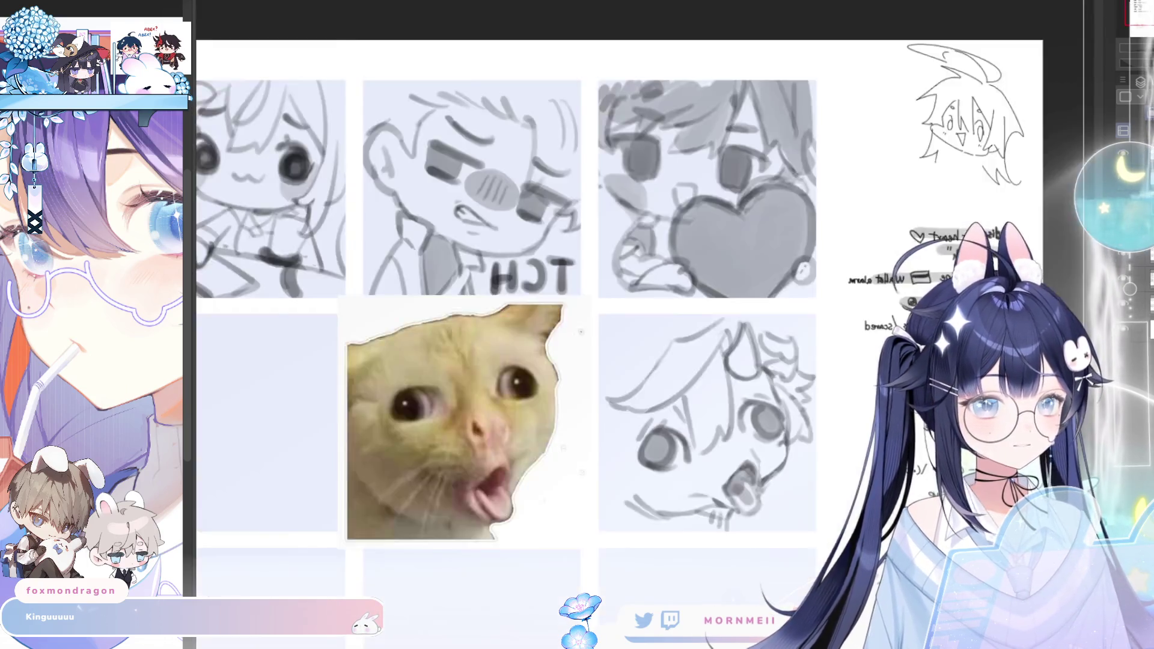
key("h")
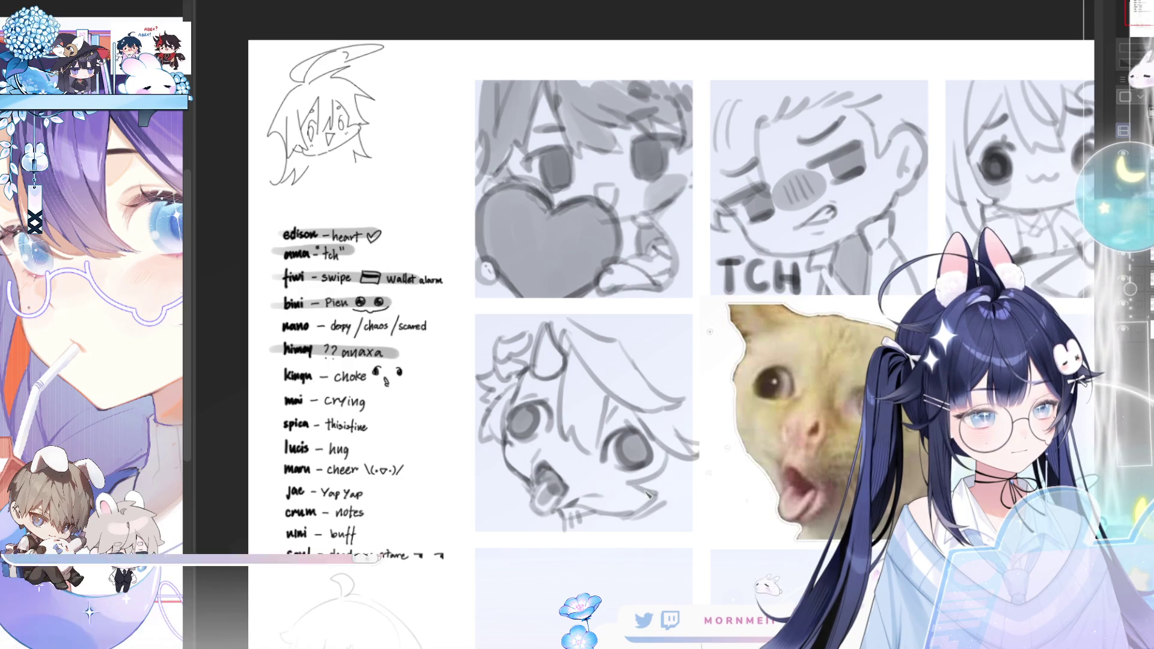
key("m")
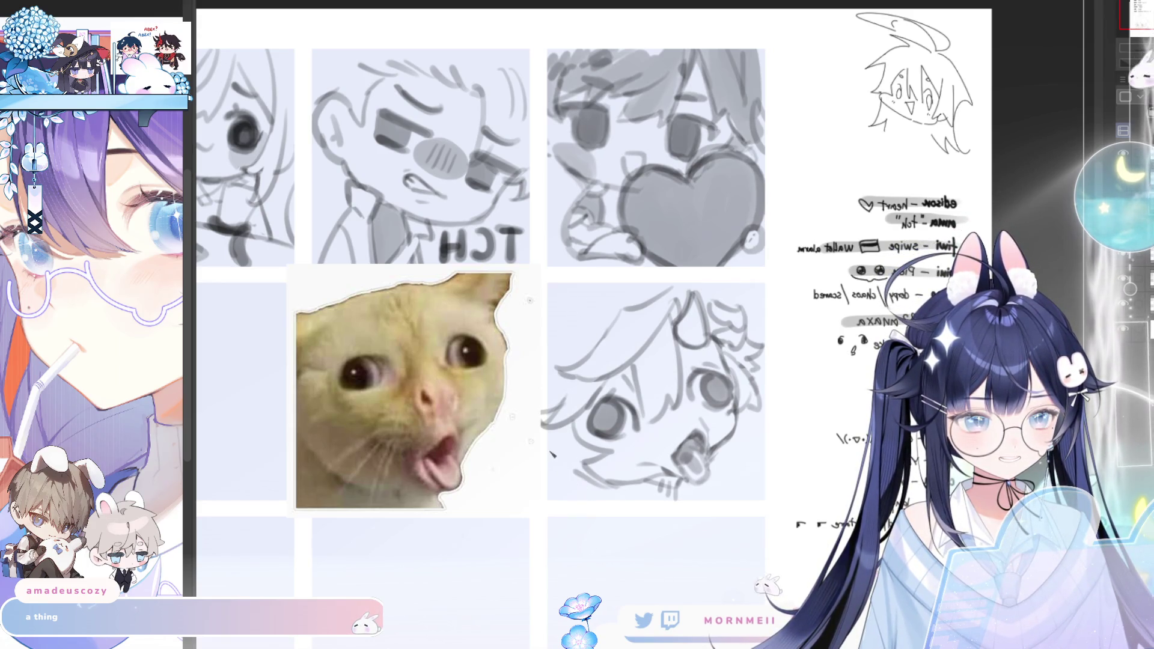
key("h")
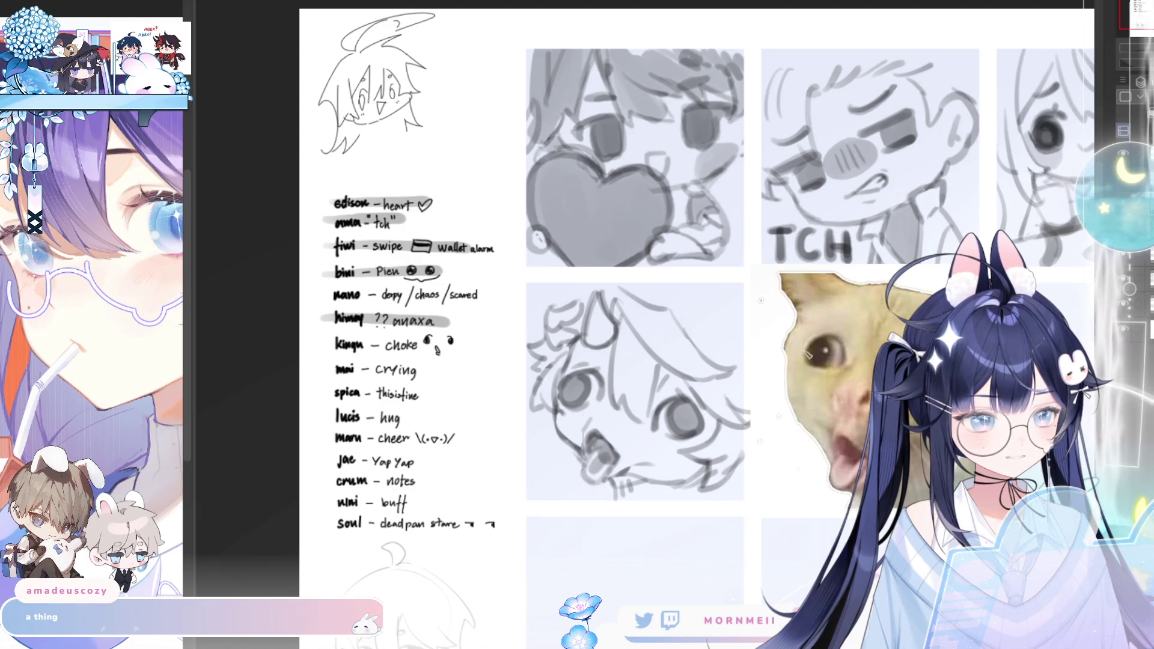
key("h")
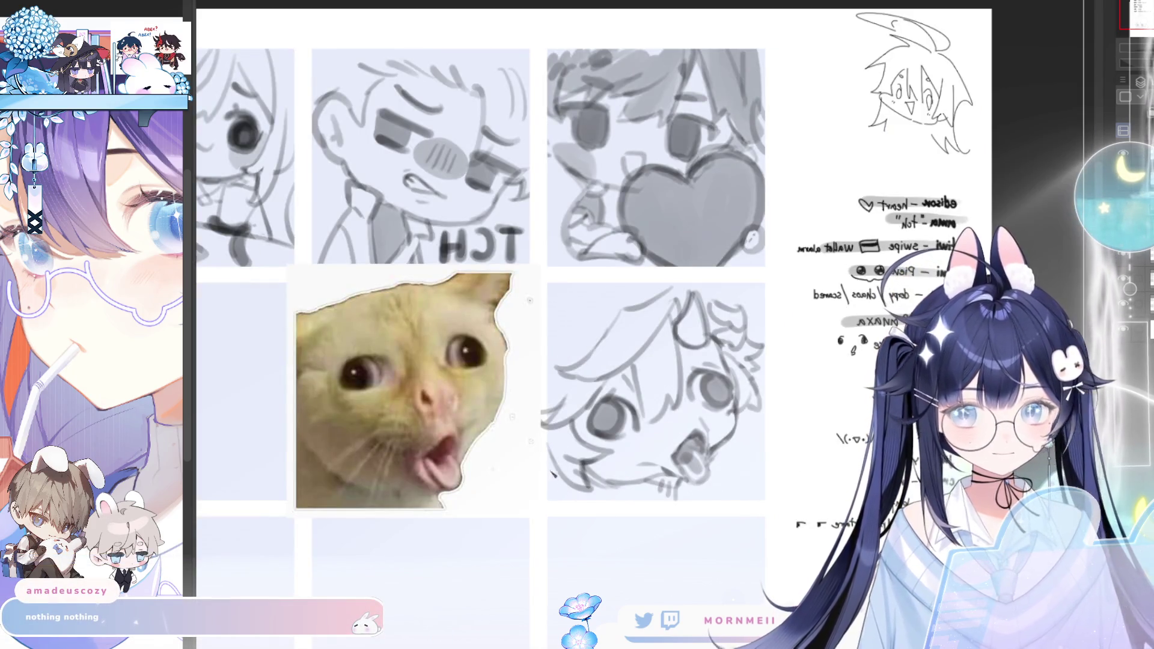
key("h")
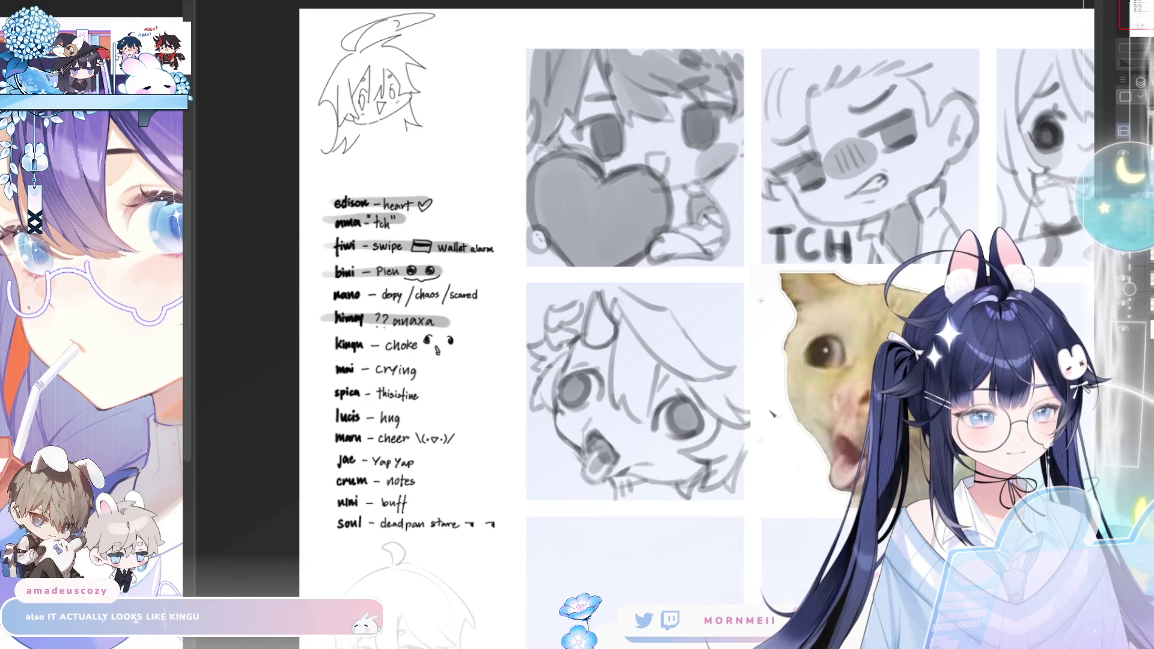
key("h")
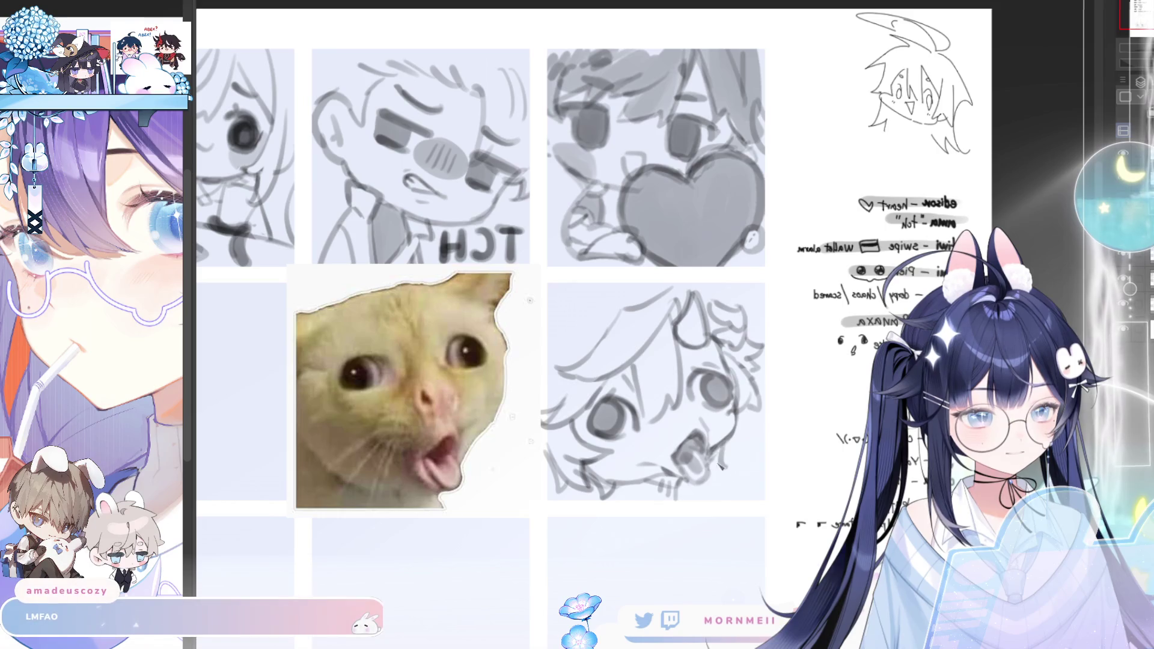
key("h")
key("h")
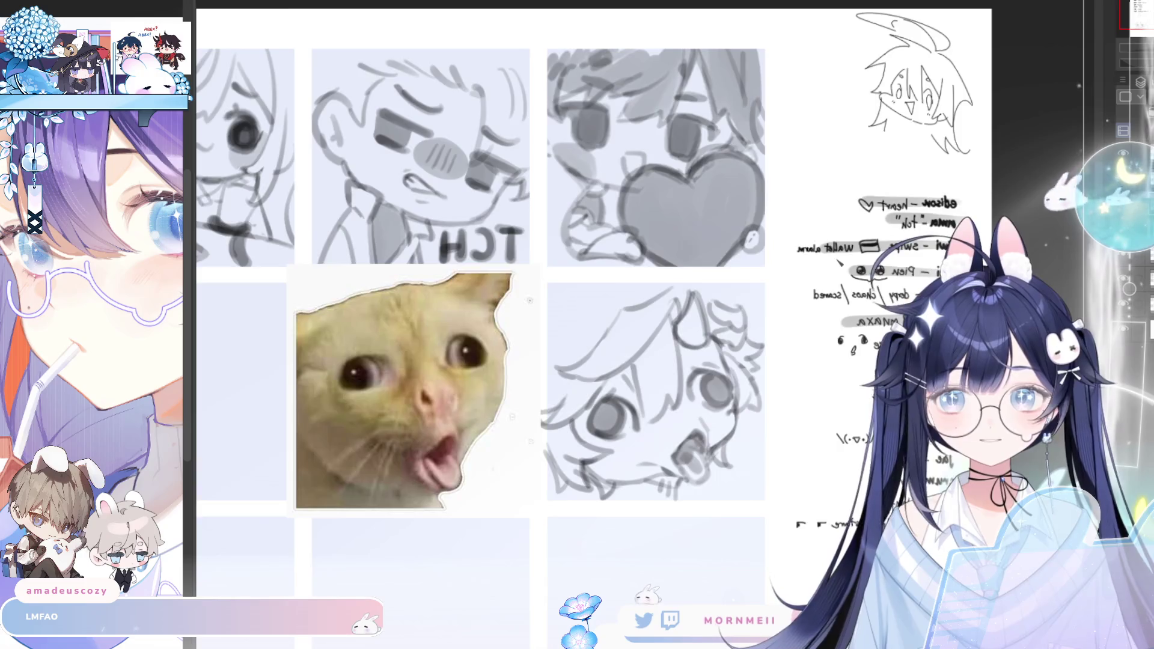
key("h")
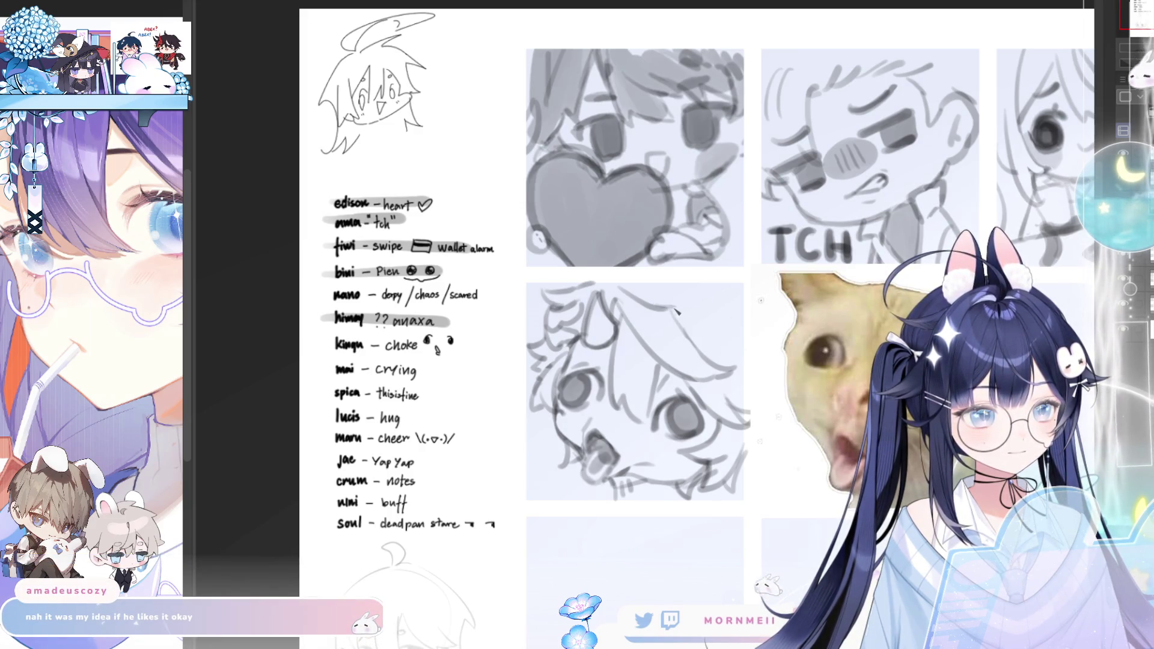
key("ctrl+Tab")
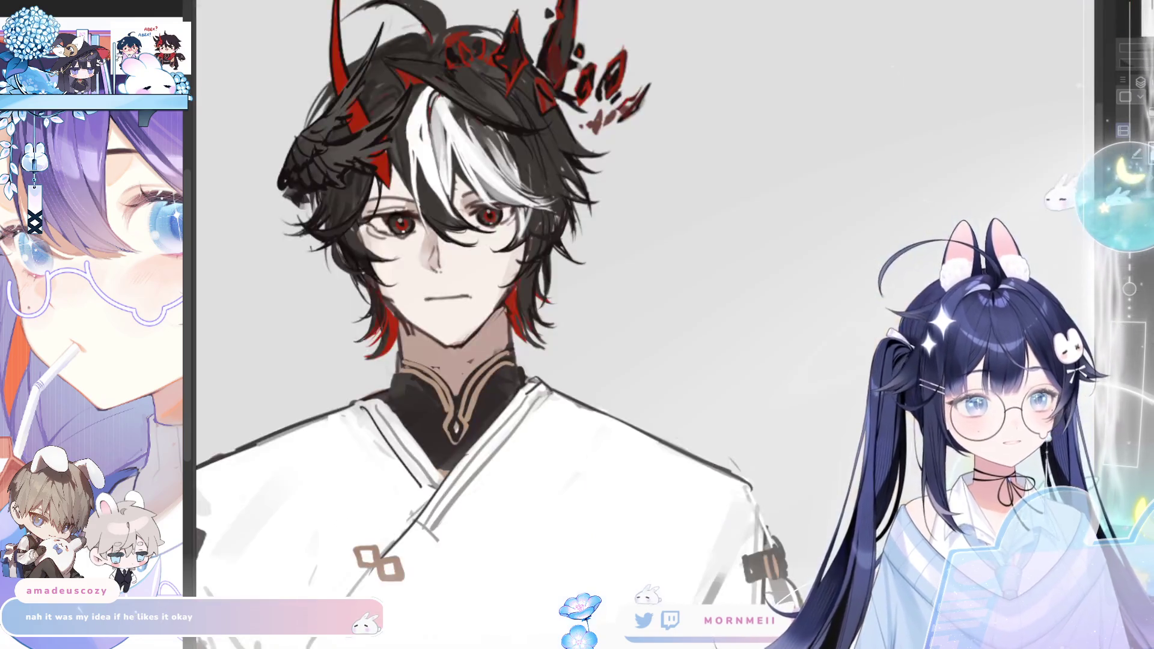
key("ctrl+Tab")
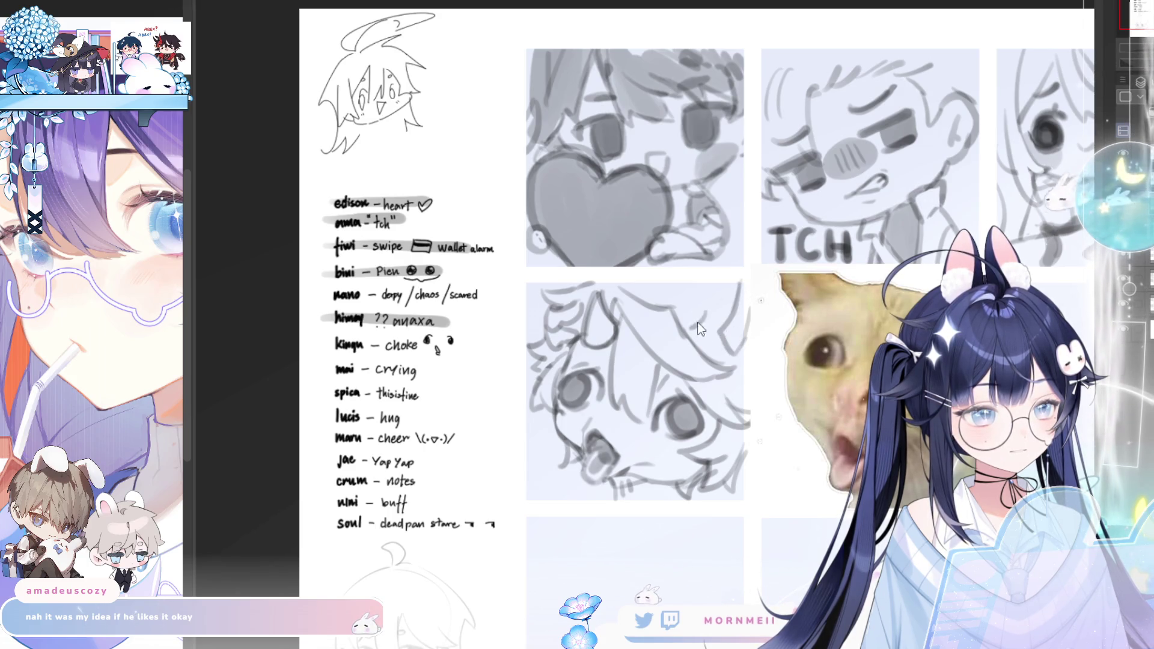
scroll(710, 318, "down", 3)
key("h")
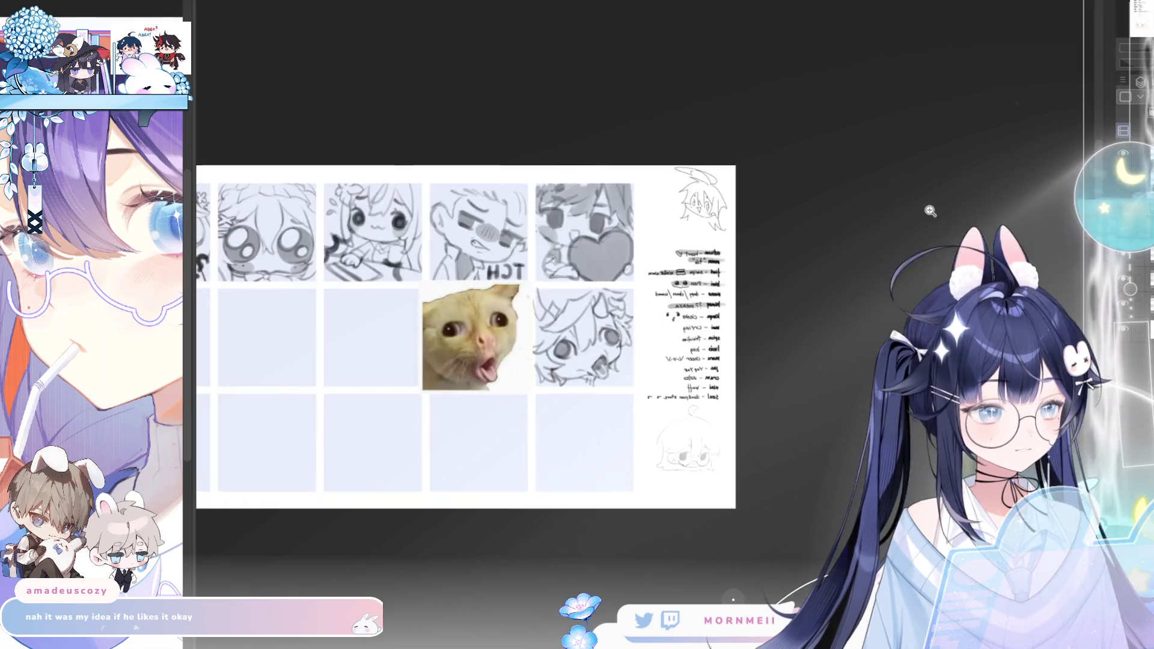
Lasso the chibi's eye and transform it slightly up and left, committing the move
key("h")
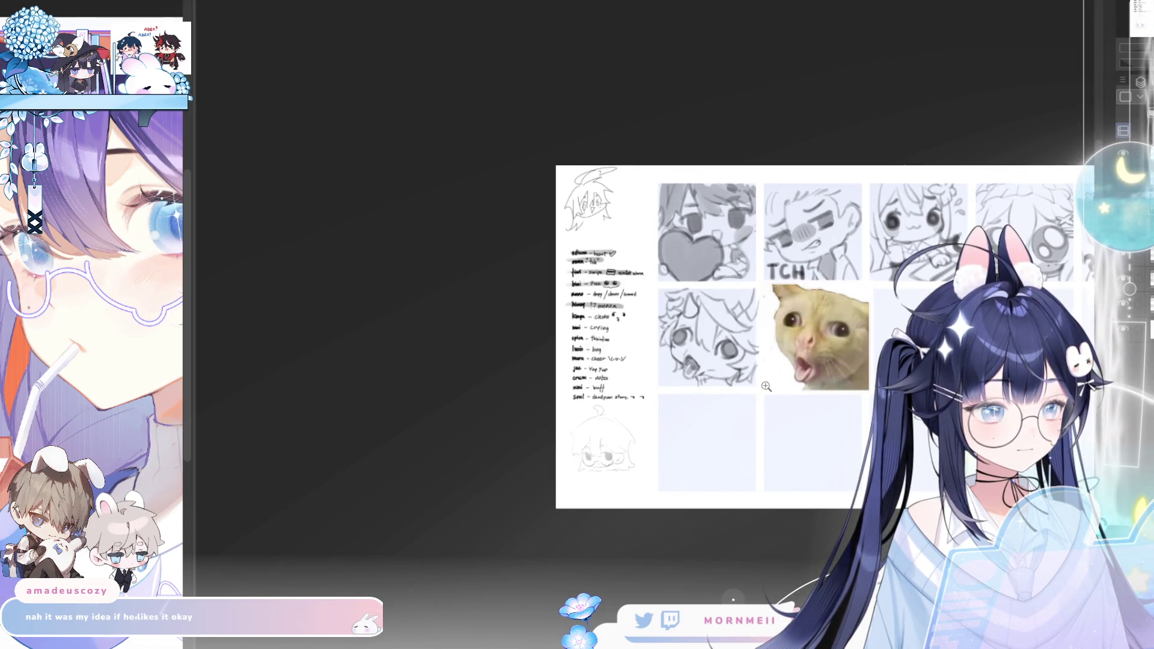
scroll(765, 386, "up", 2)
key("h")
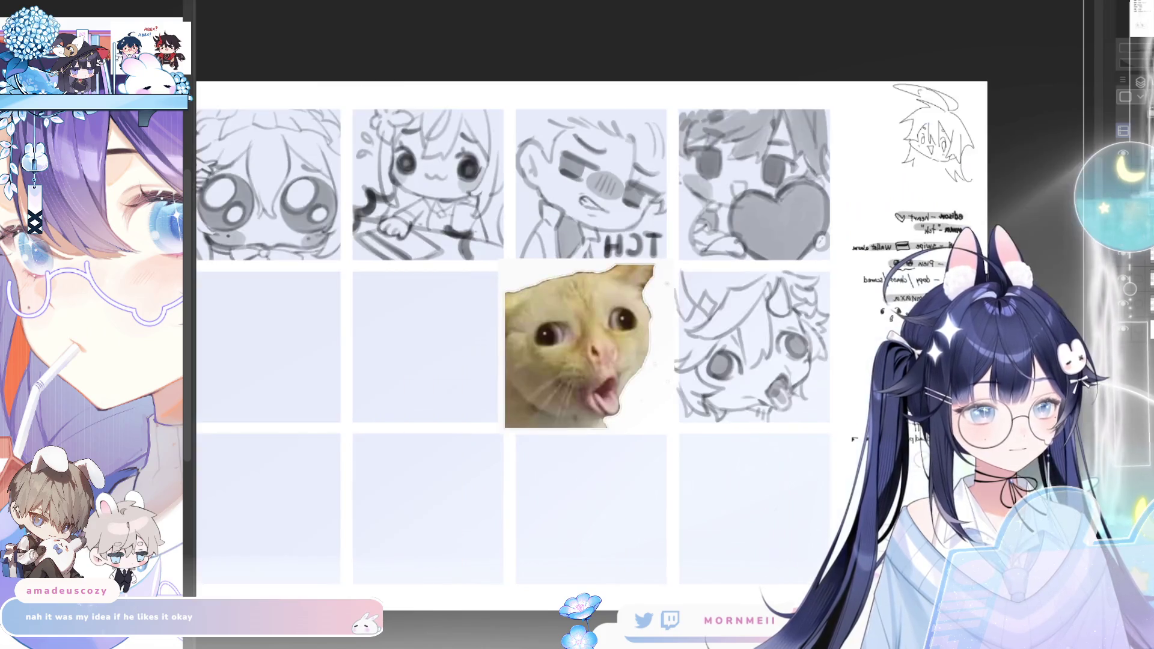
key("h")
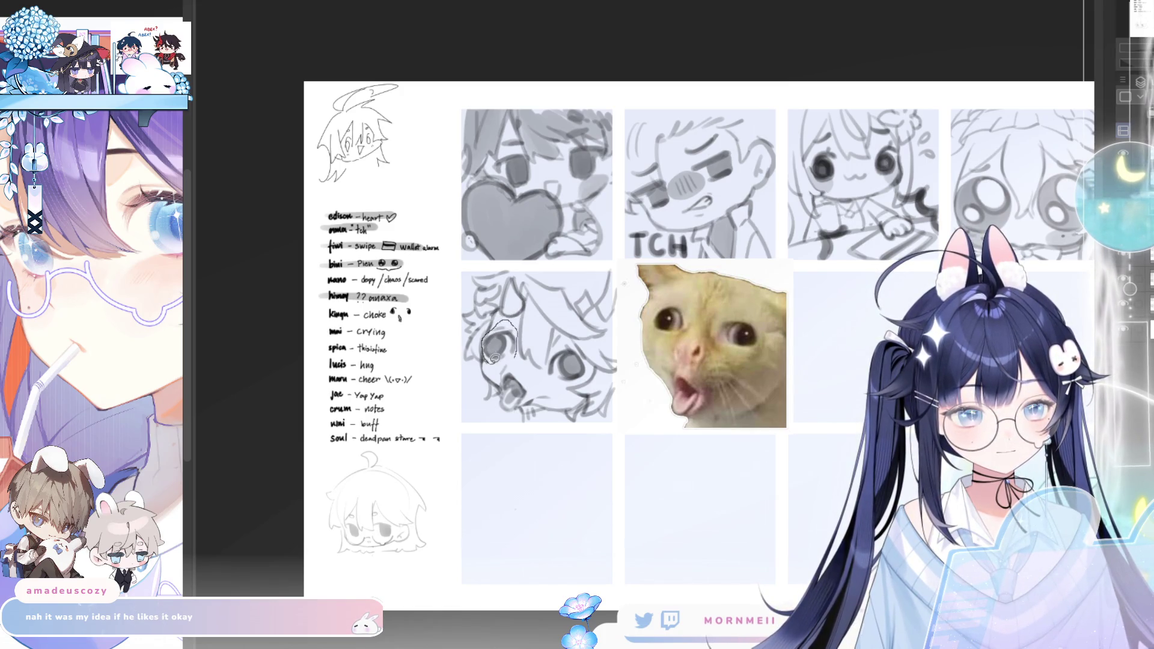
left_click_drag(495, 358, 496, 356)
left_click(536, 389)
key("h")
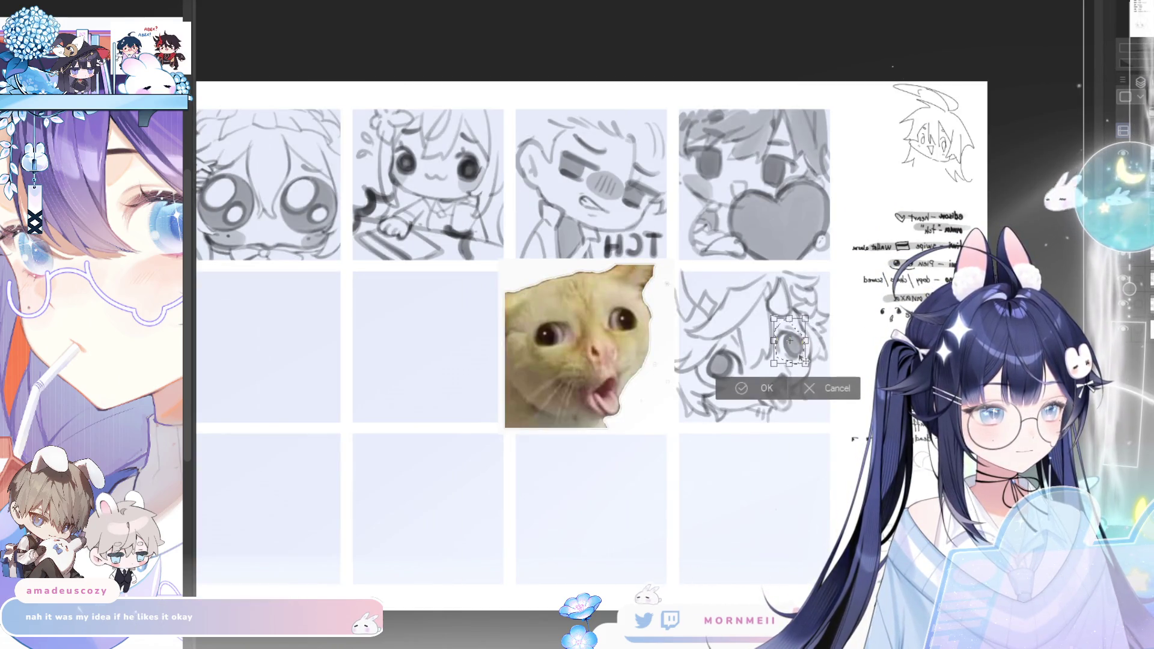
left_click_drag(791, 343, 790, 341)
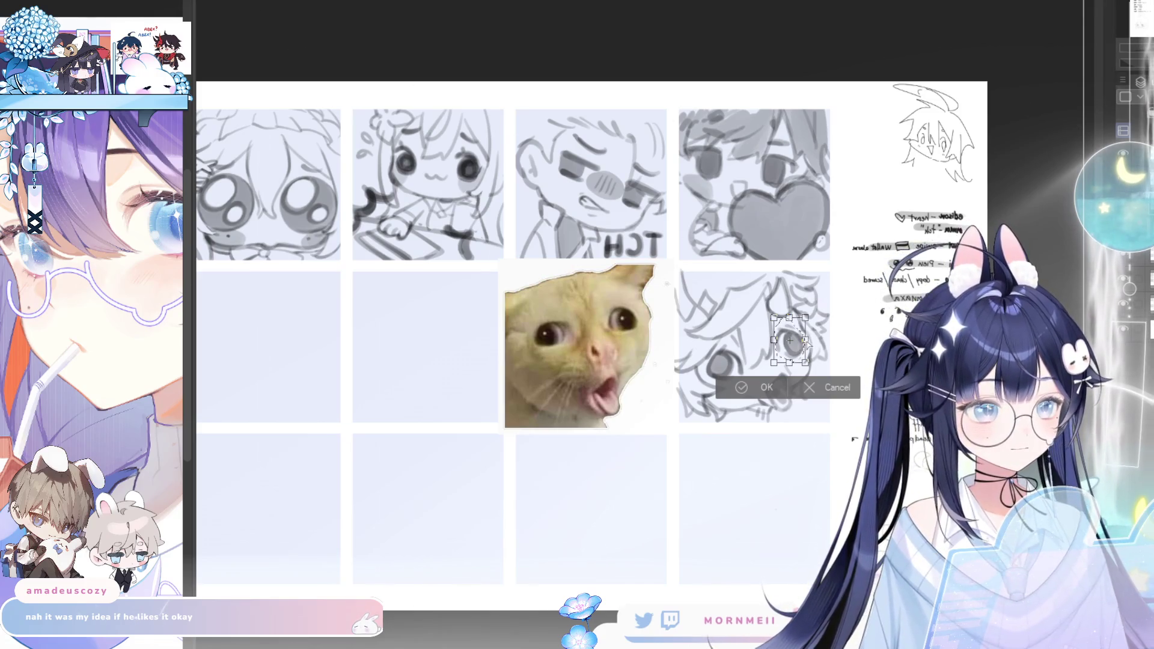
left_click_drag(791, 341, 794, 339)
key("Return")
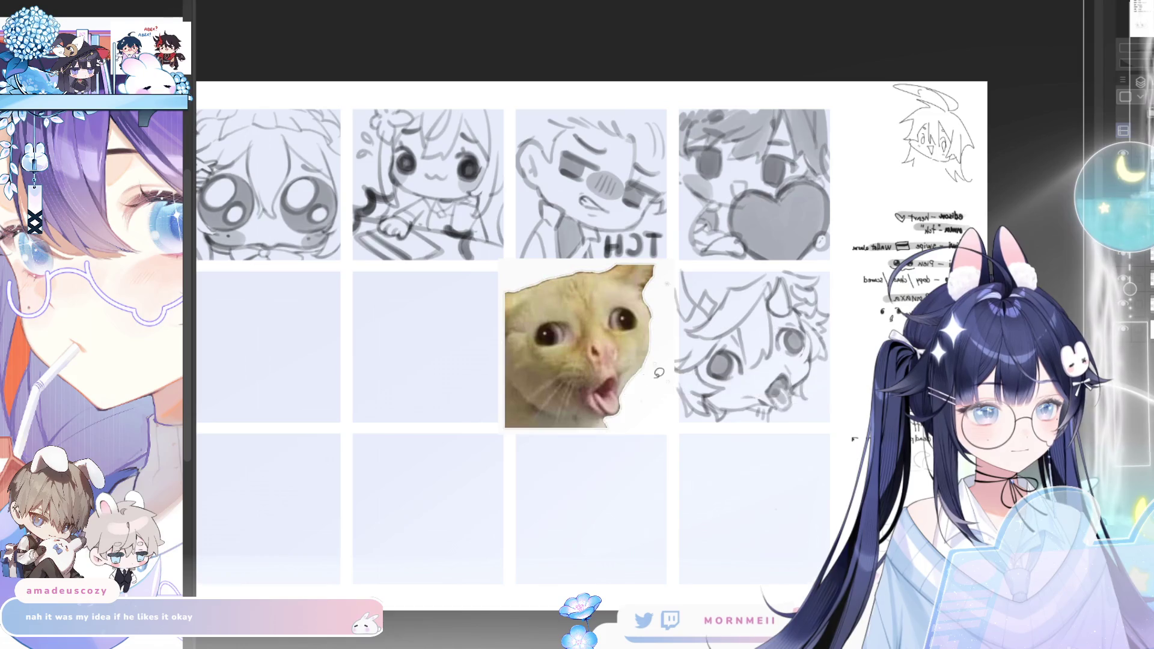
Flip the view several times to check the adjusted eye, ending unmirrored
key("h")
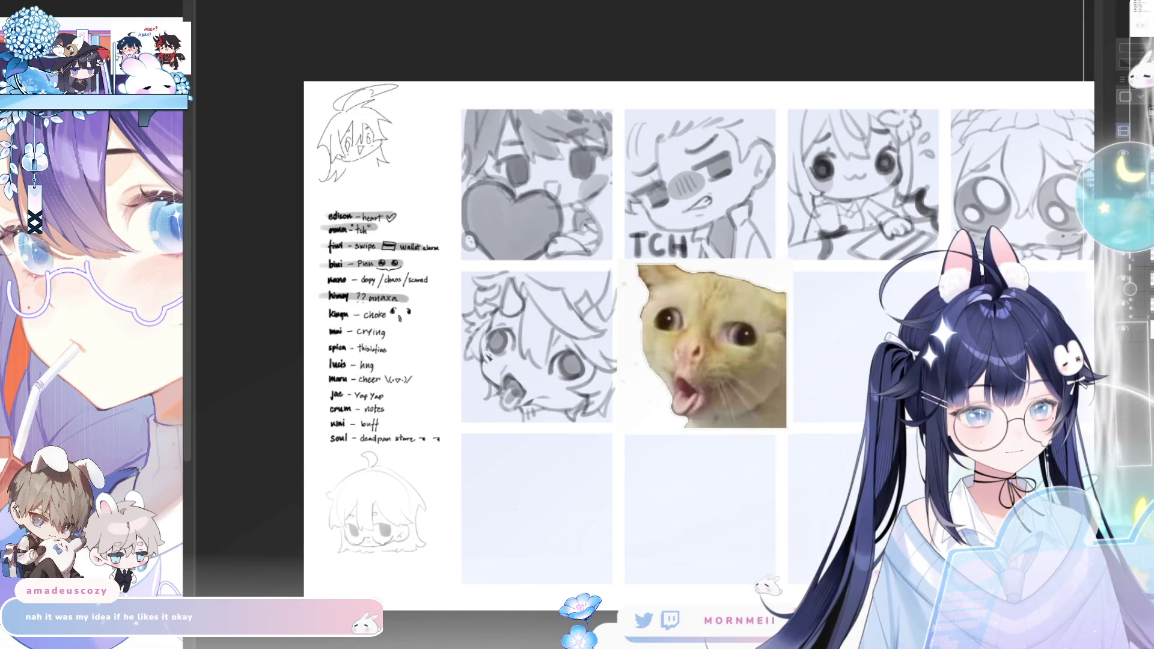
key("h")
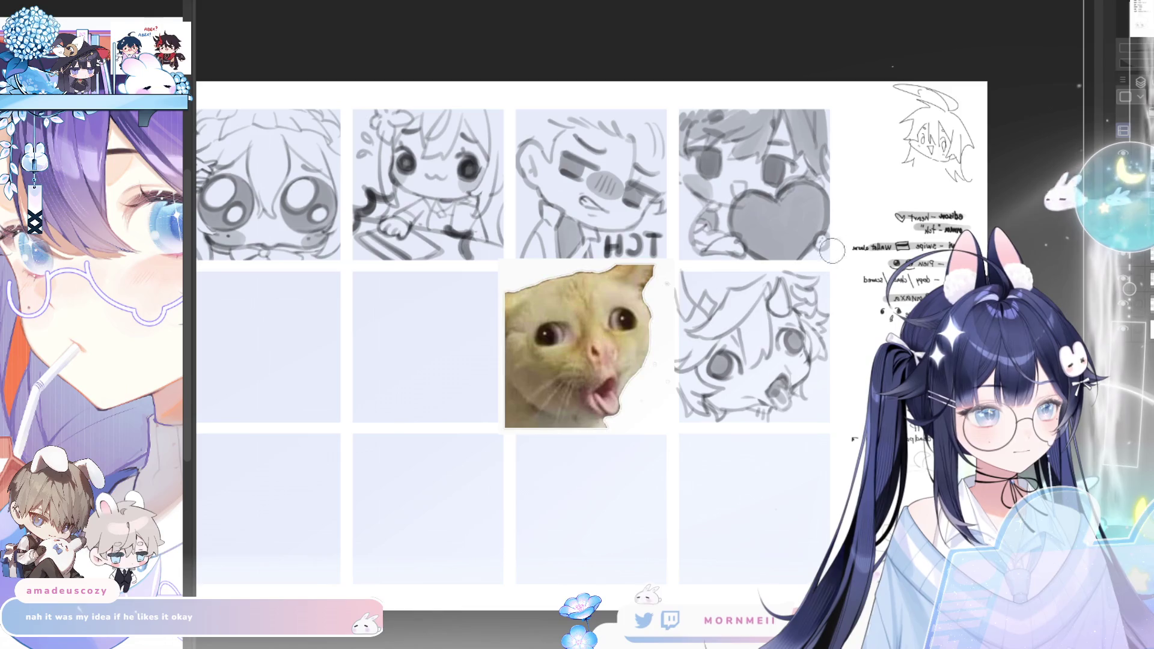
key("h")
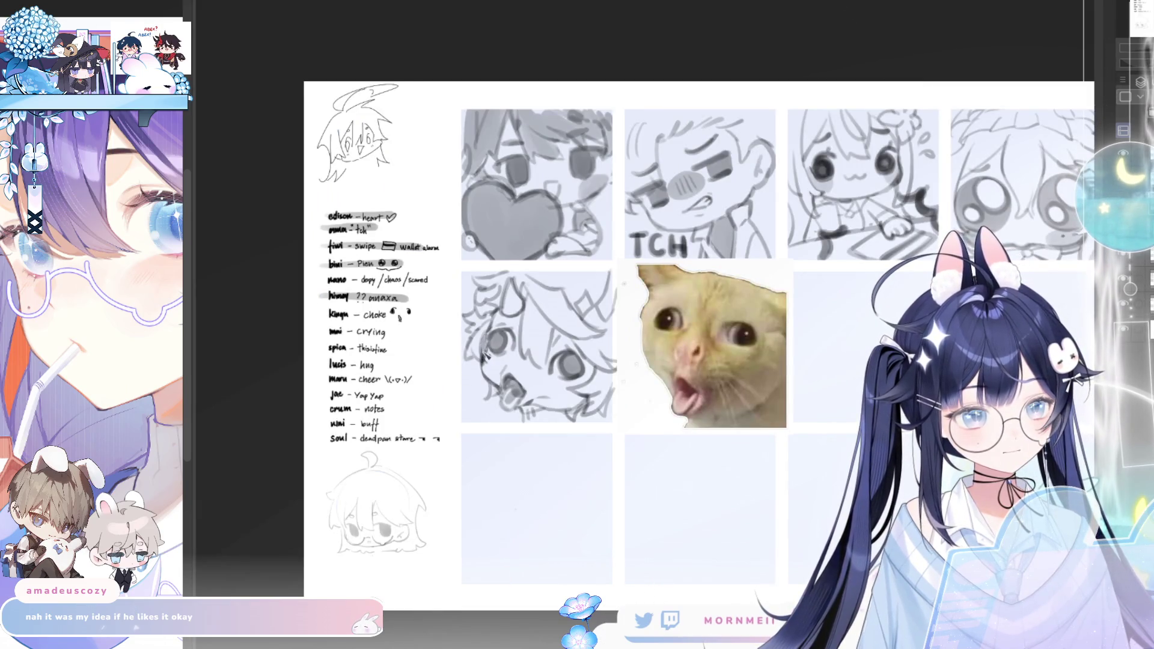
key("h")
key("h")
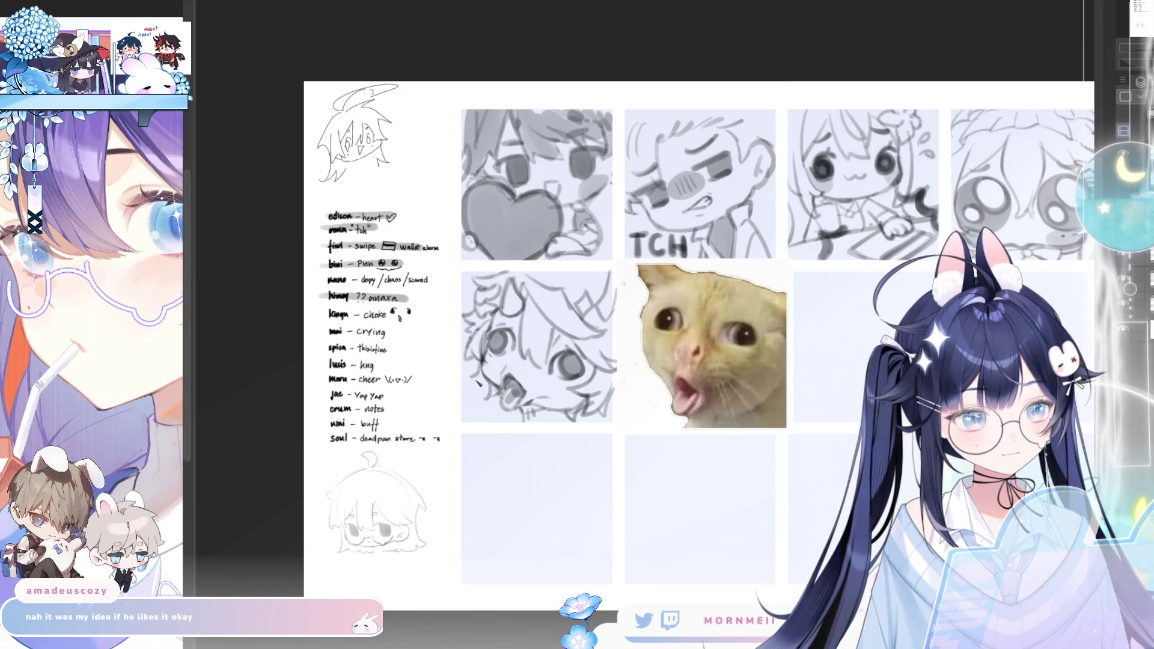
key("h")
key("h")
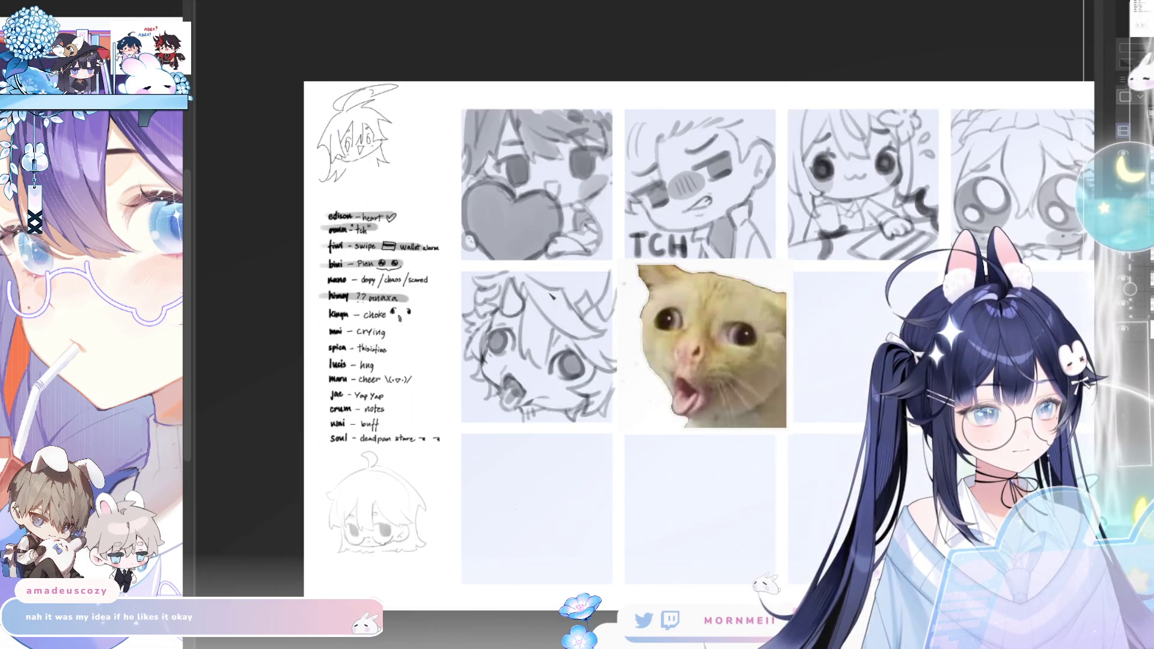
key("h")
key("h")
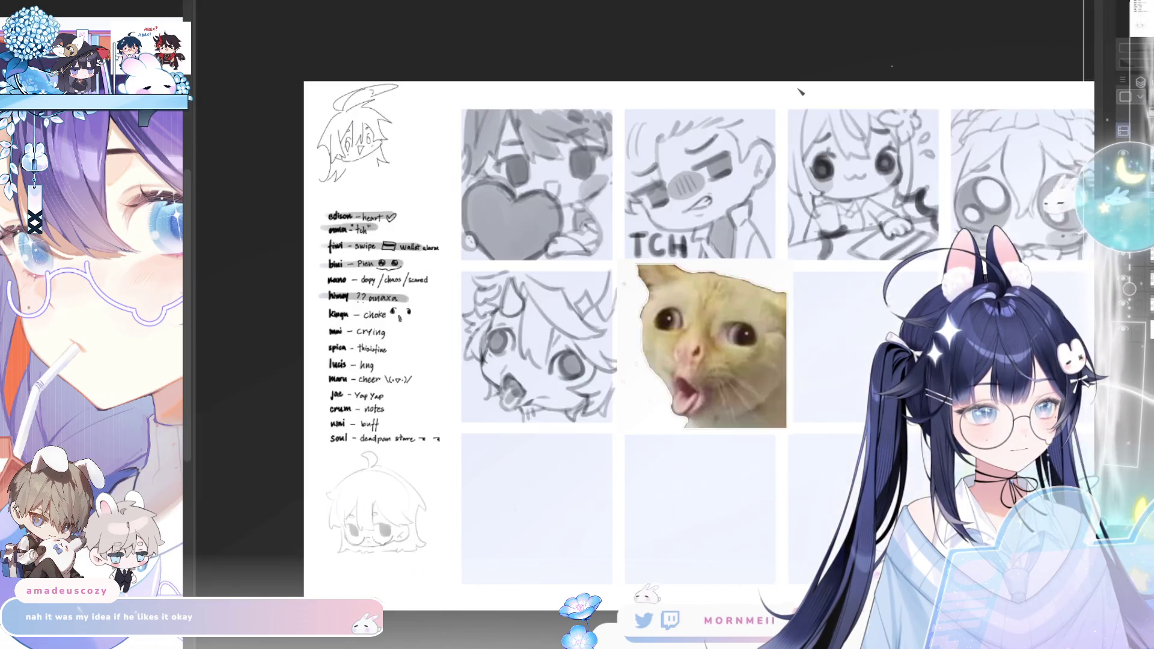
left_click_drag(509, 383, 557, 329)
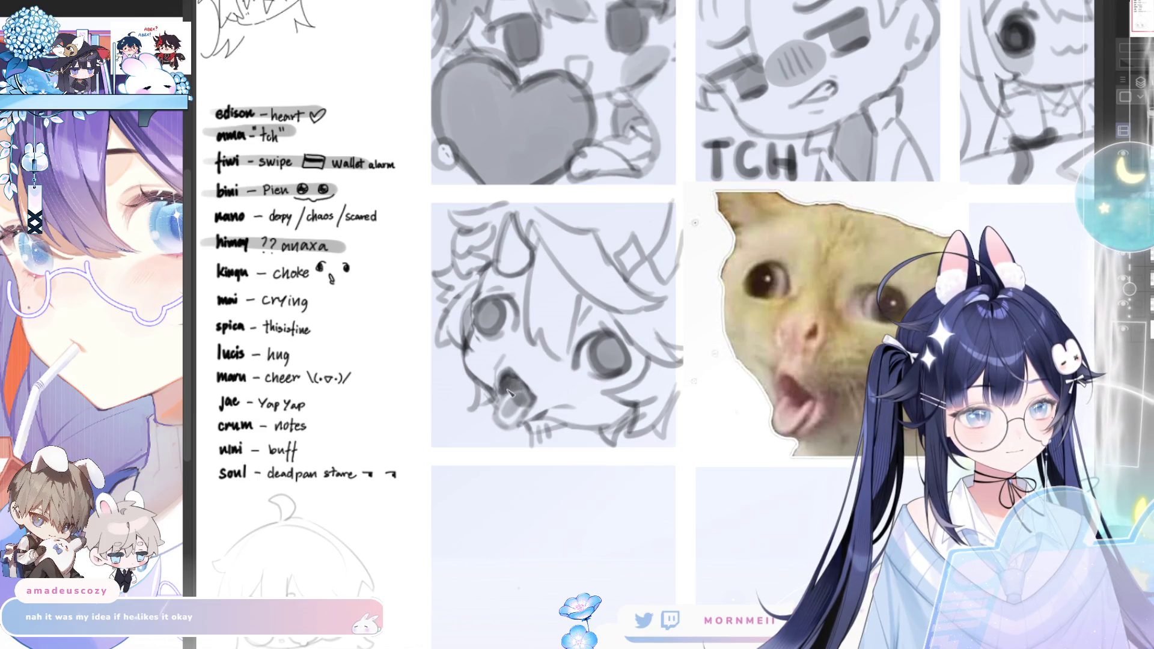
key("h")
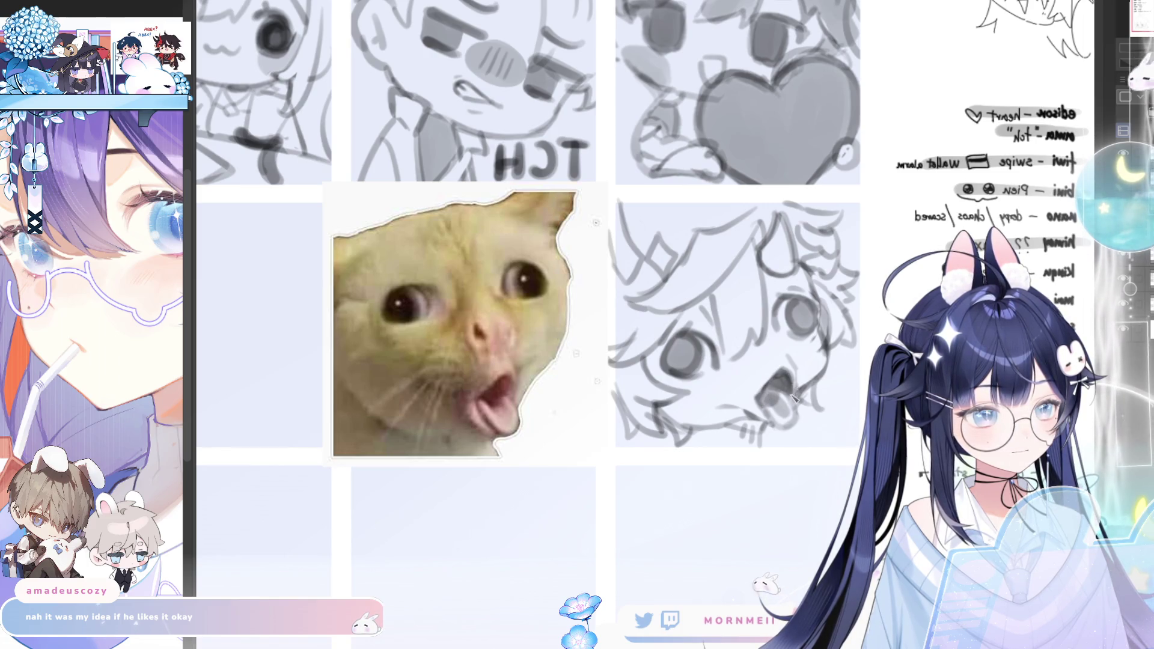
key("h")
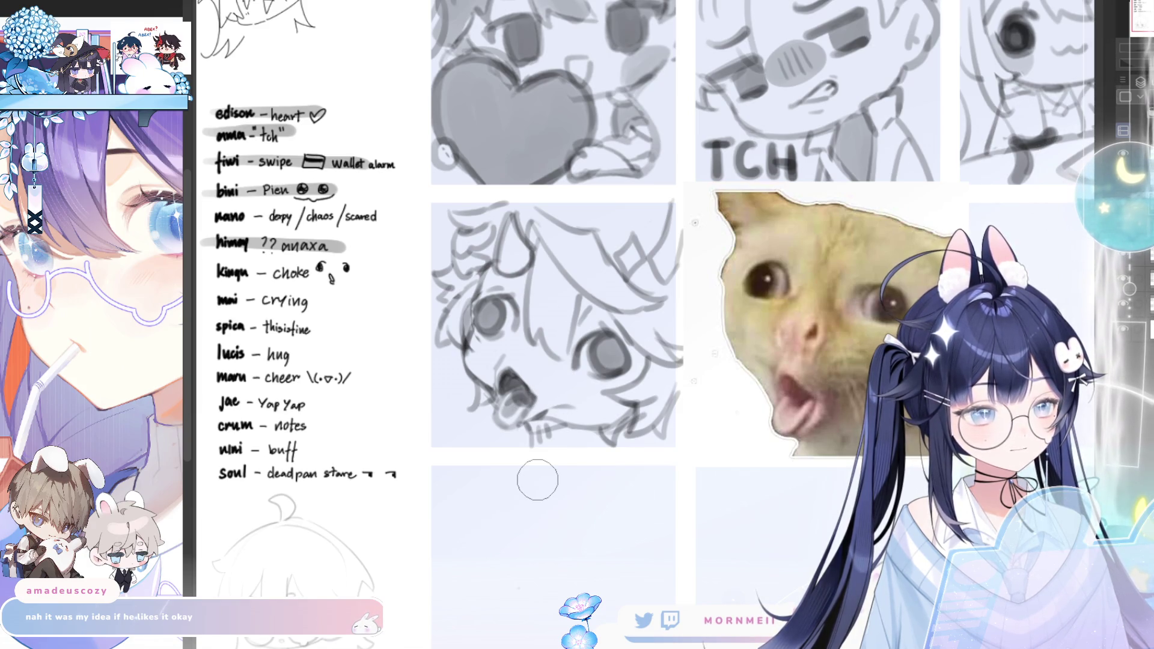
key("h")
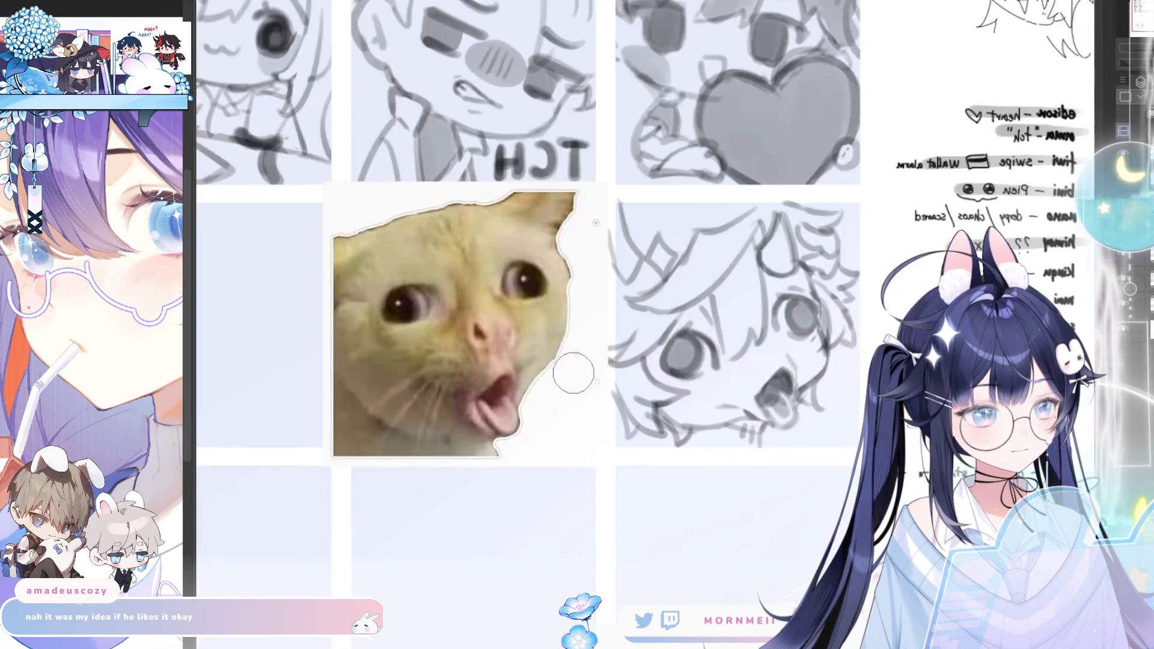
key("h")
key("h")
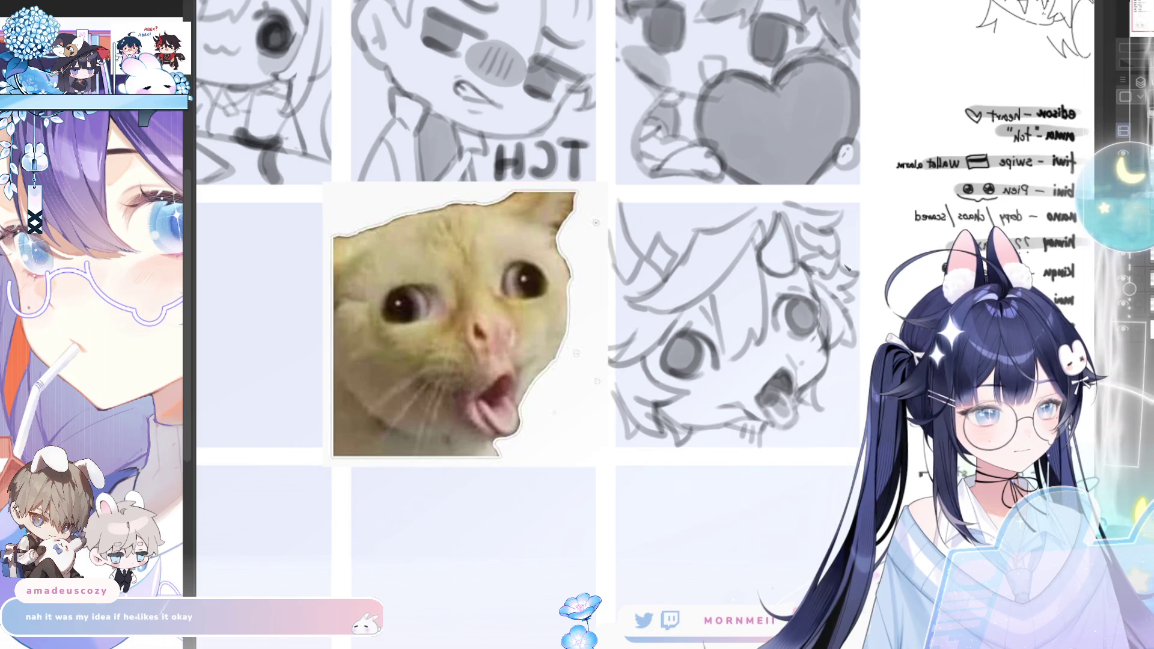
key("h")
key("h")
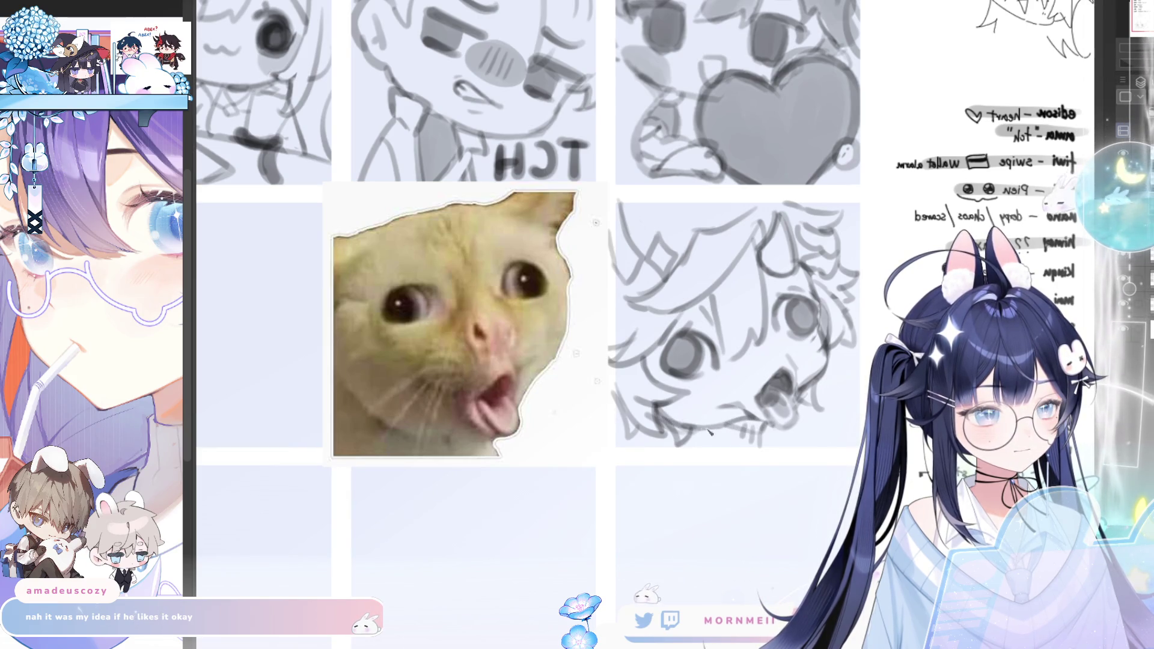
key("h")
scroll(681, 429, "down", 3)
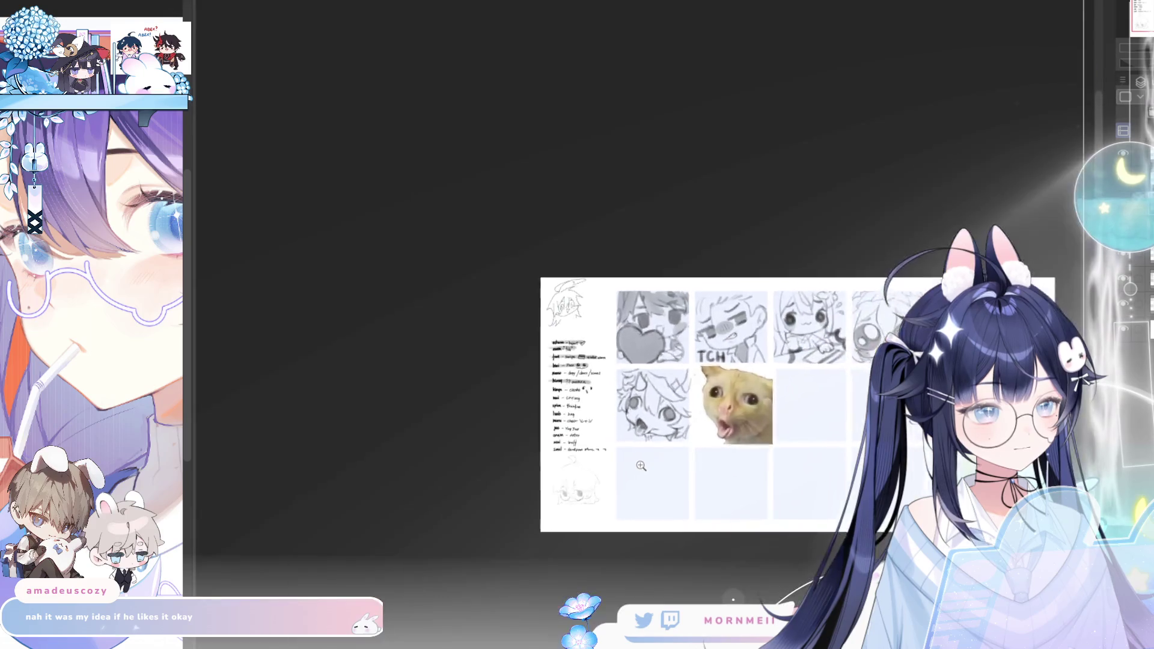
scroll(680, 430, "up", 1)
scroll(680, 430, "down", 1)
left_click_drag(681, 429, 549, 422)
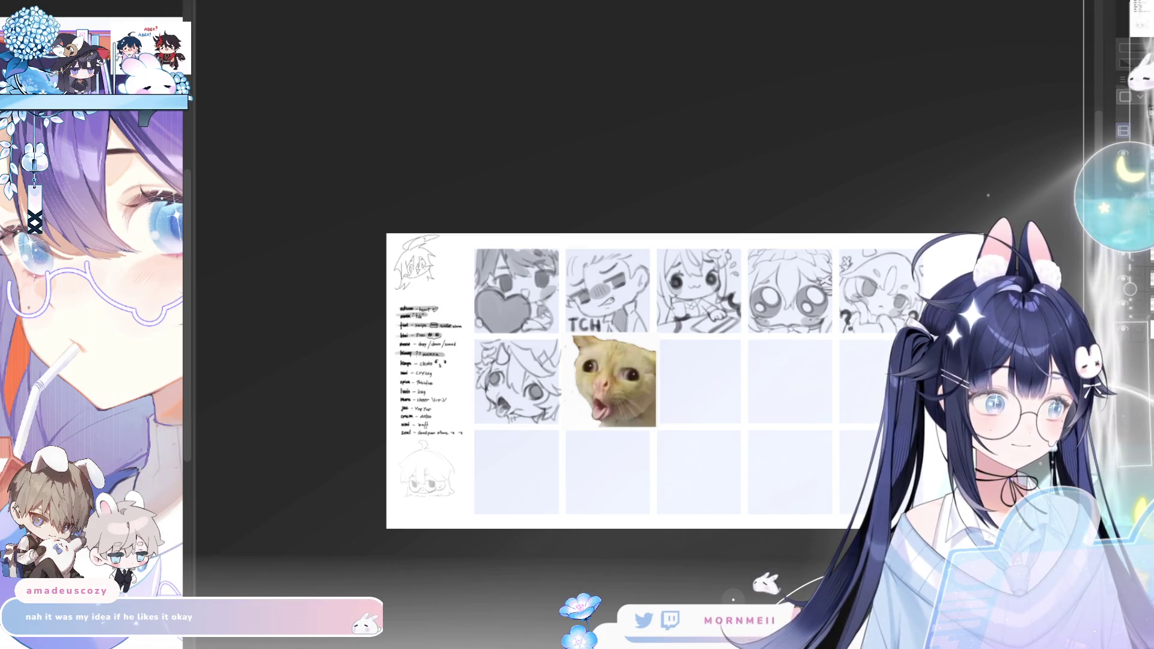
scroll(531, 415, "up", 3)
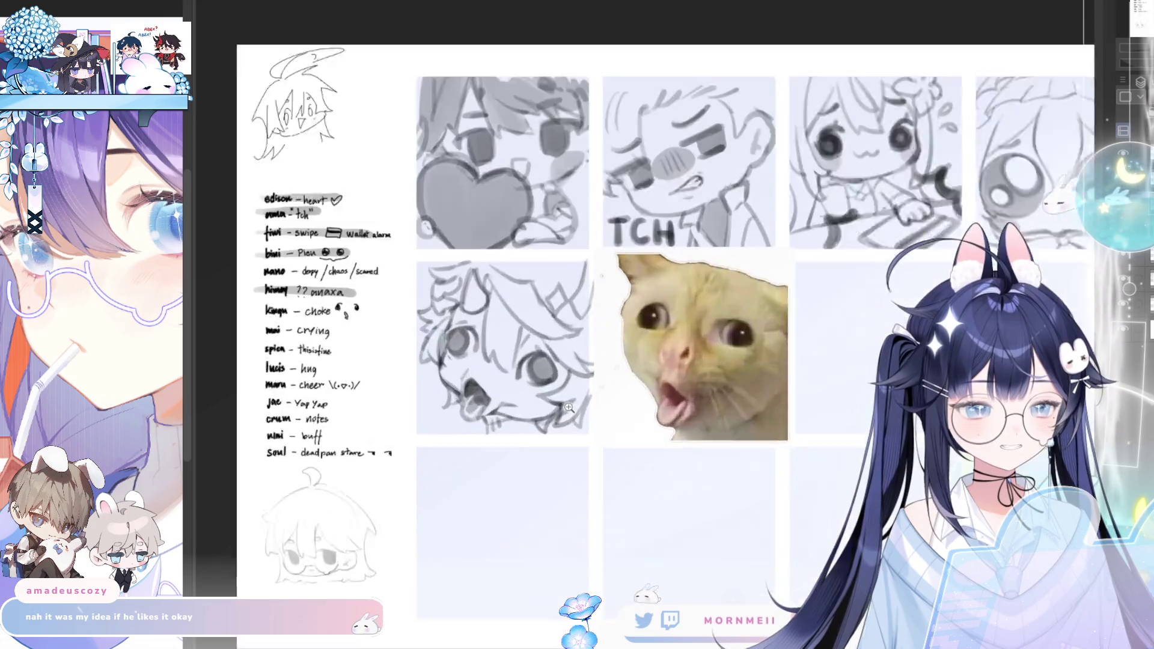
scroll(532, 415, "up", 2)
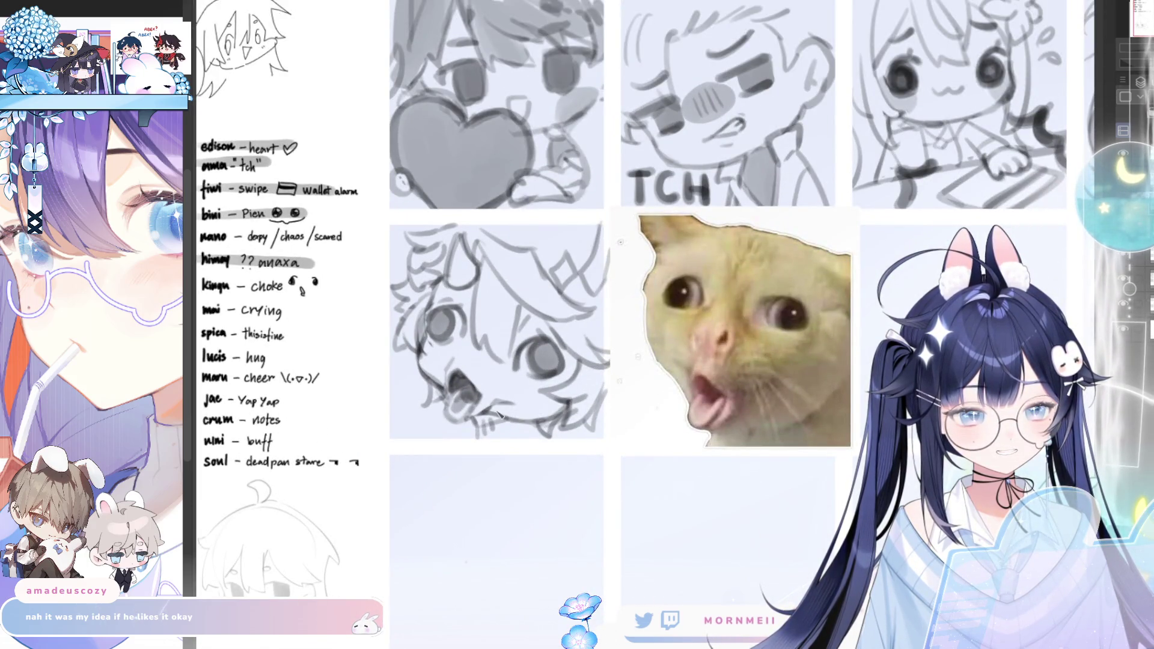
key("h")
key("h")
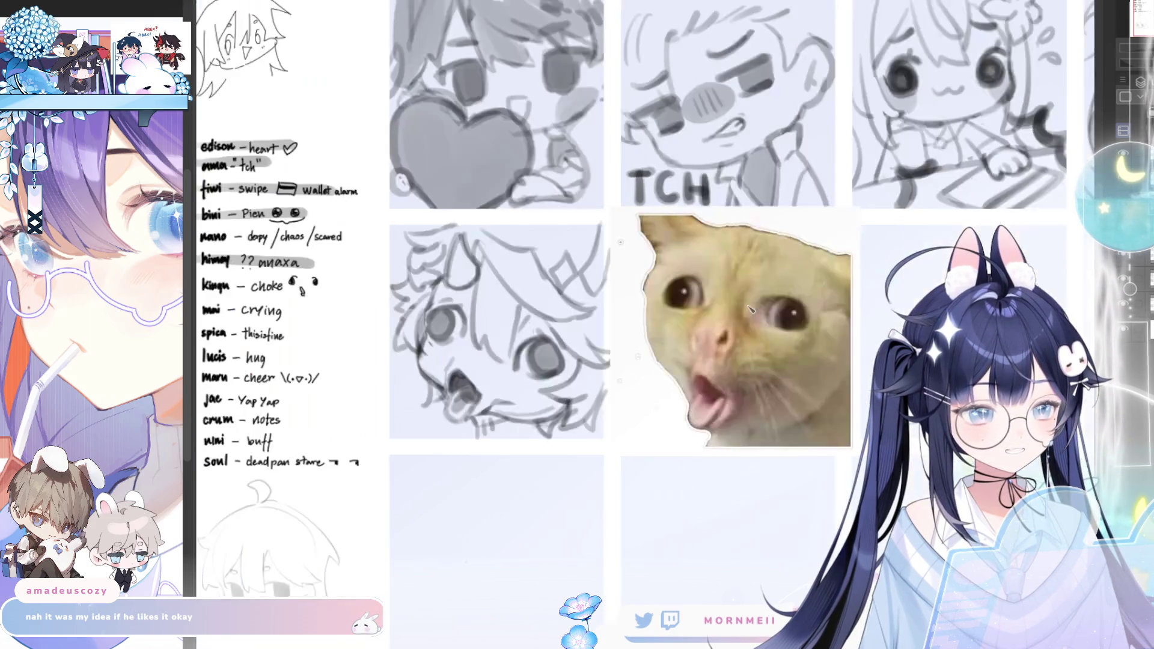
scroll(598, 395, "down", 5)
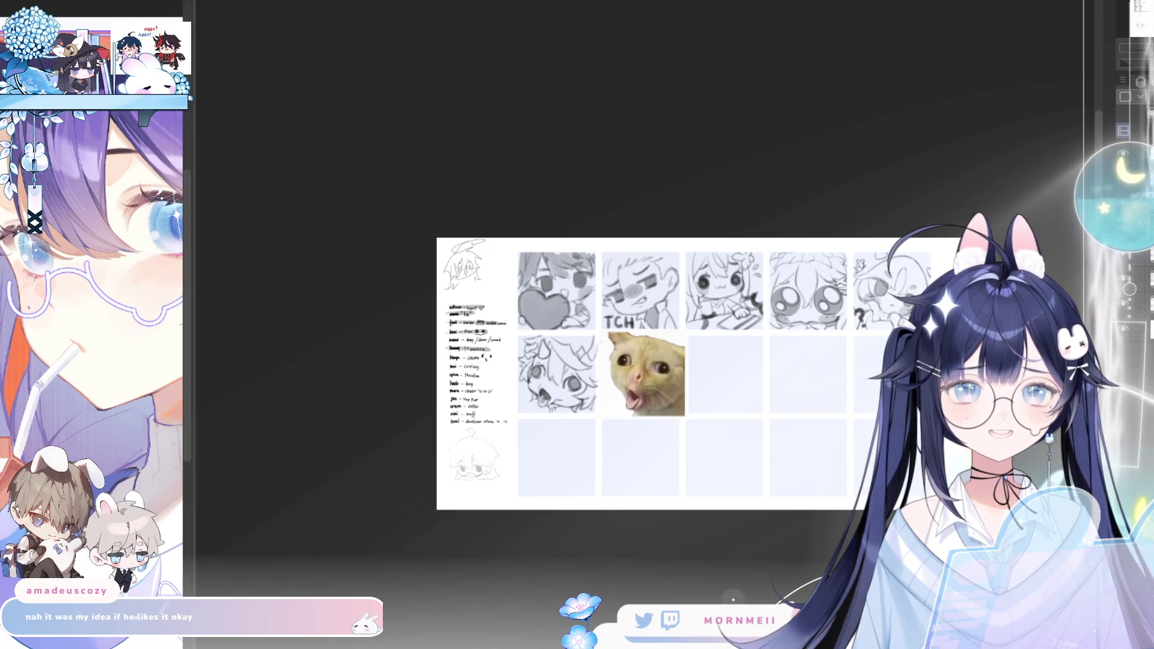
Switch to the horned character's reference illustration and back to the emote sheet twice
key("ctrl+Tab")
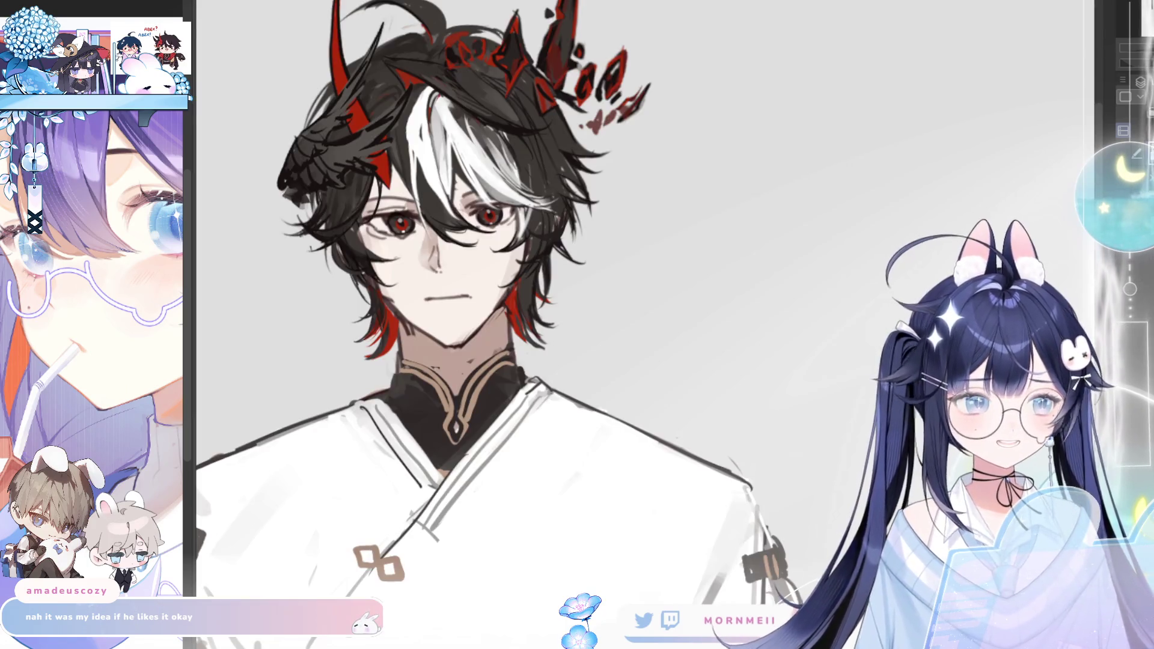
key("ctrl+Tab")
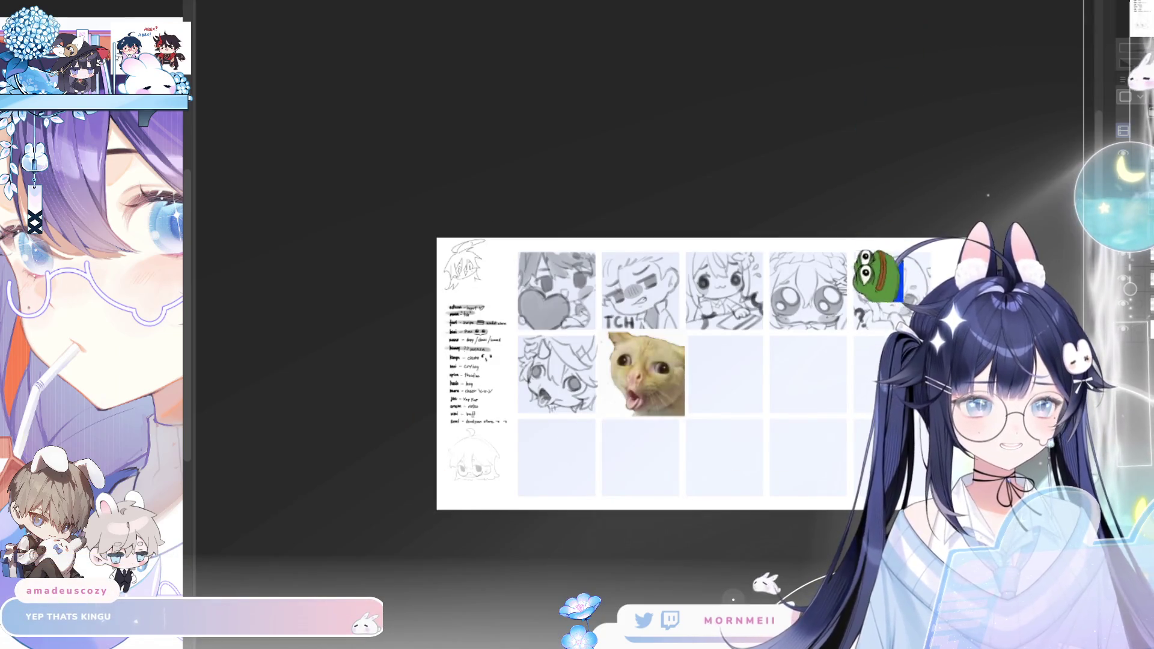
key("ctrl+Tab")
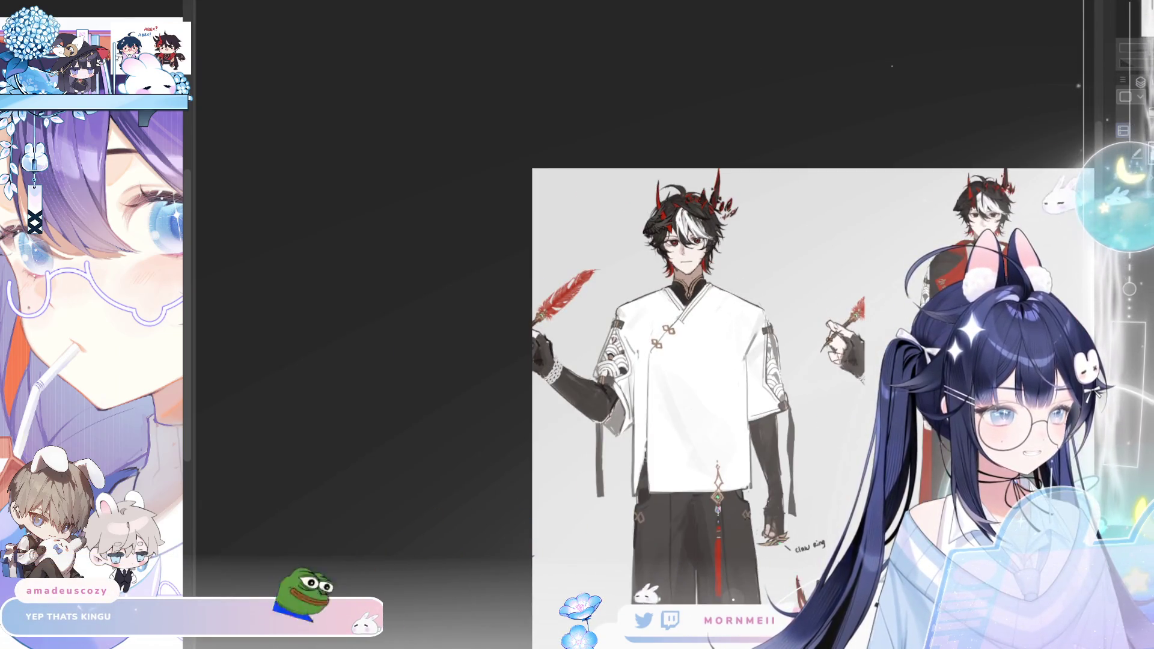
scroll(650, 361, "up", 2)
scroll(649, 360, "up", 2)
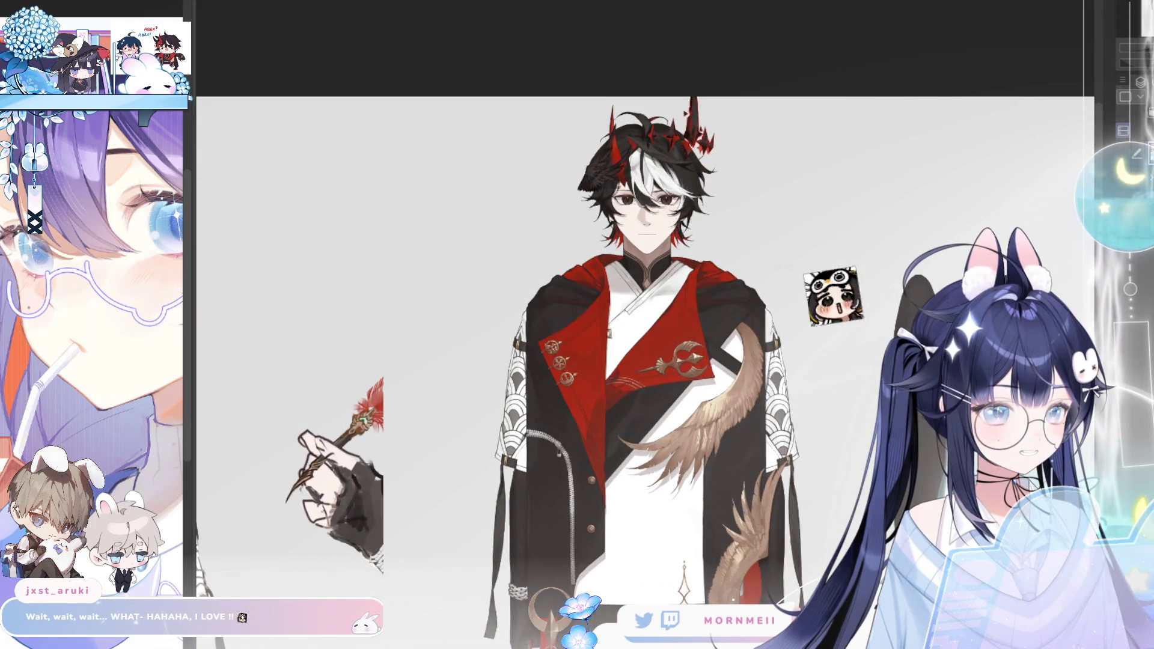
key("ctrl+Tab")
scroll(550, 378, "up", 3)
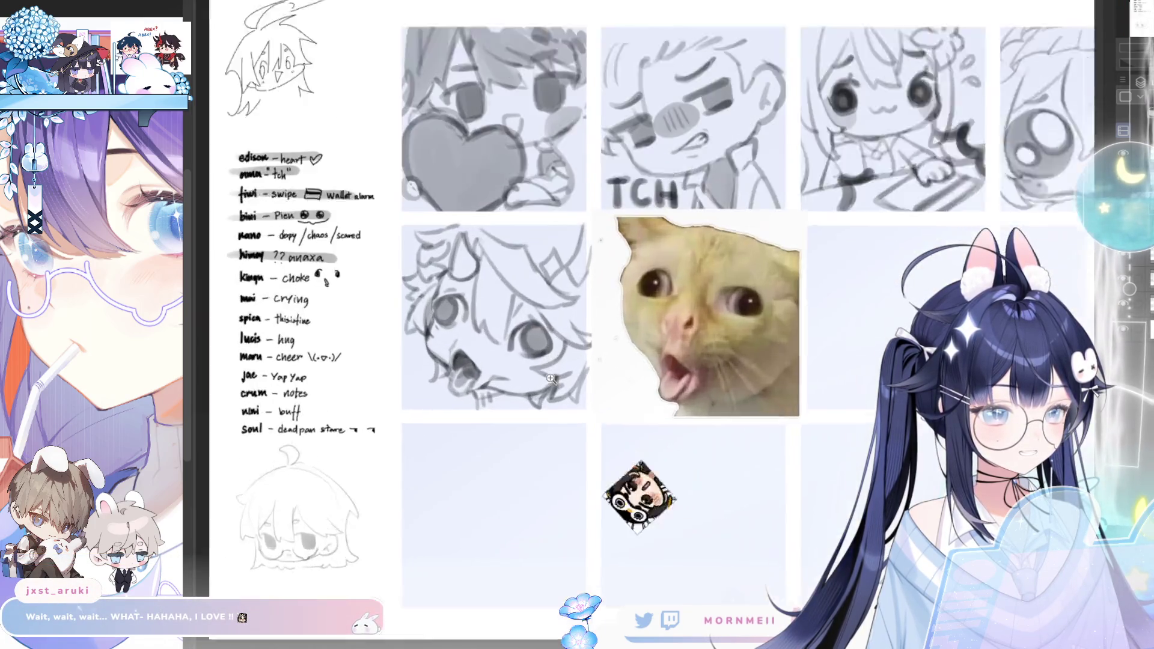
scroll(551, 379, "up", 2)
Glance at the reference, add a small sketch stroke to the sheet and mirror the view
key("ctrl+Tab")
key("ctrl+Tab")
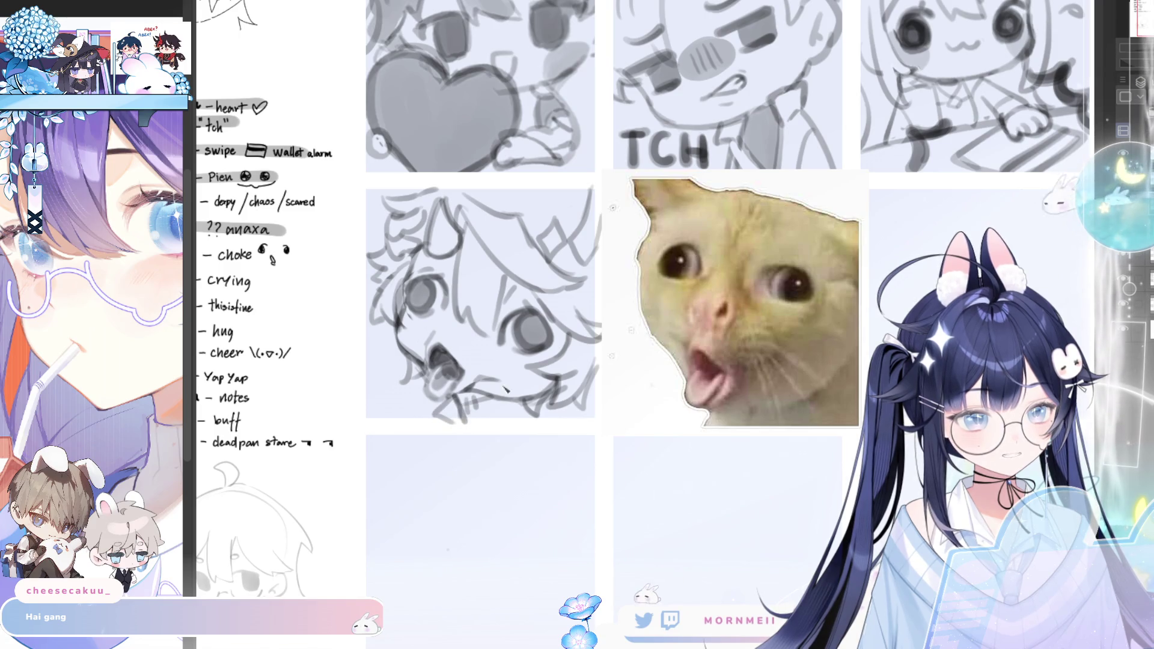
left_click_drag(485, 397, 494, 424)
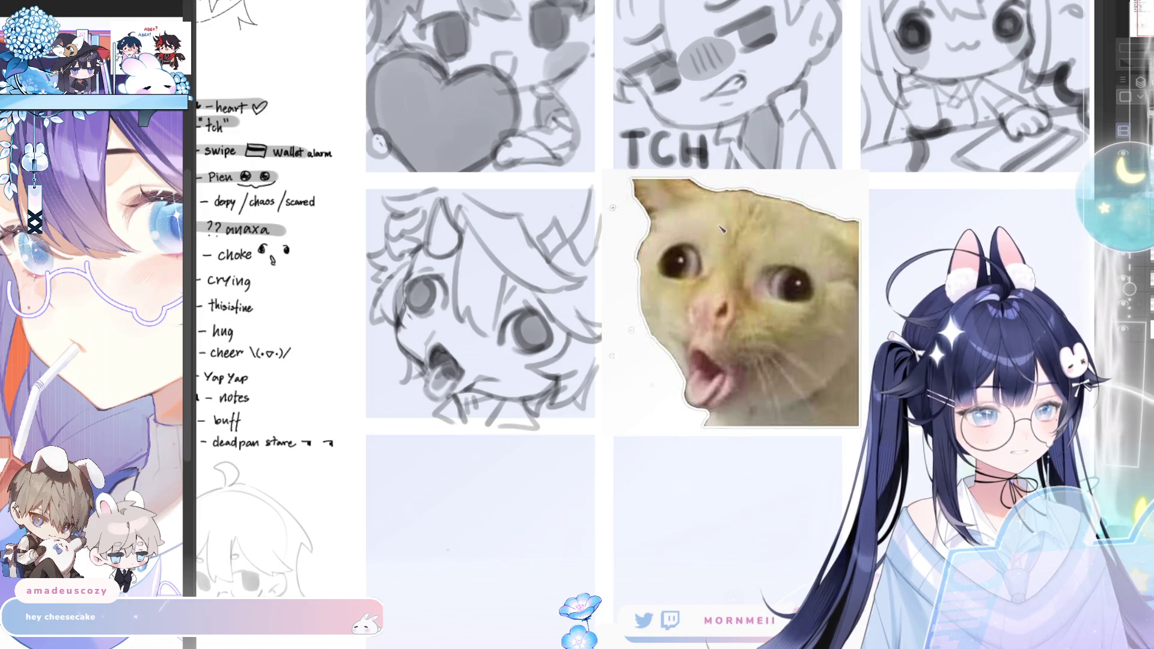
scroll(581, 345, "down", 5)
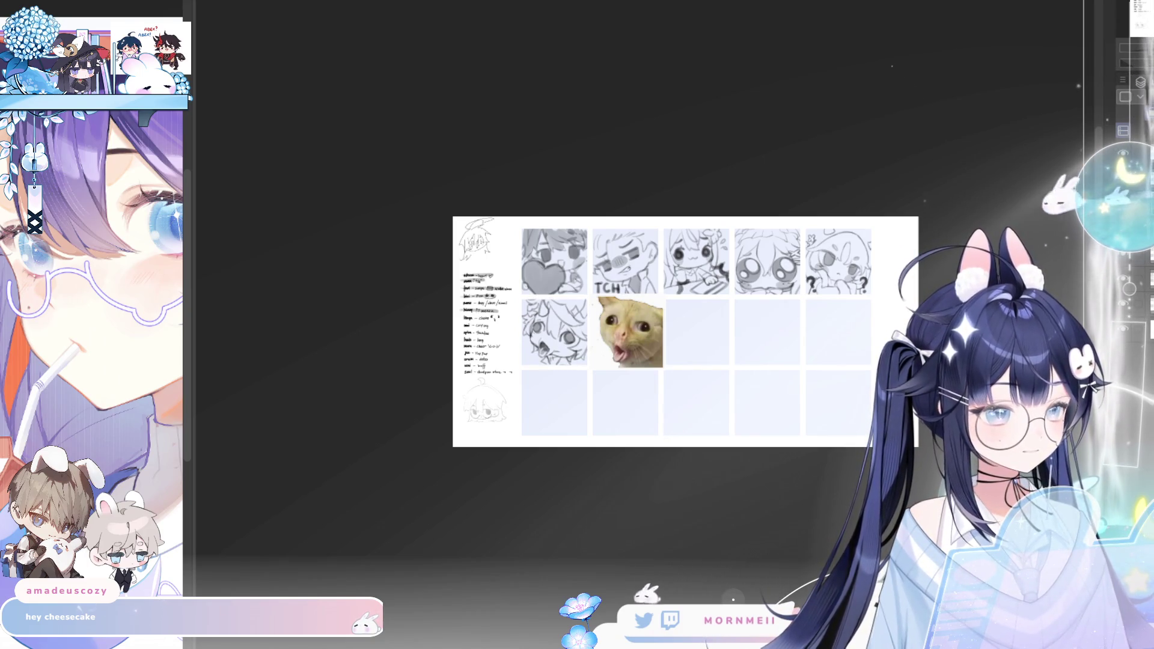
scroll(599, 426, "up", 3)
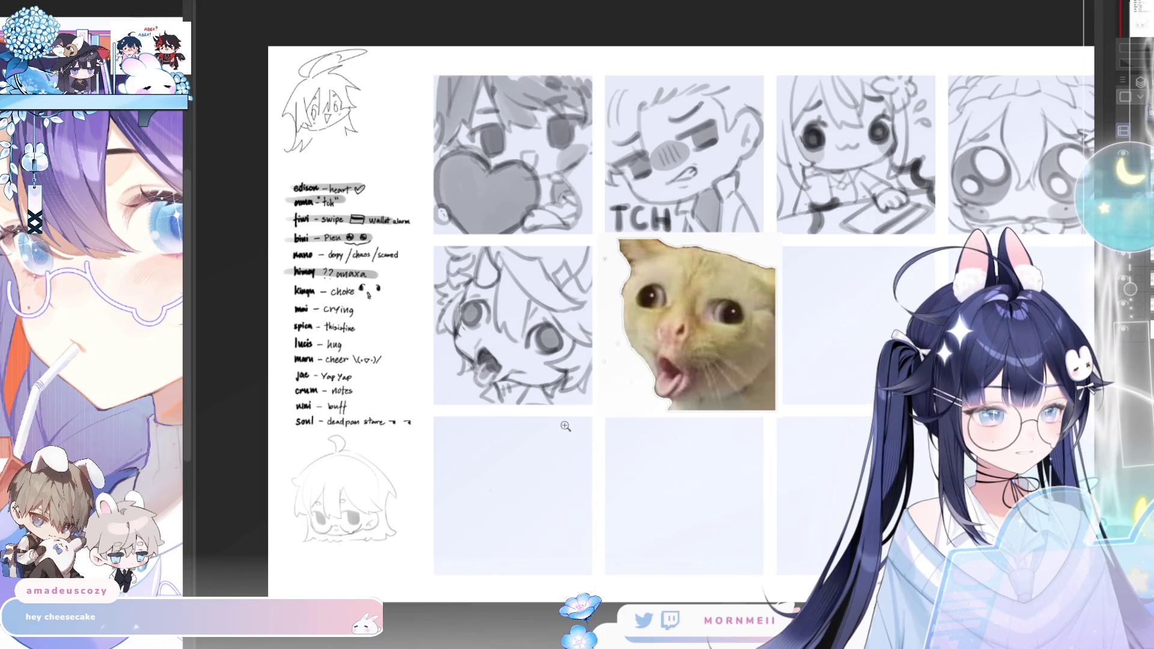
scroll(565, 426, "up", 2)
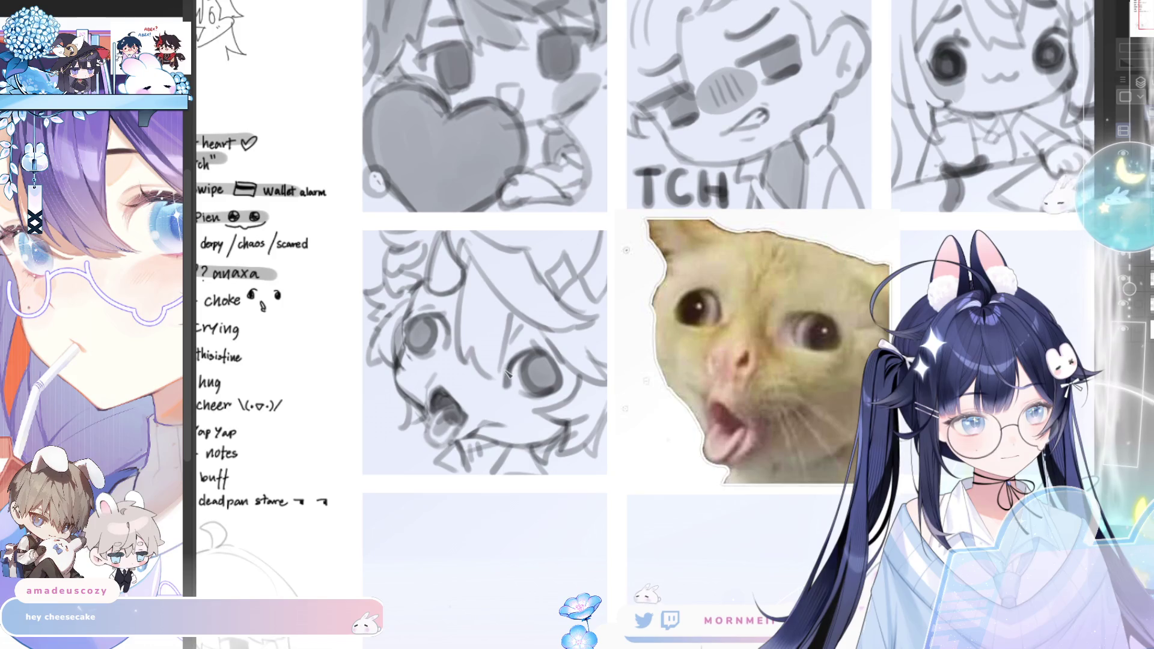
key("m")
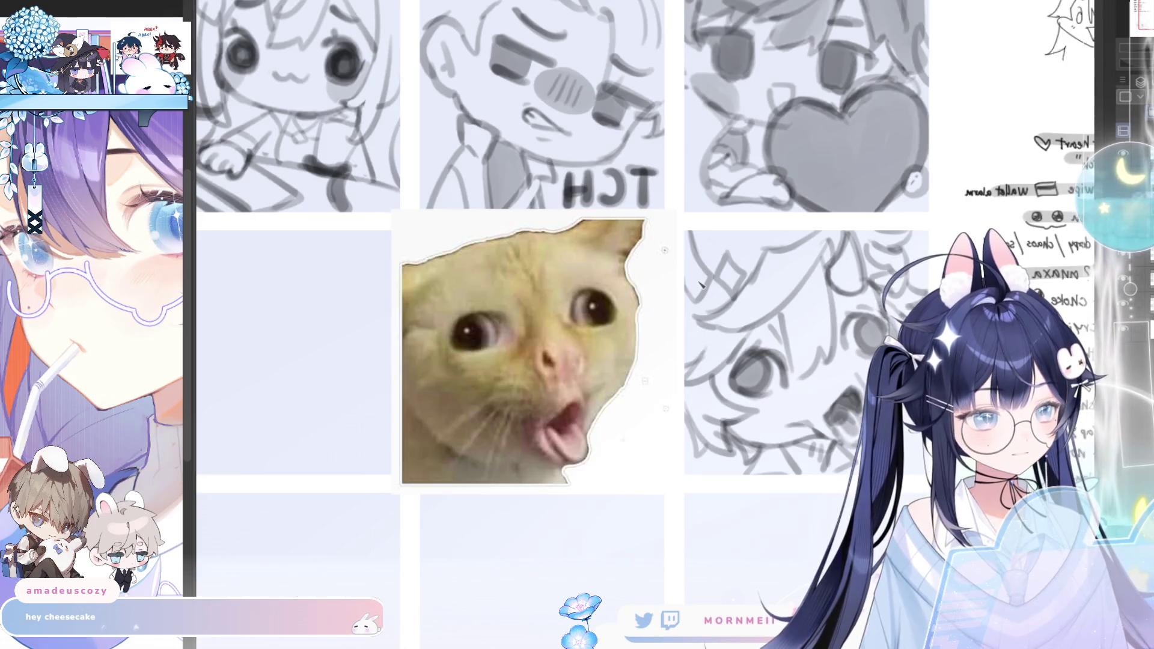
Compare the sheet normal and mirrored at full view and zoomed near the cat photo
key("m")
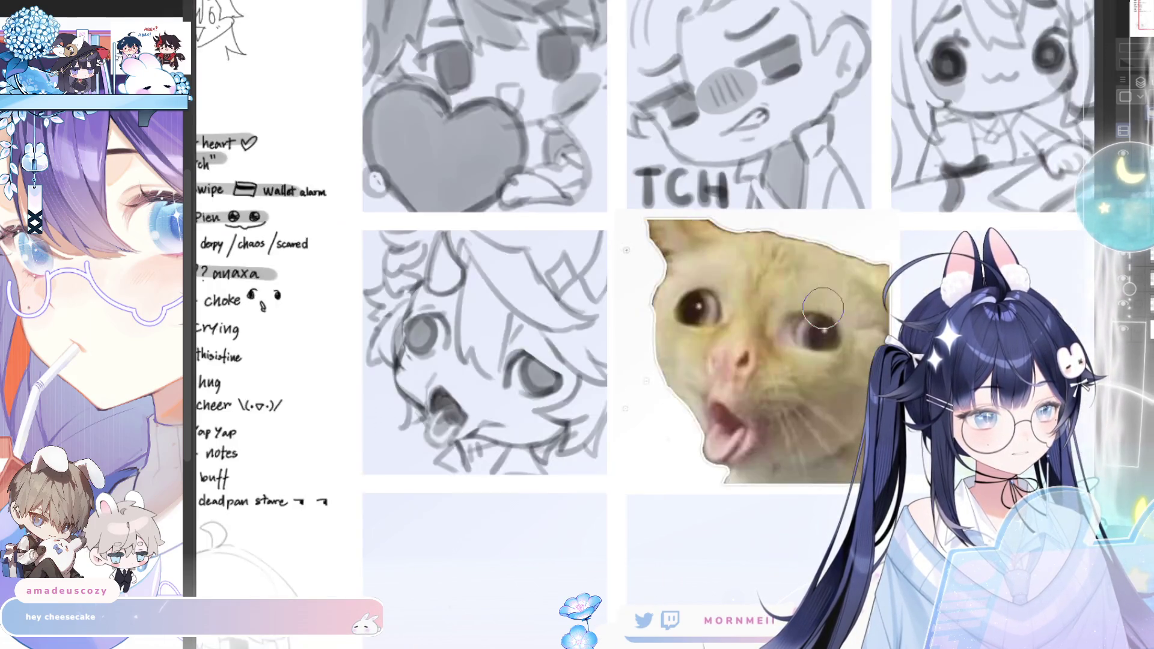
key("m")
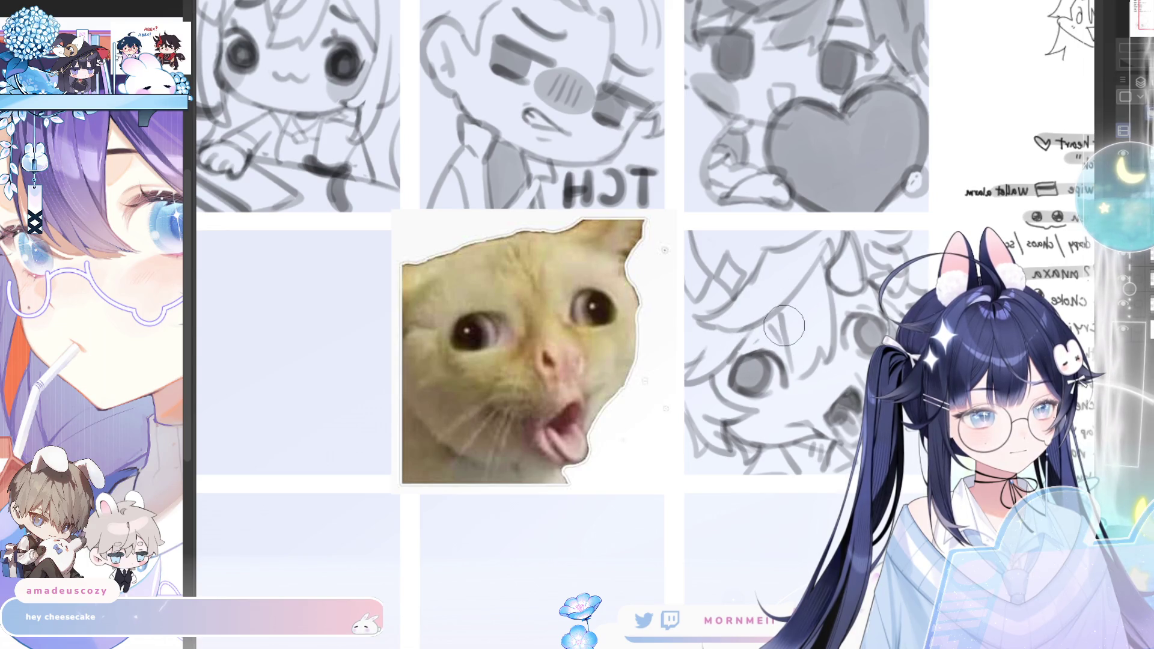
key("m")
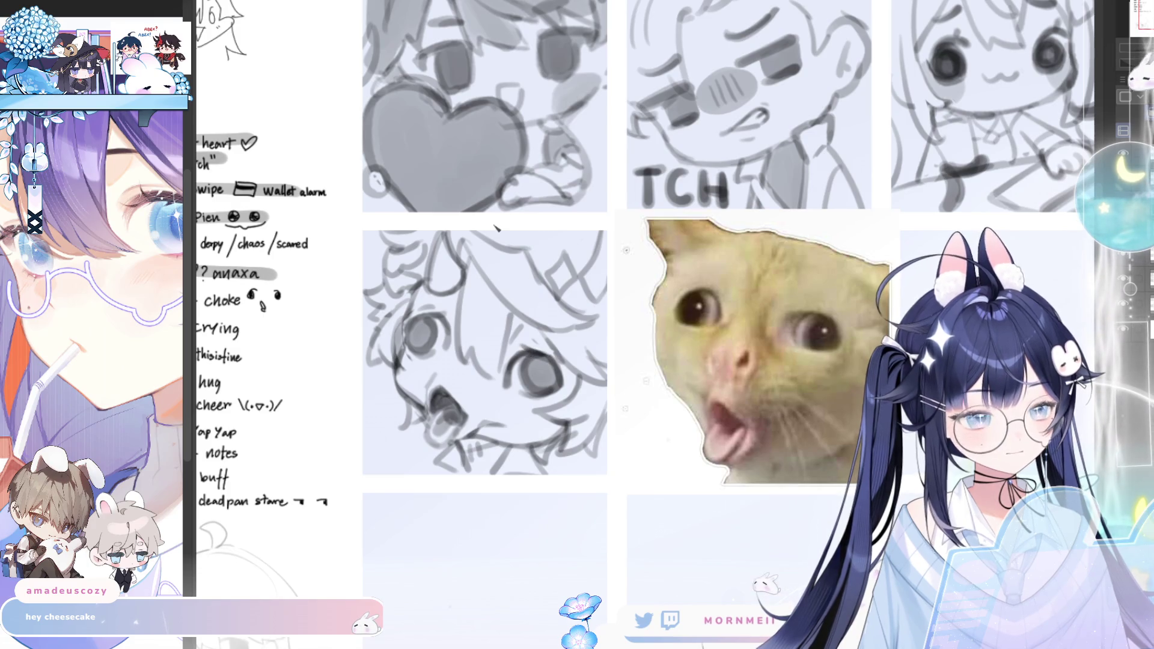
key("m")
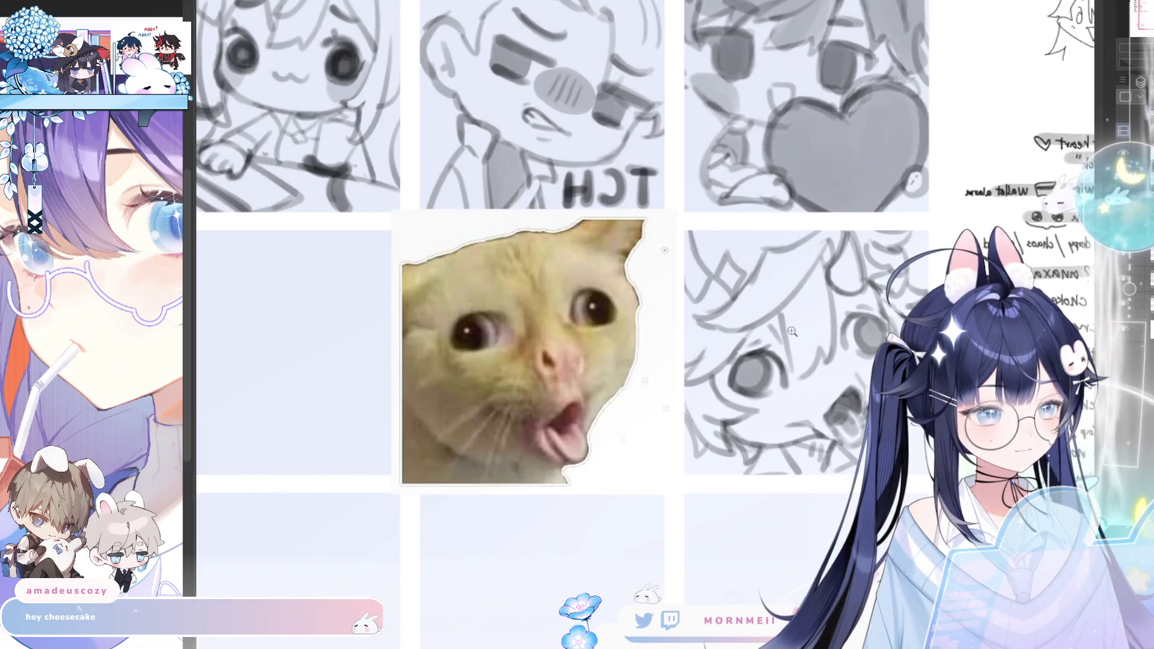
key("ctrl+0")
key("m")
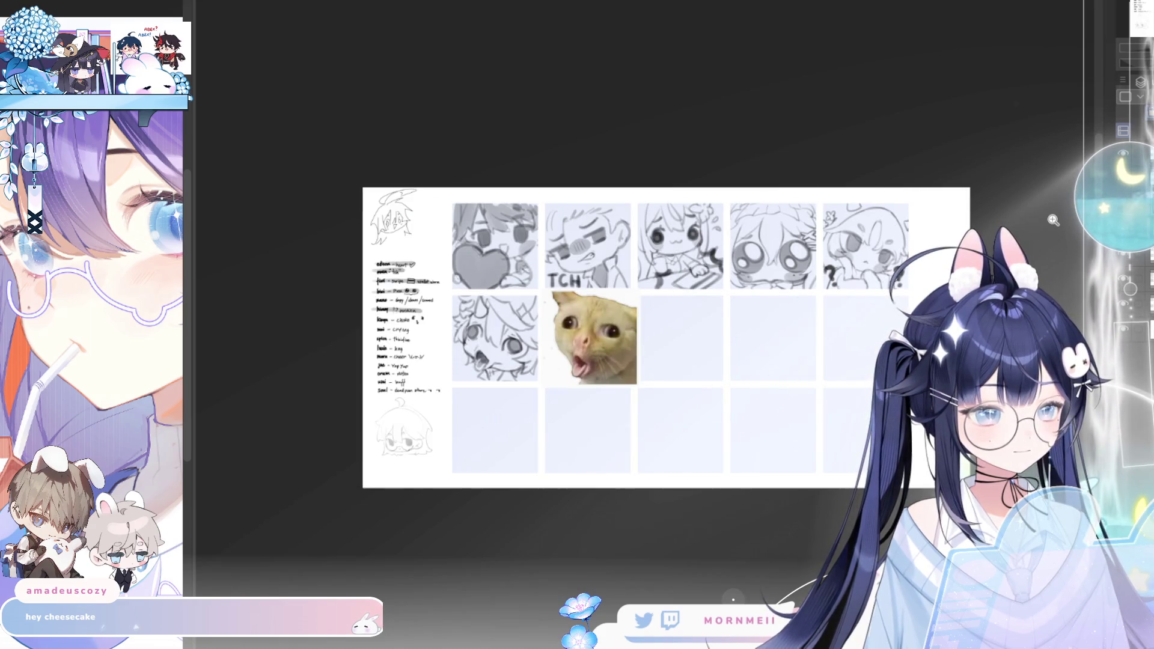
left_click(562, 320)
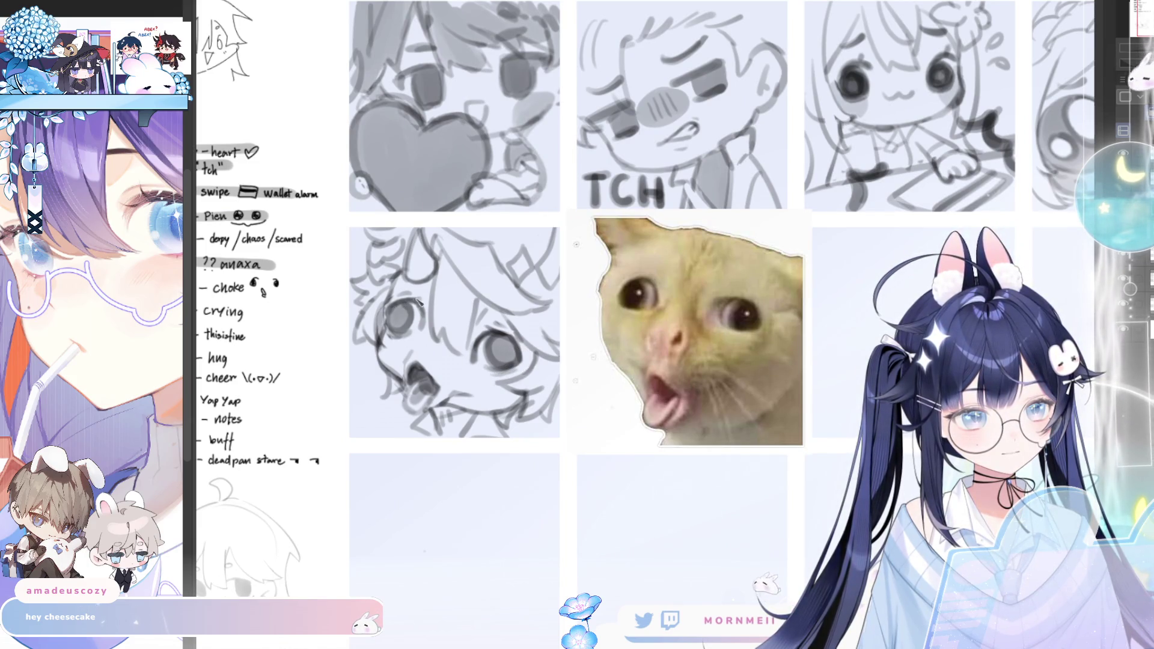
key("ctrl+0")
key("m")
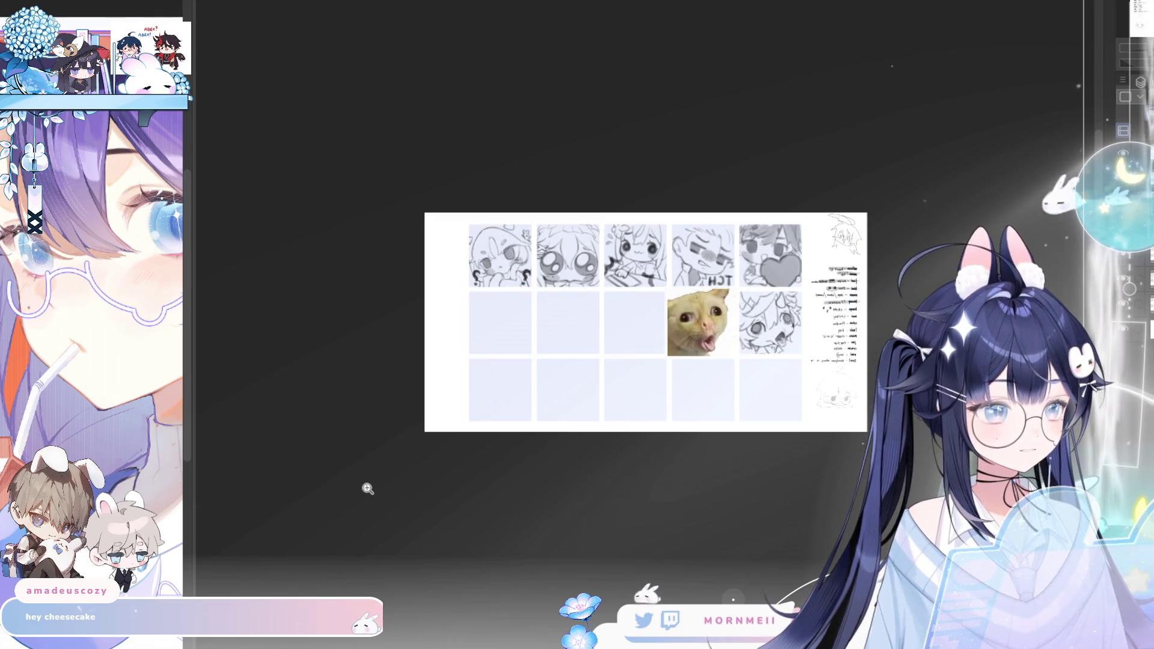
key("m")
Hide the cat photo layer so its grid cell is empty, checking the sheet mirrored and whole
left_click(530, 326)
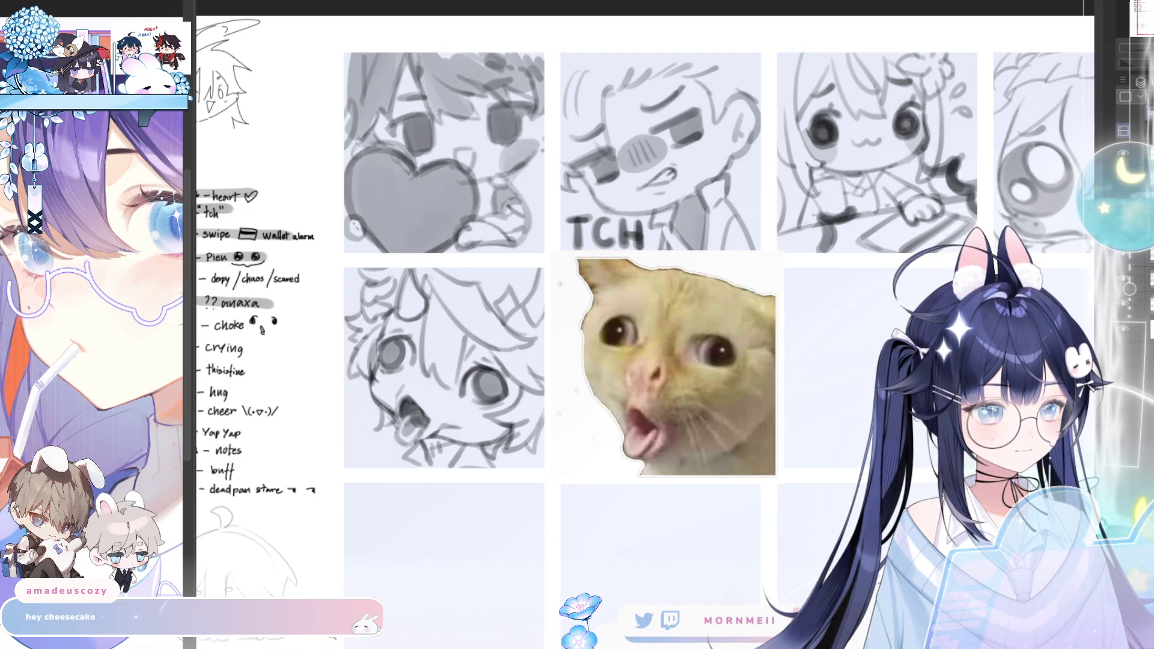
key("m")
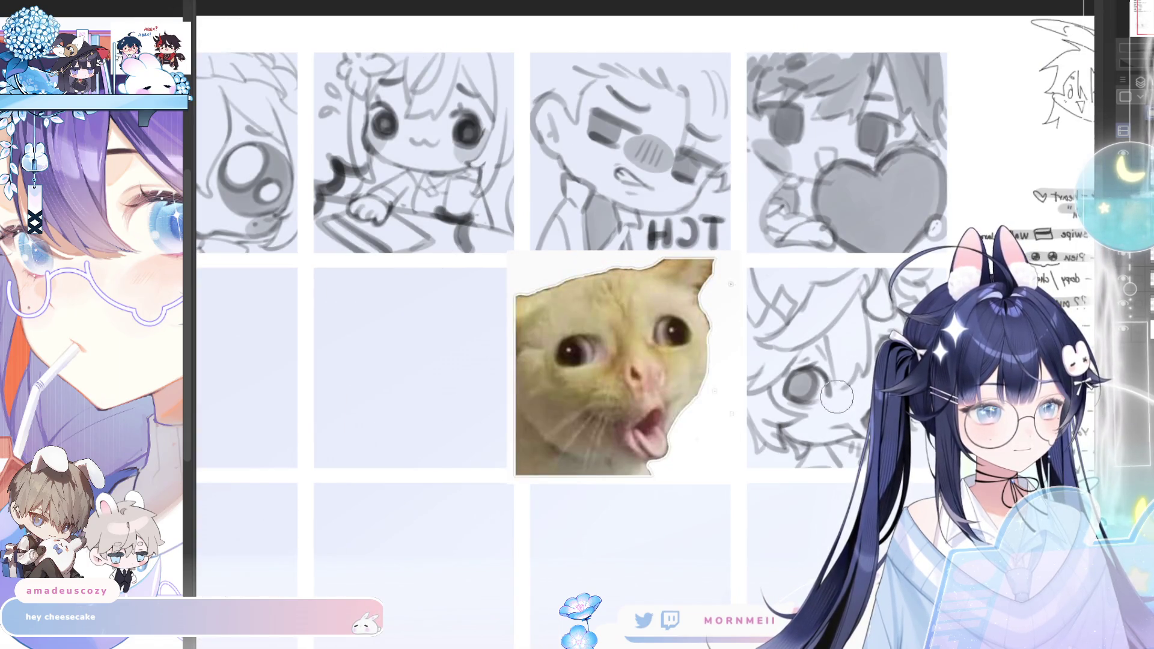
key("m")
key("ctrl+0")
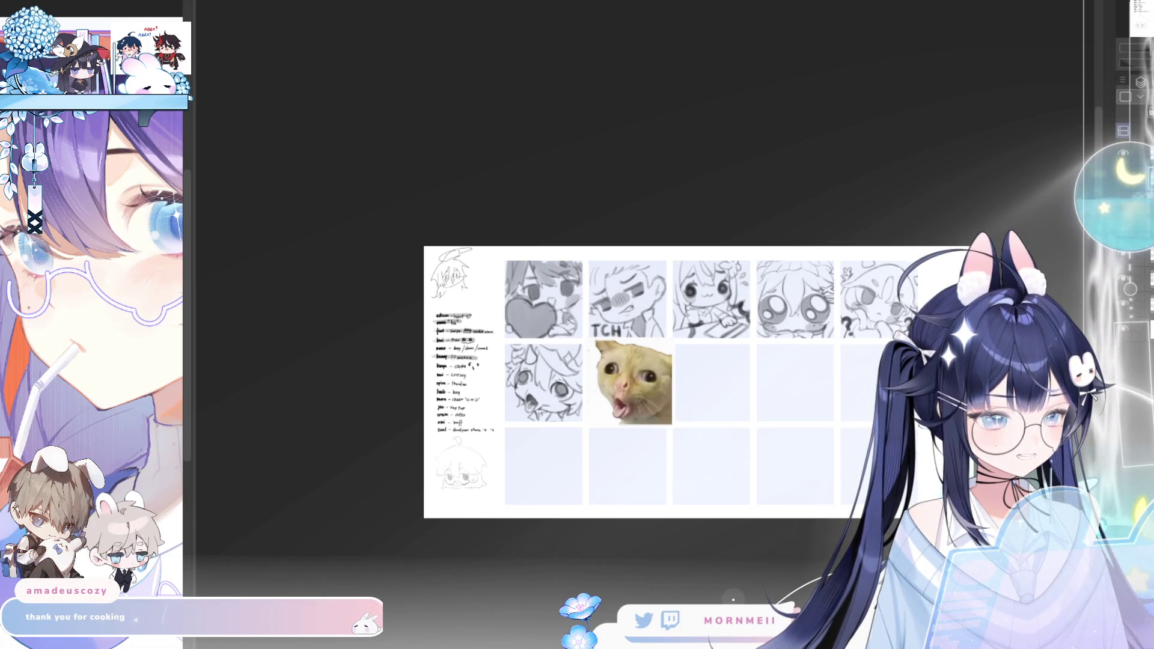
scroll(668, 357, "up", 1)
scroll(667, 357, "up", 1)
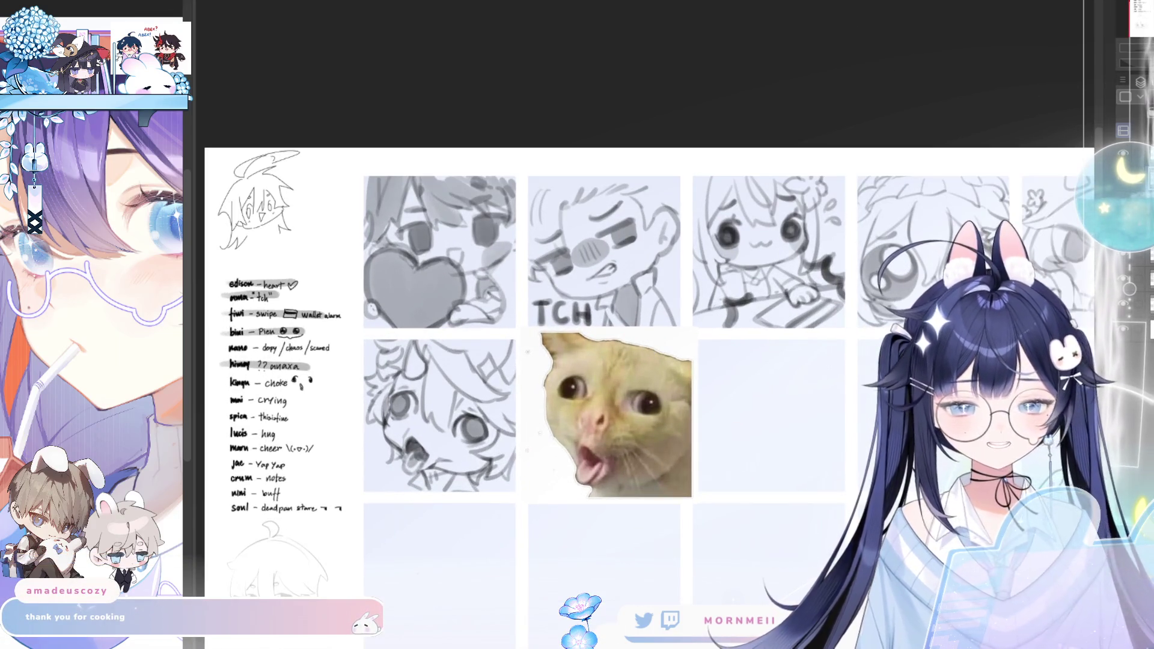
key("h")
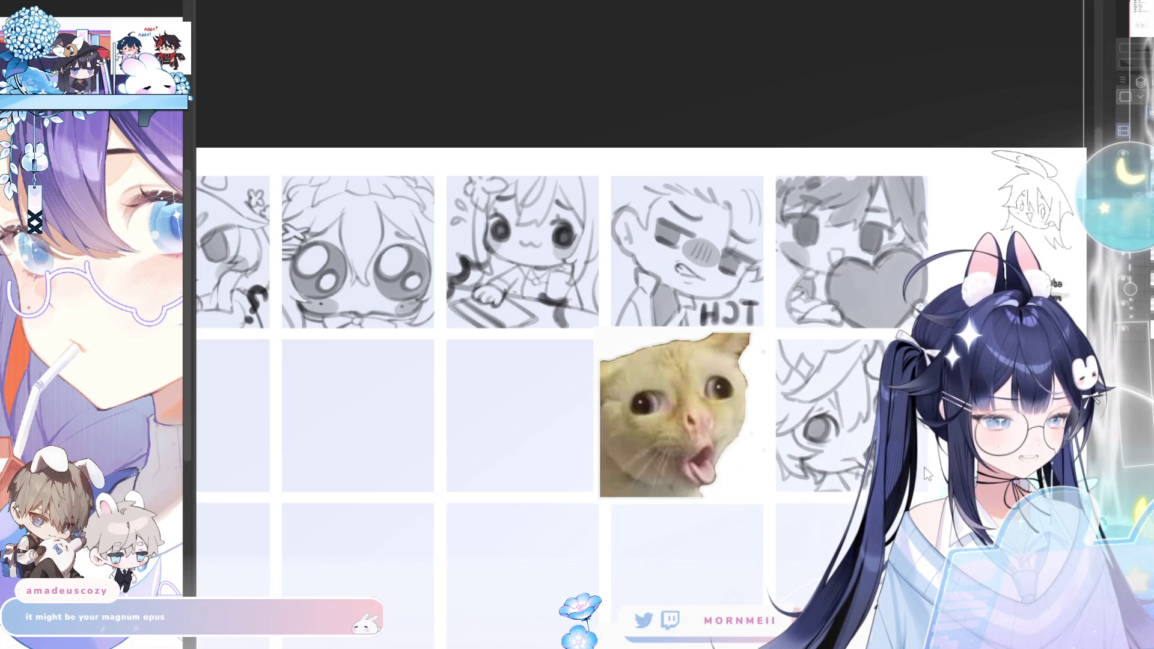
key("h")
scroll(639, 534, "down", 3)
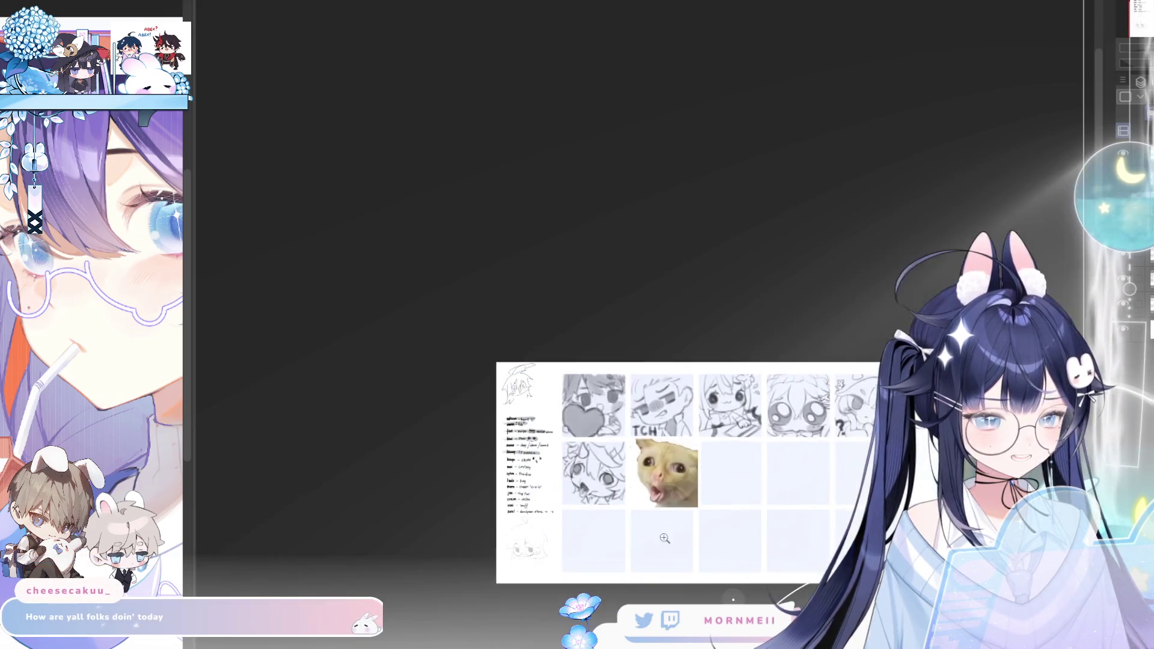
scroll(612, 486, "down", 1)
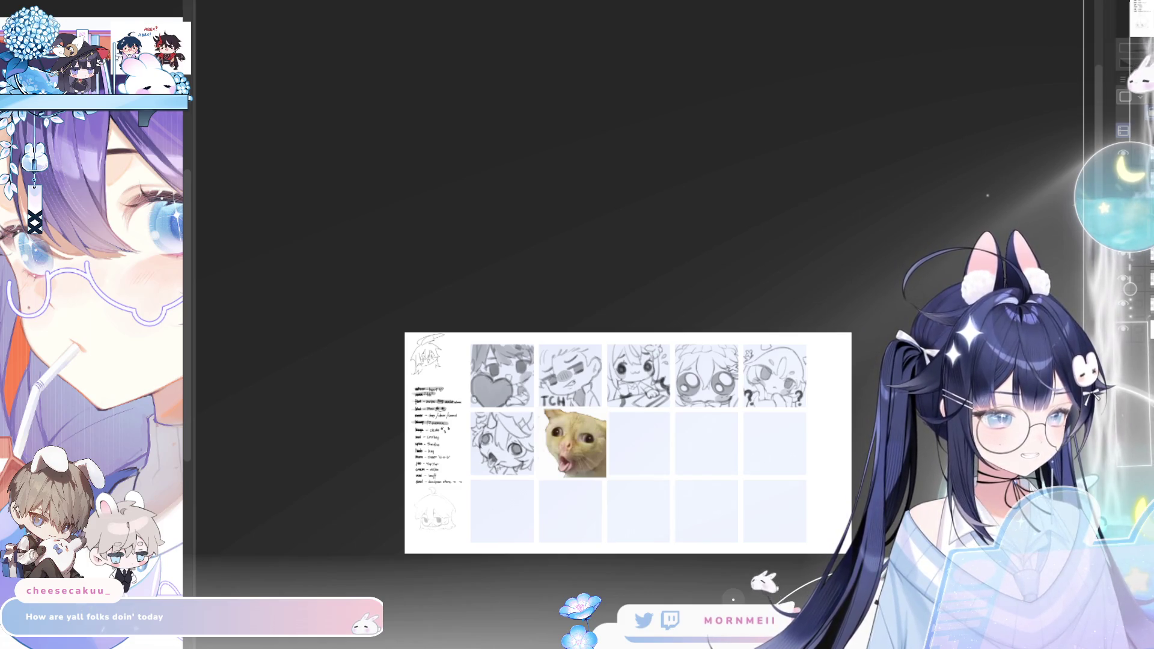
scroll(550, 483, "up", 2)
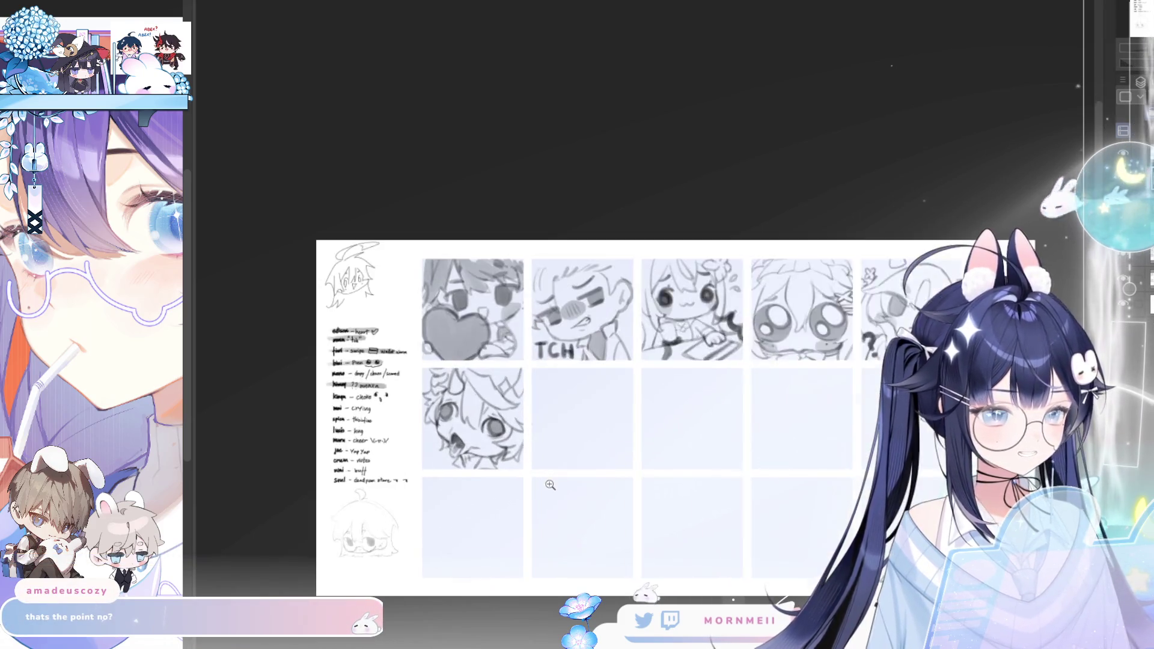
scroll(550, 484, "up", 1)
scroll(550, 484, "up", 1)
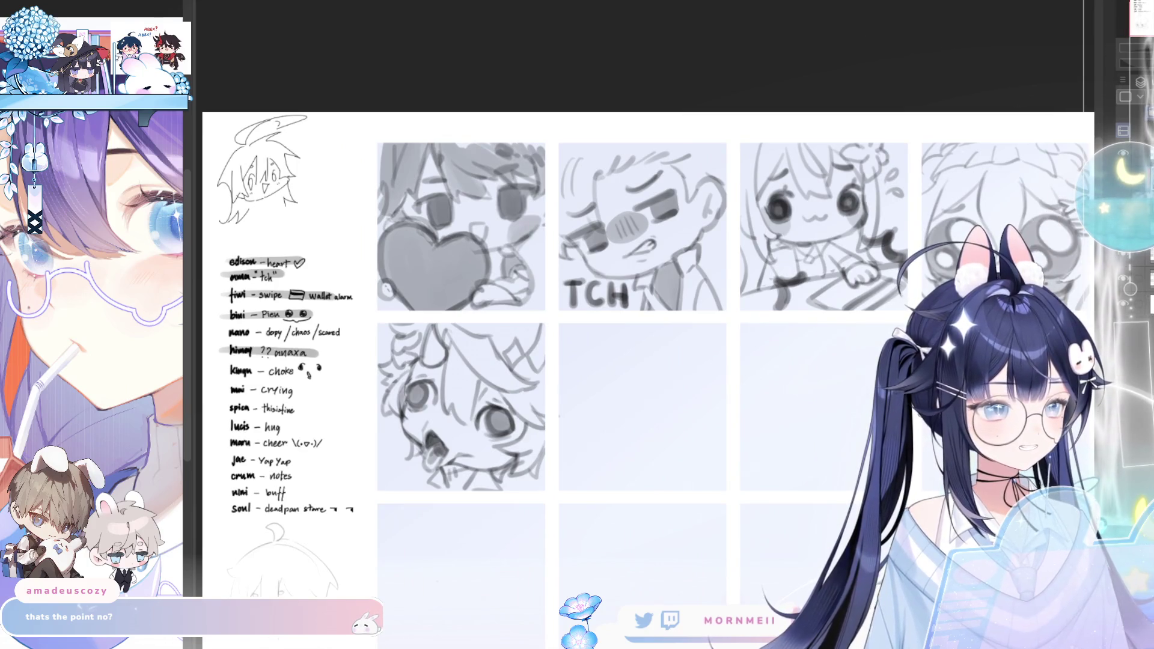
left_click_drag(287, 343, 434, 306)
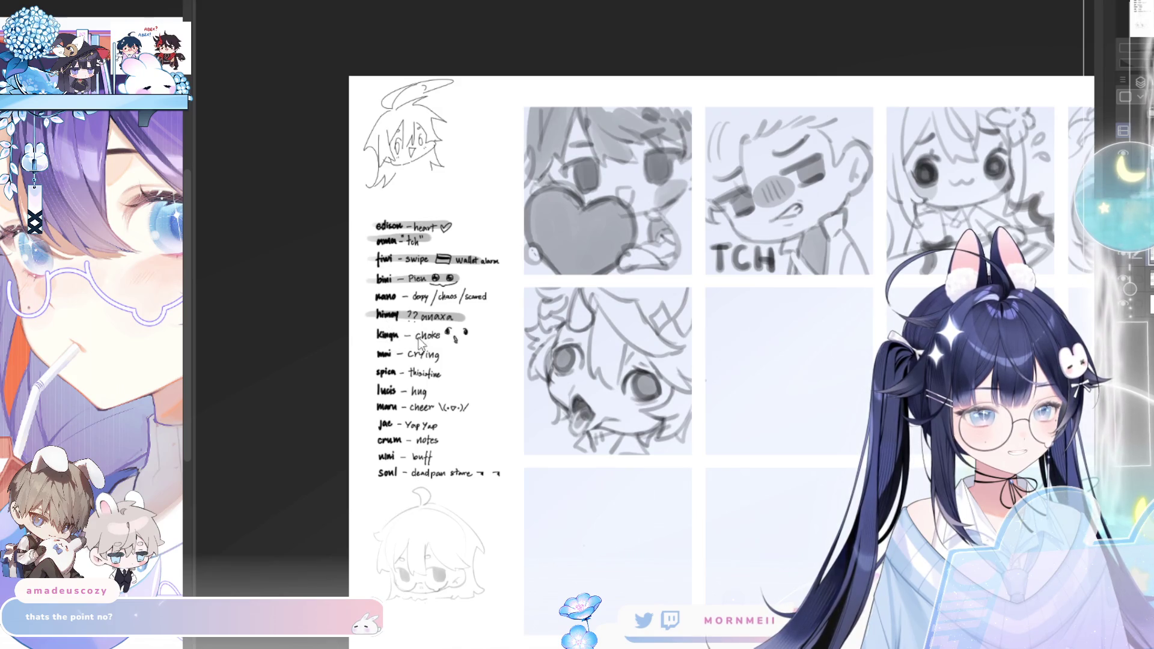
scroll(496, 372, "down", 1)
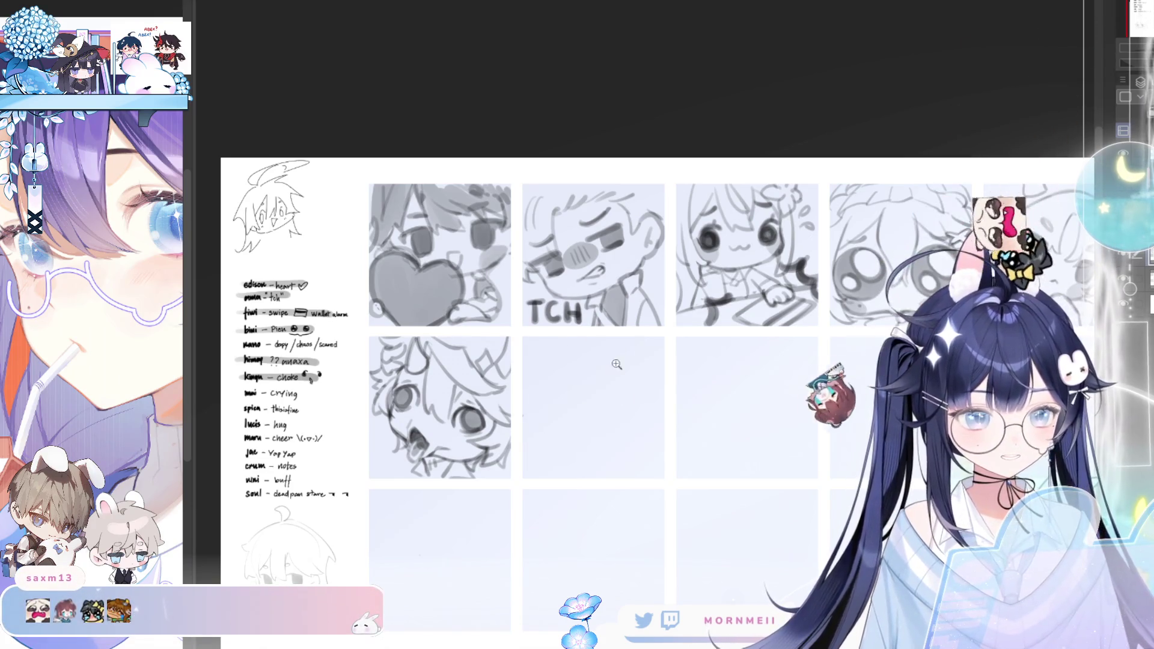
scroll(672, 144, "up", 1)
left_click(598, 411)
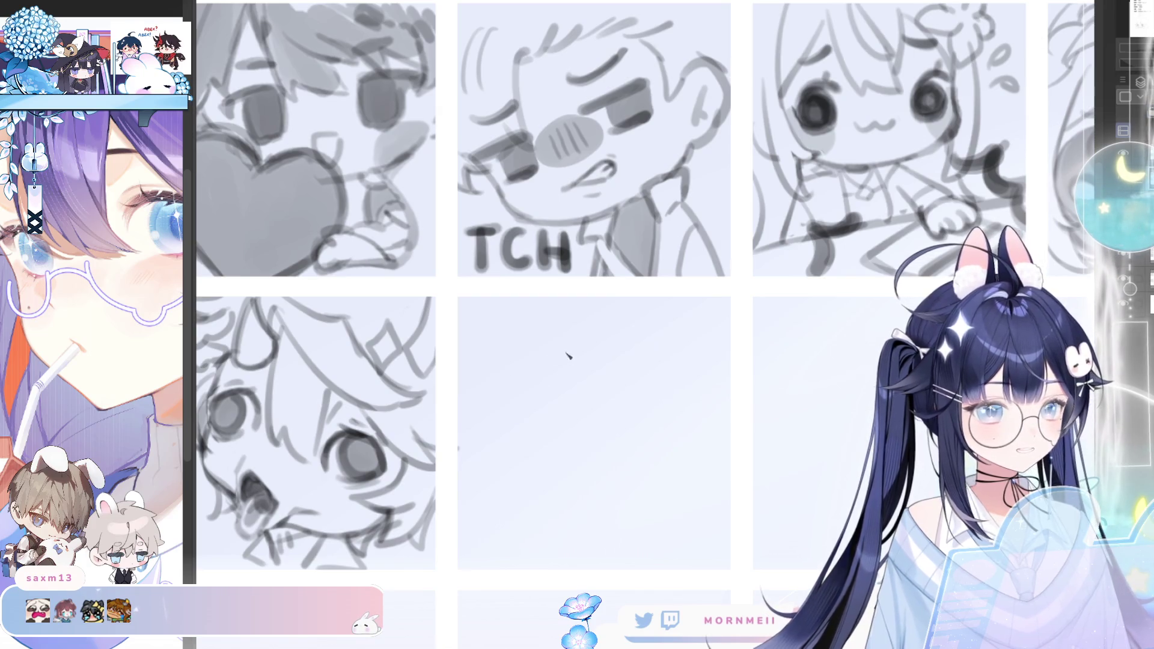
Undo the stray stroke and draw a round head outline in the empty middle cell with a larger brush
key("ctrl+z")
mouse_move(609, 316)
left_mouse_down()
mouse_move(659, 479)
mouse_move(631, 316)
left_mouse_up()
scroll(382, 425, "down", 2)
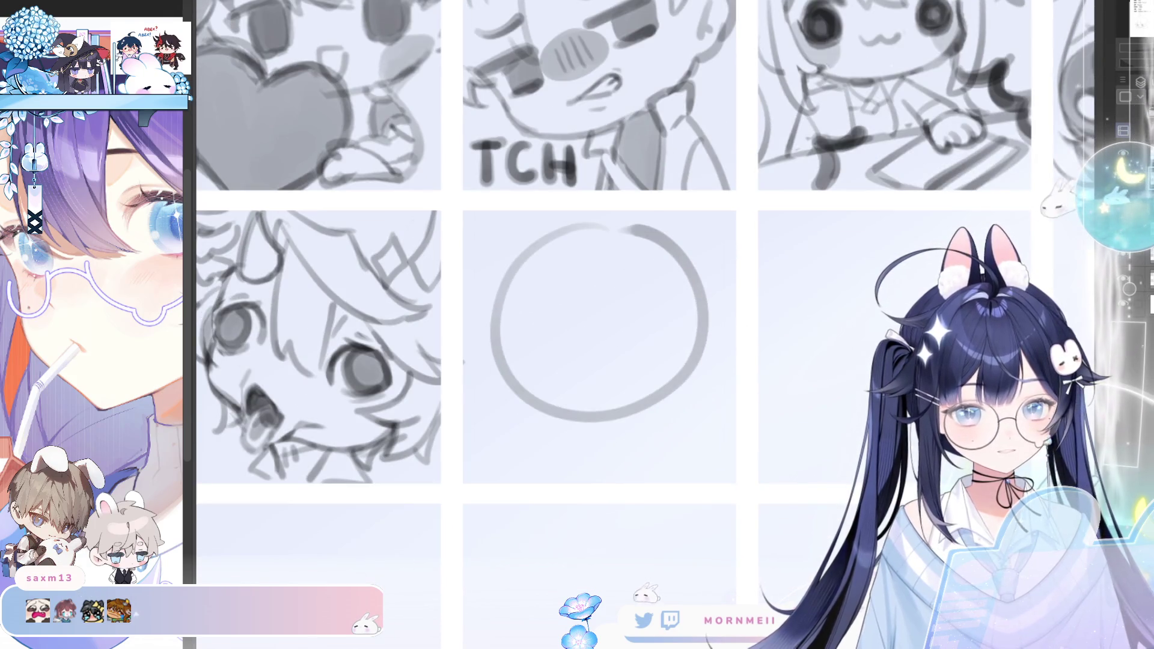
left_click_drag(580, 468, 746, 516)
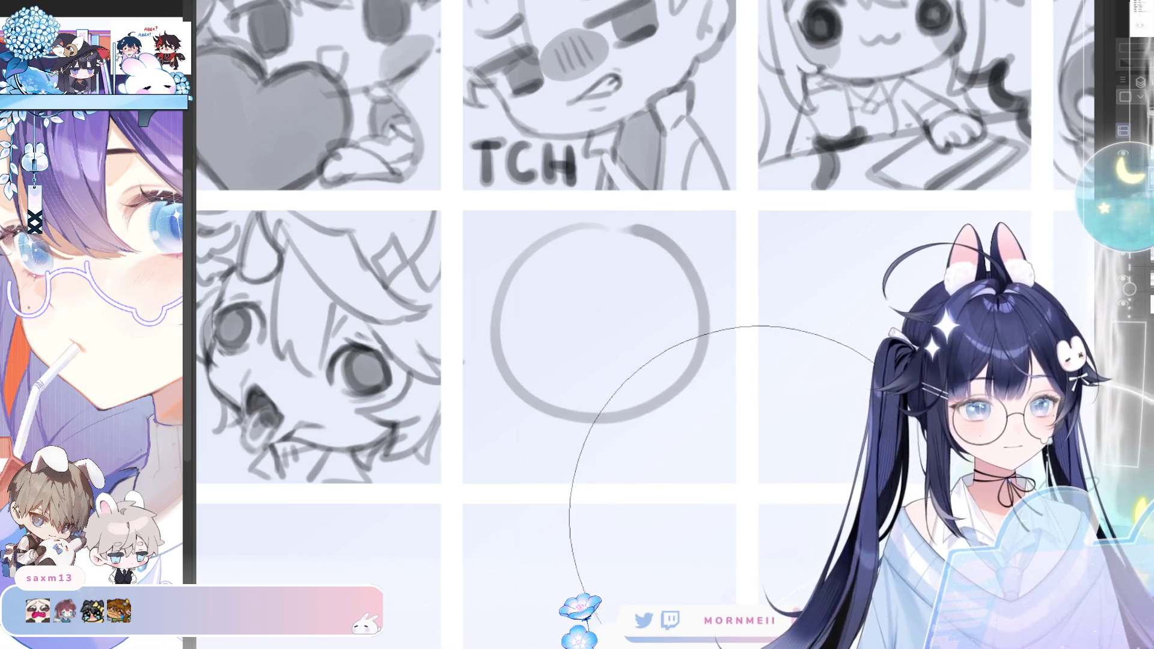
scroll(675, 453, "down", 2)
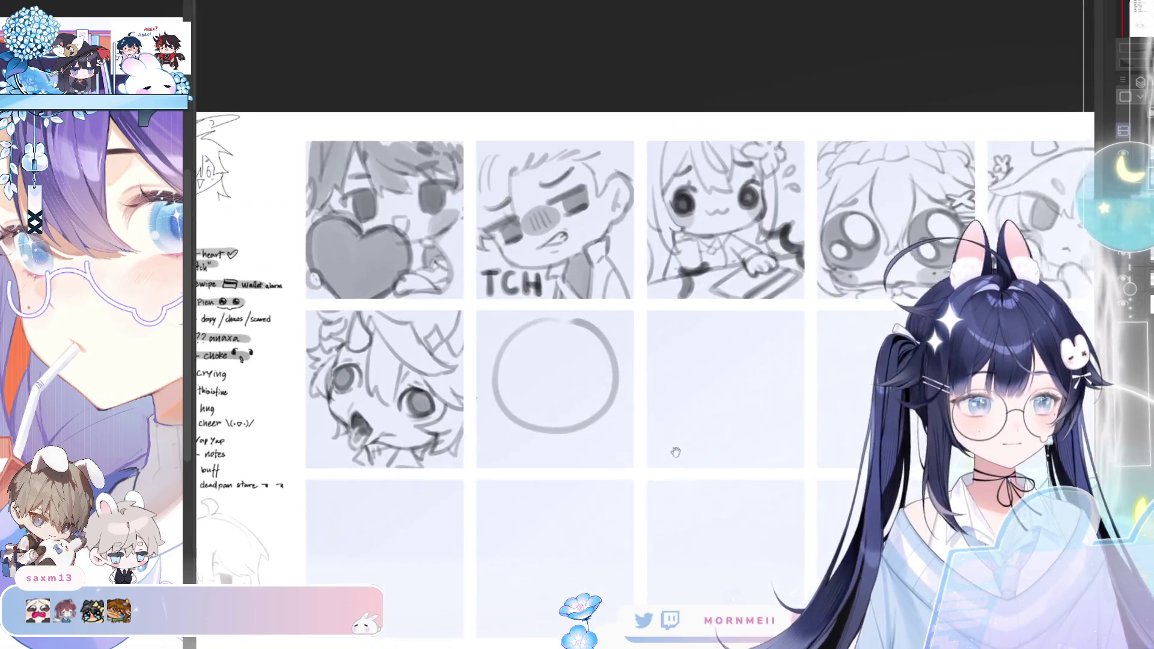
left_click_drag(676, 453, 666, 453)
Transform the circle taller and narrower, then shrink it to fit the cell and confirm
key("ctrl+t")
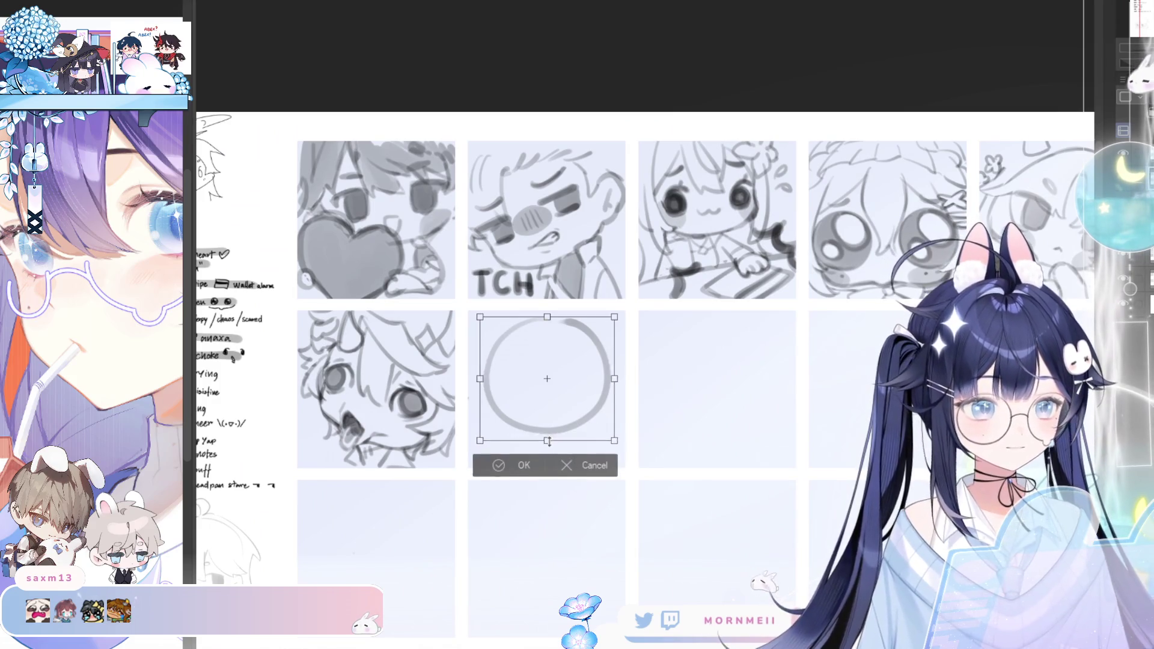
left_click_drag(547, 441, 548, 467)
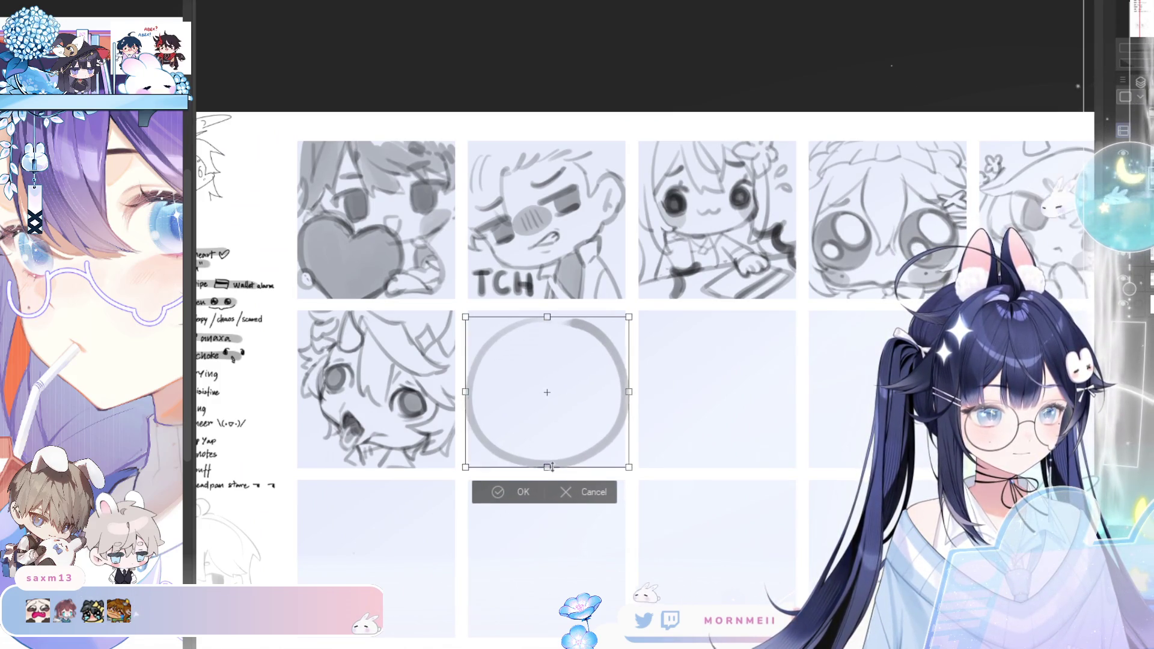
left_click_drag(628, 394, 626, 393)
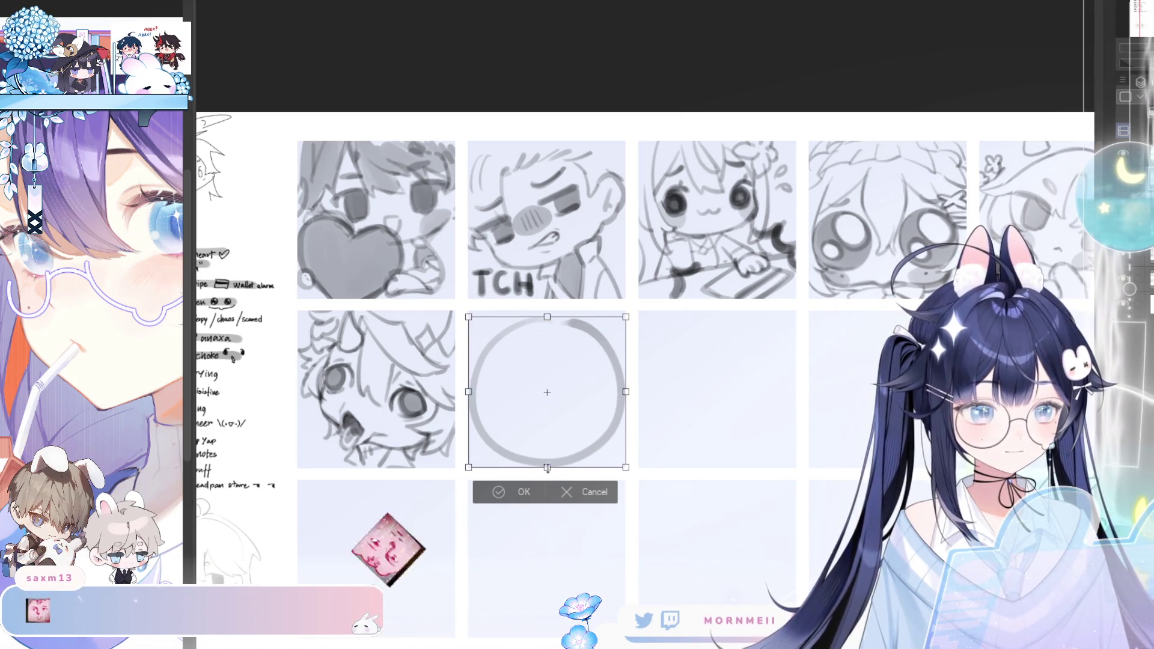
left_click_drag(548, 467, 578, 441)
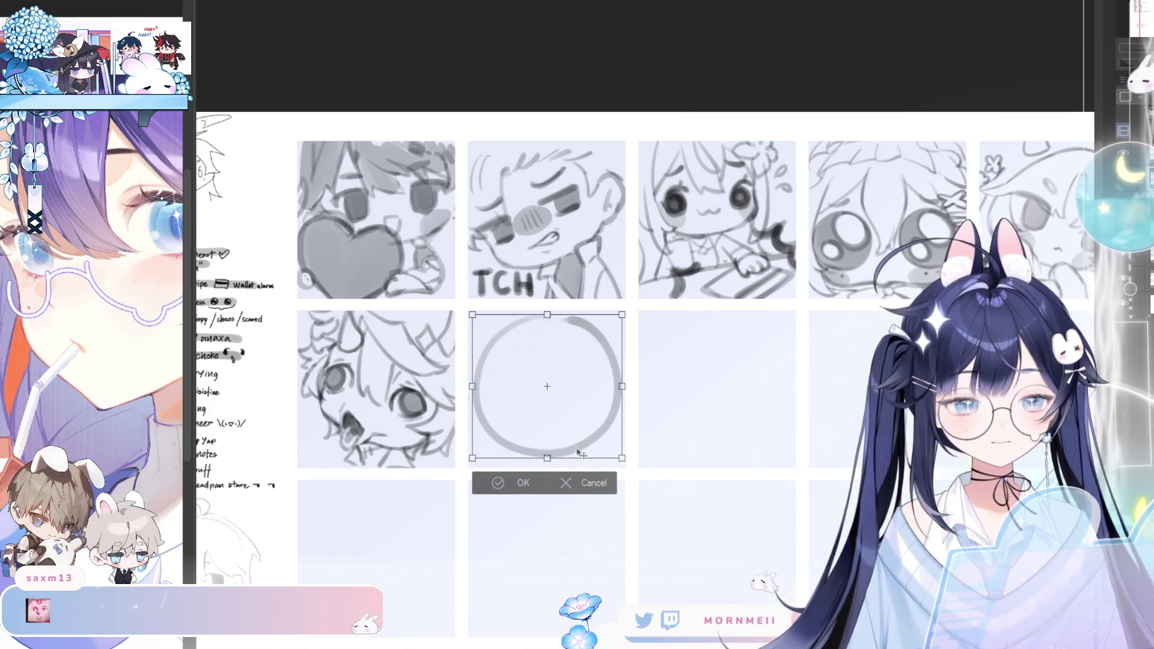
left_click(521, 484)
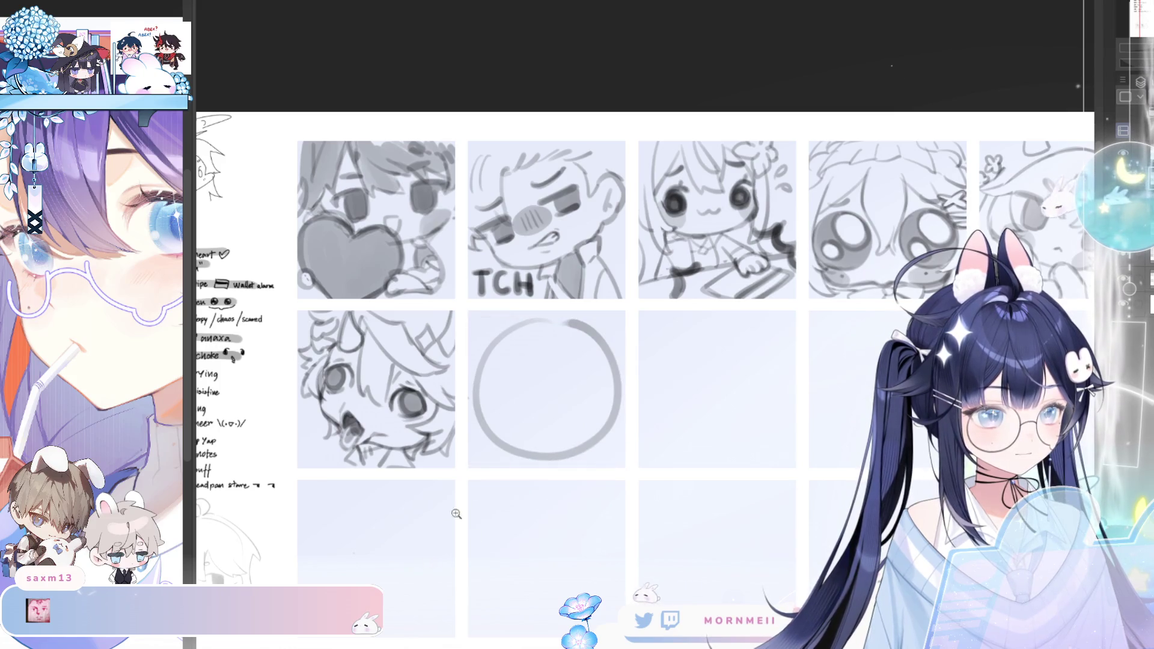
scroll(456, 513, "down", 5)
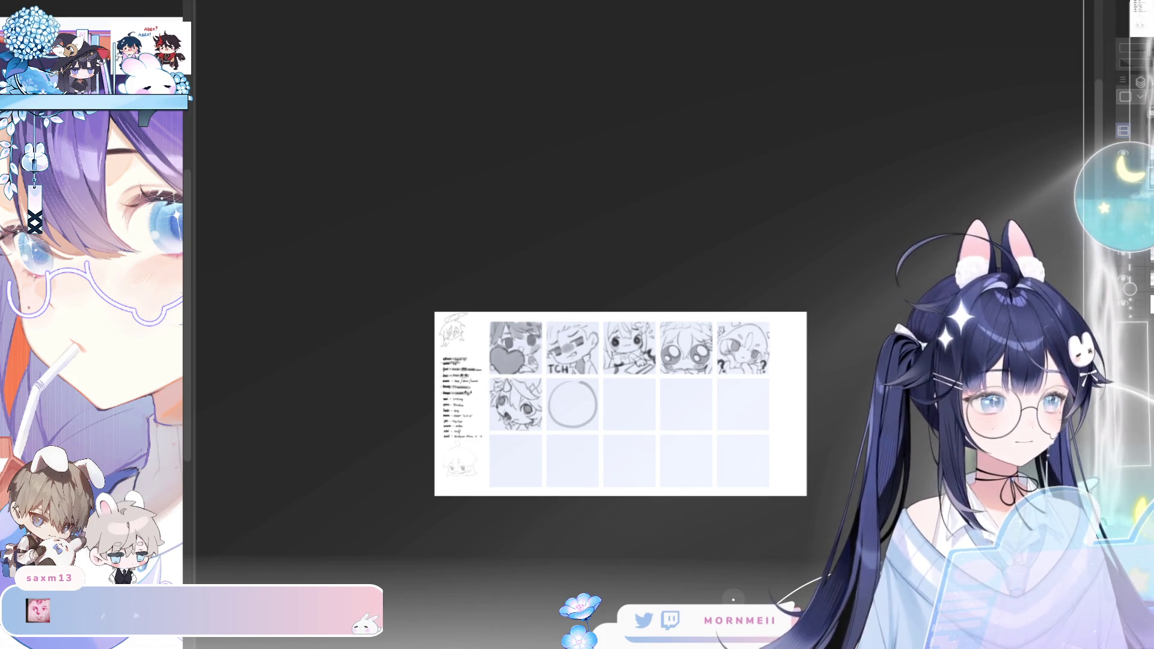
scroll(573, 416, "up", 2)
scroll(572, 415, "up", 4)
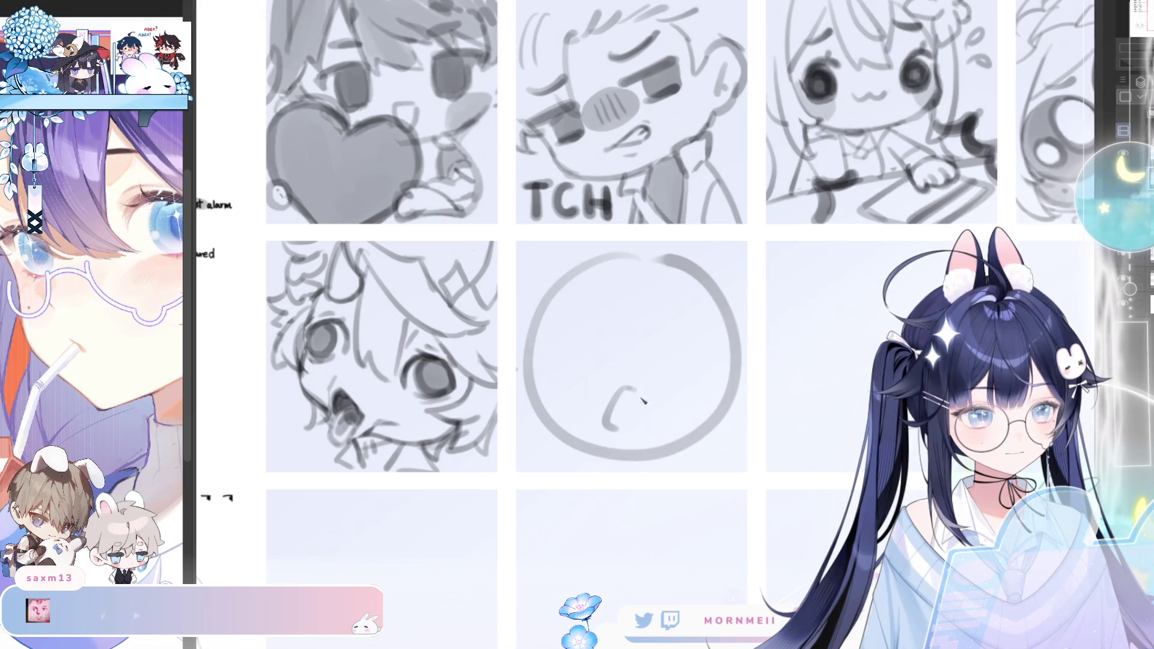
Redraw the closed eye stroke and outline the tear puddle under the face
key("ctrl+z")
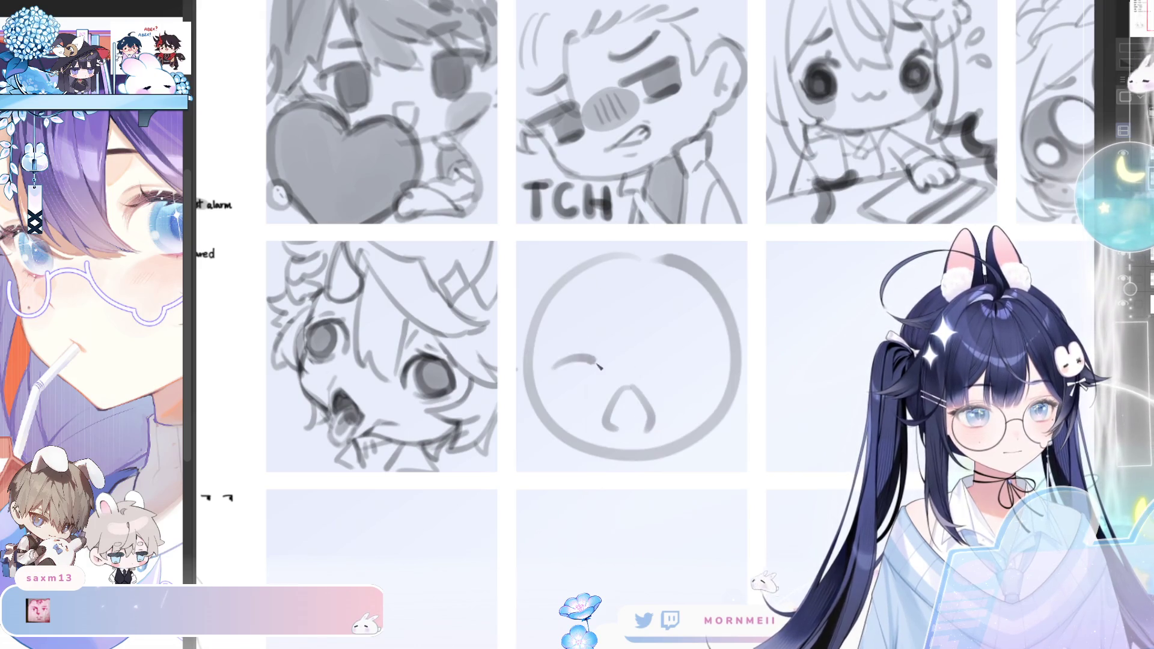
key("ctrl+z")
left_click_drag(552, 366, 599, 365)
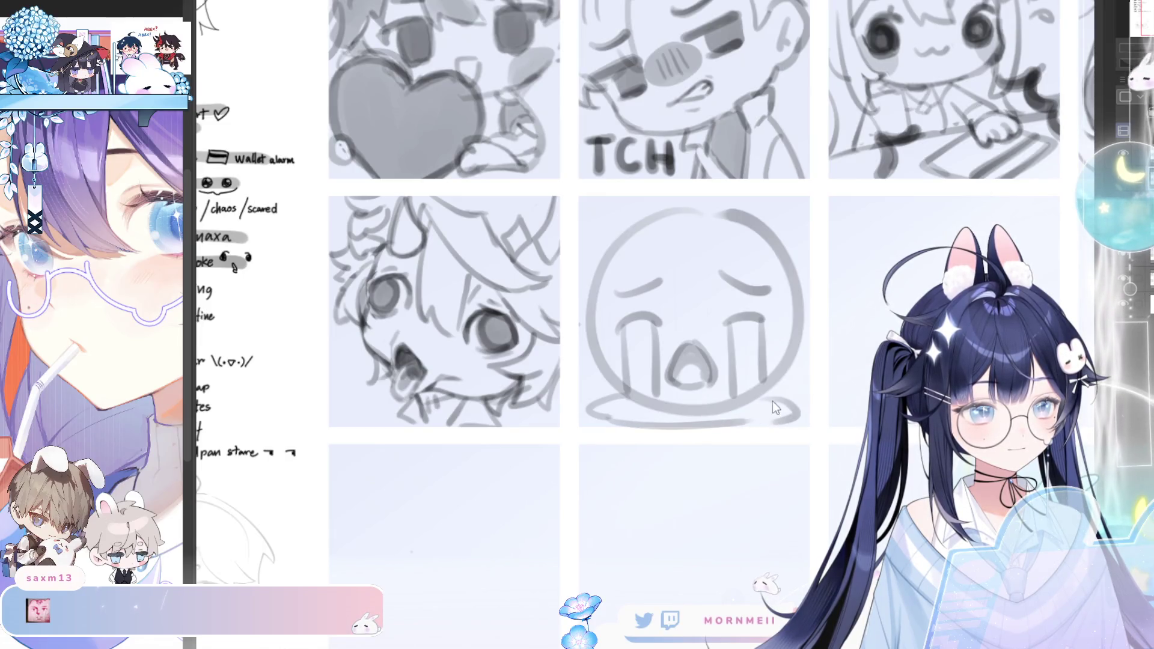
left_click_drag(773, 408, 747, 421)
left_click_drag(820, 290, 930, 436)
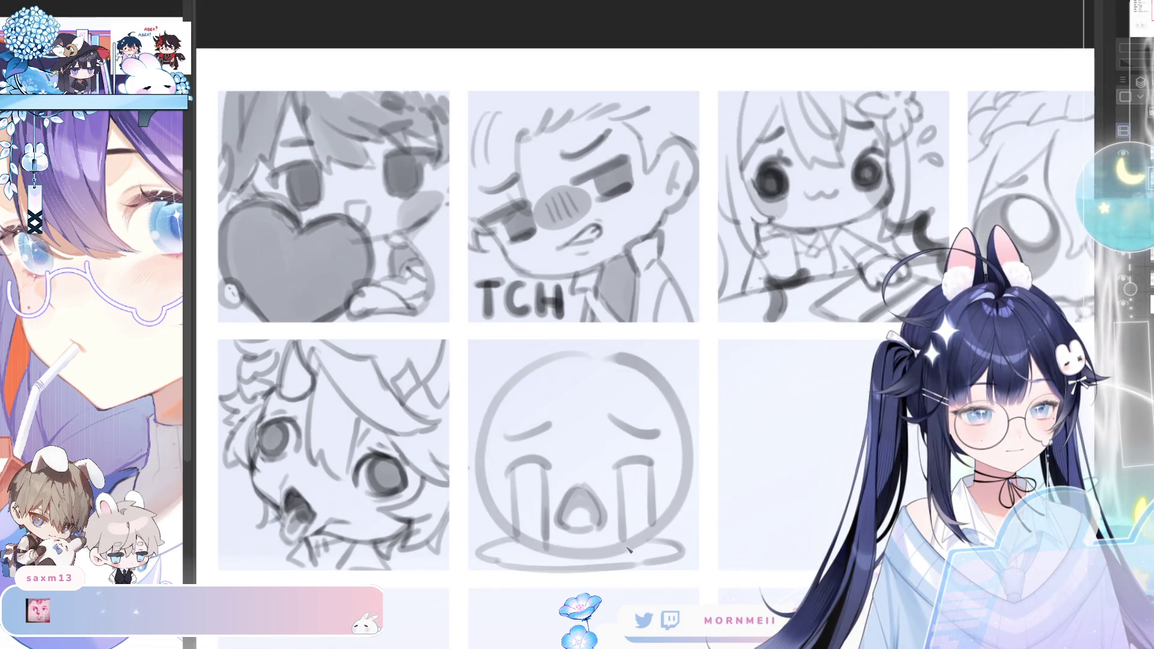
left_click_drag(559, 392, 501, 404)
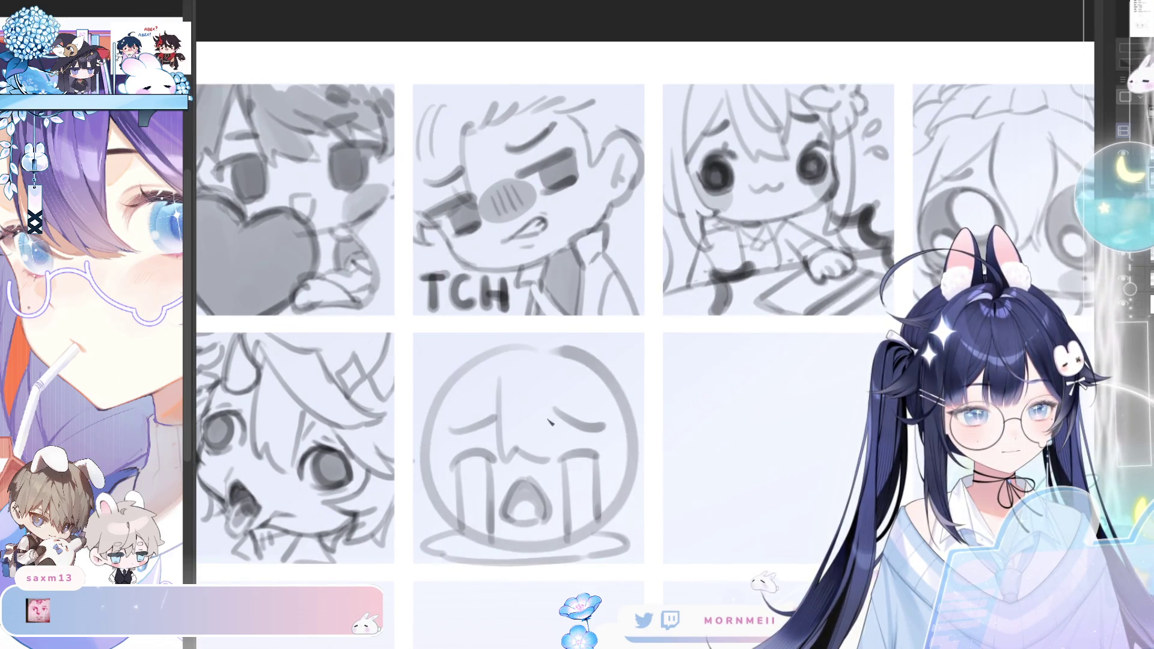
Draw the right and left tear streams, redoing strokes until they run the right length
left_click_drag(555, 384, 621, 450)
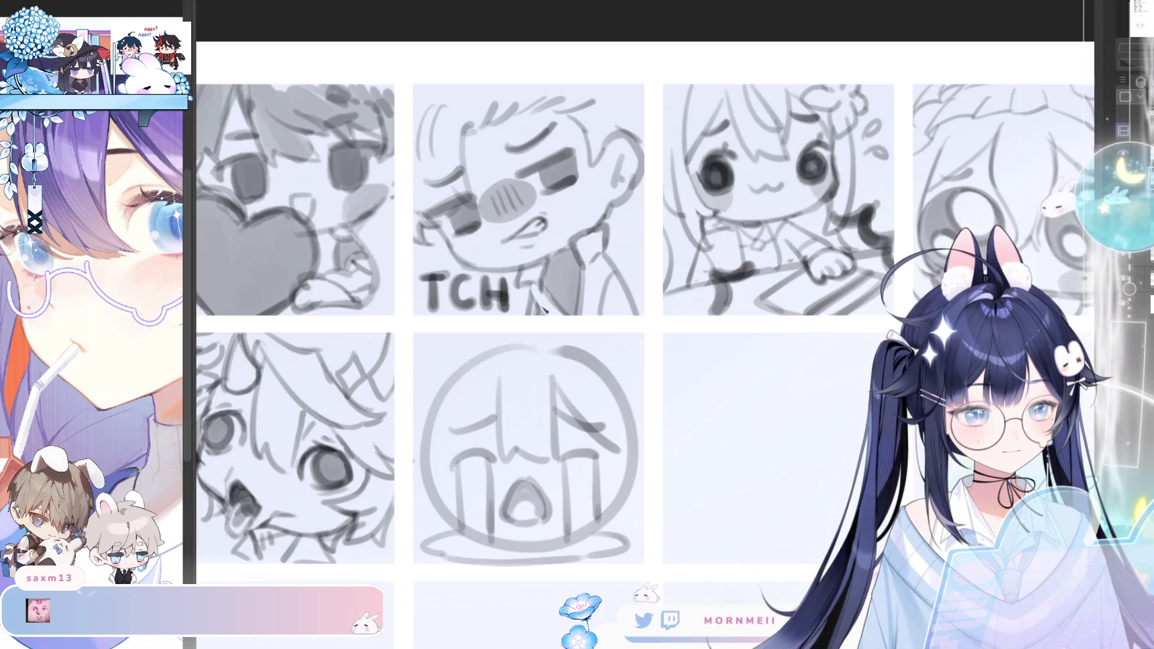
key("ctrl+z")
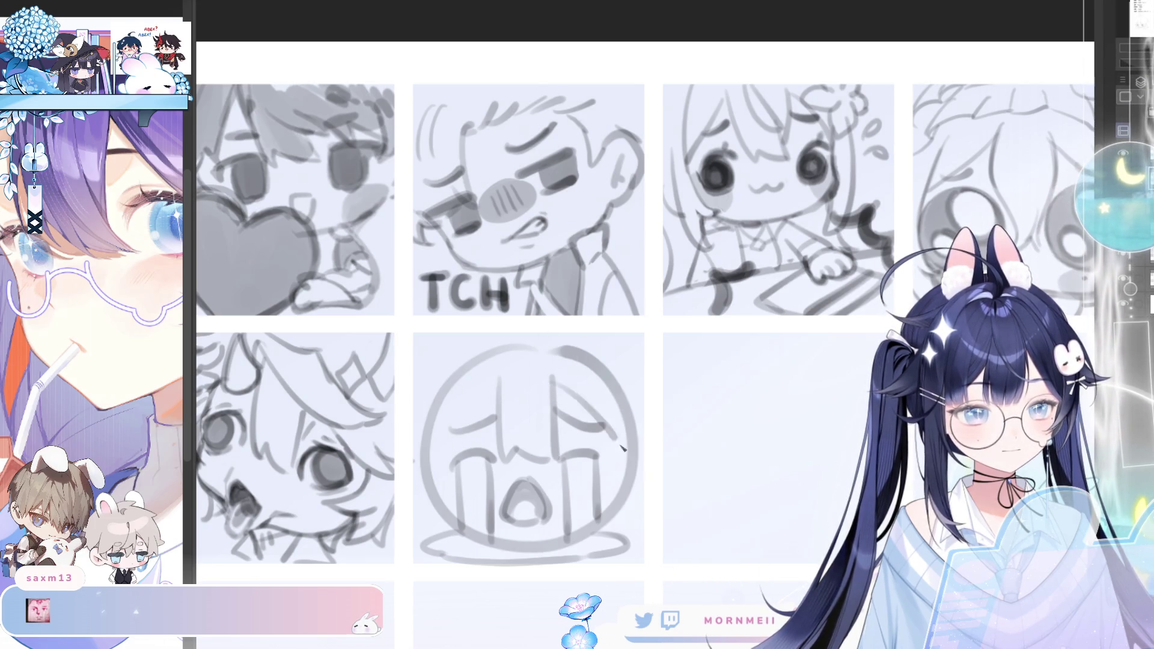
left_click_drag(557, 381, 620, 451)
key("ctrl+z")
left_click_drag(501, 381, 448, 460)
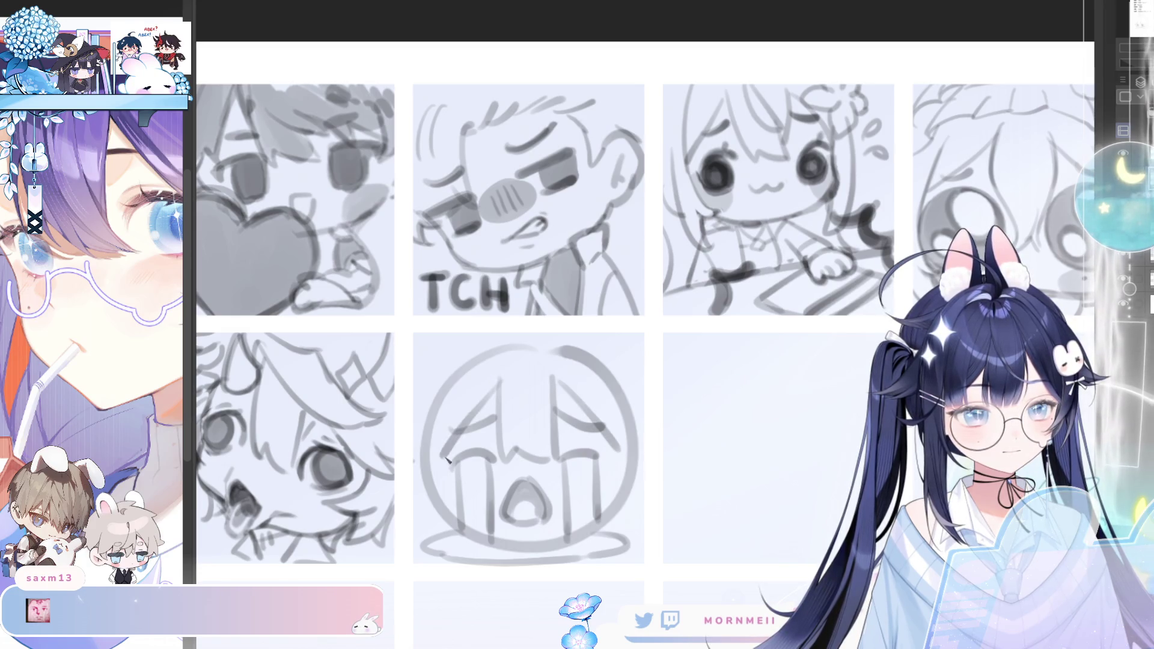
left_click_drag(447, 383, 441, 496)
key("ctrl+z")
left_click_drag(451, 392, 444, 497)
key("ctrl+z")
key("ctrl+z")
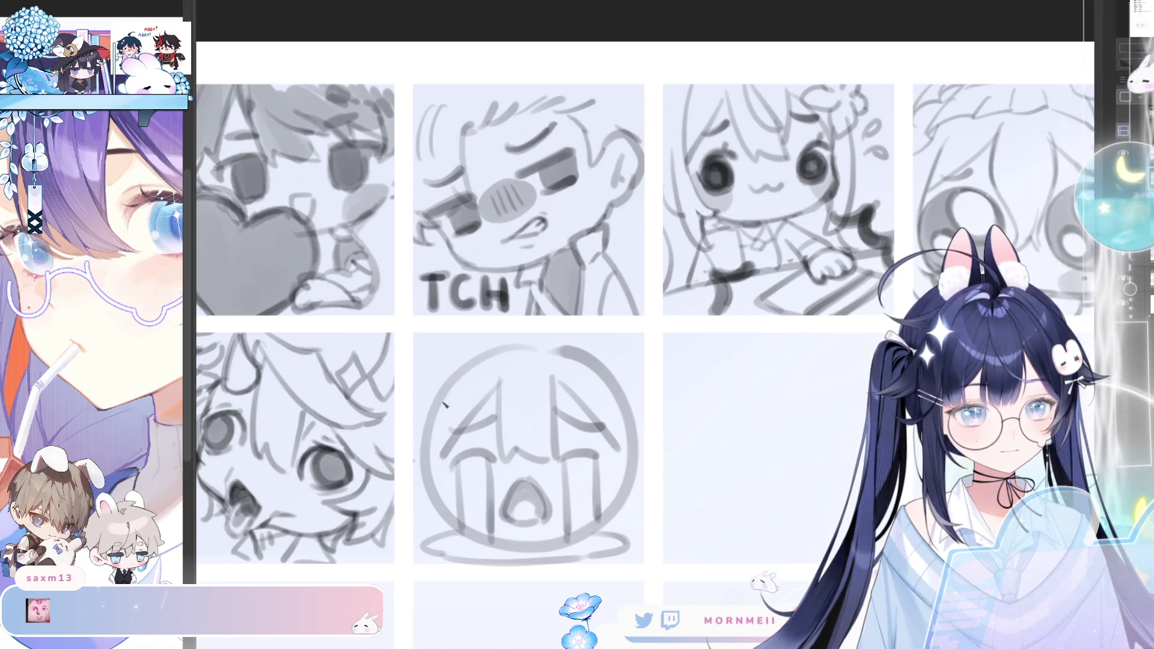
key("ctrl+z")
left_click_drag(448, 397, 452, 494)
left_click_drag(618, 401, 607, 476)
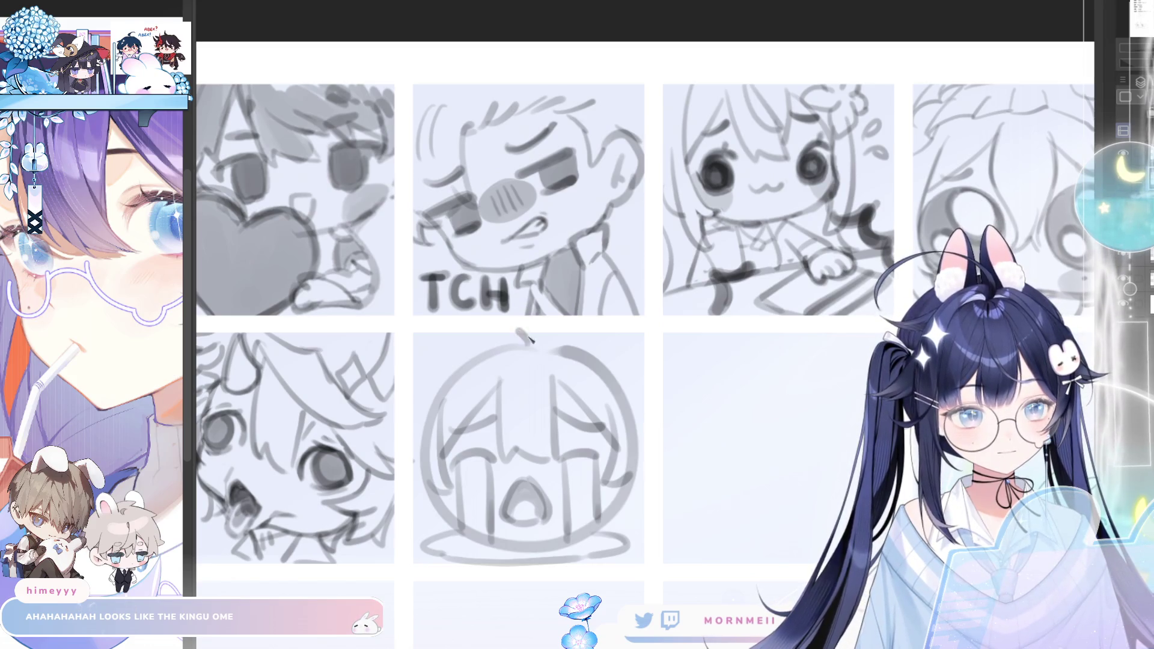
Sketch a hair tuft arc atop the head, redoing it to get the curve right
left_click_drag(528, 344, 460, 355)
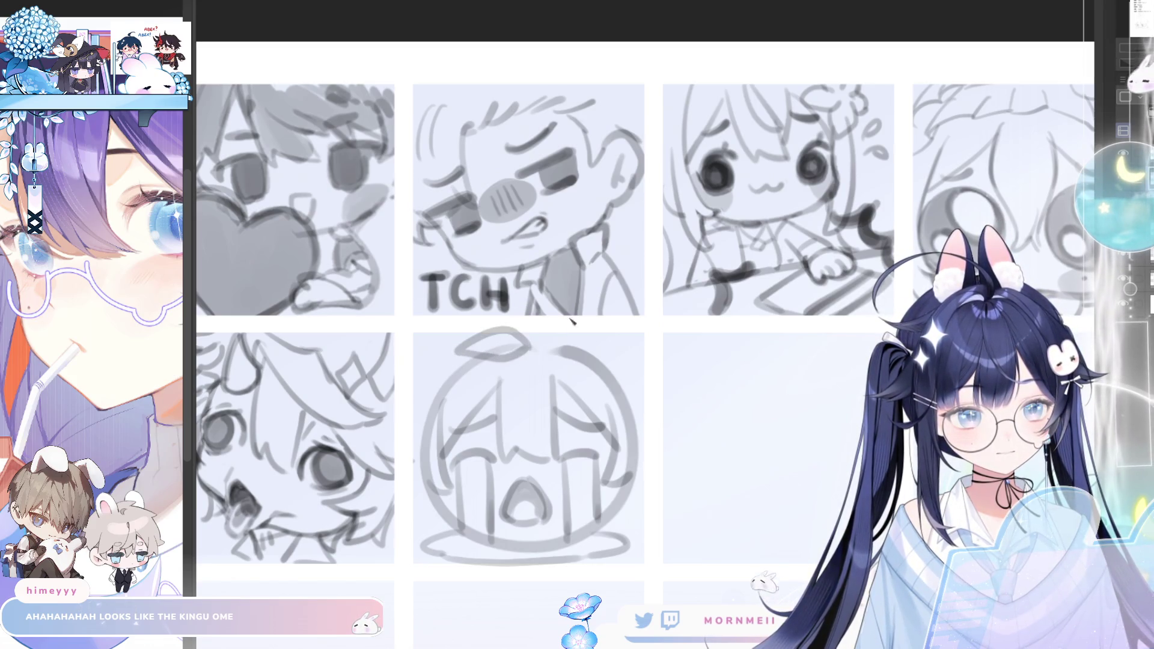
key("ctrl+z")
mouse_move(452, 360)
left_mouse_down()
mouse_move(513, 355)
mouse_move(458, 359)
left_mouse_up()
key("ctrl+z")
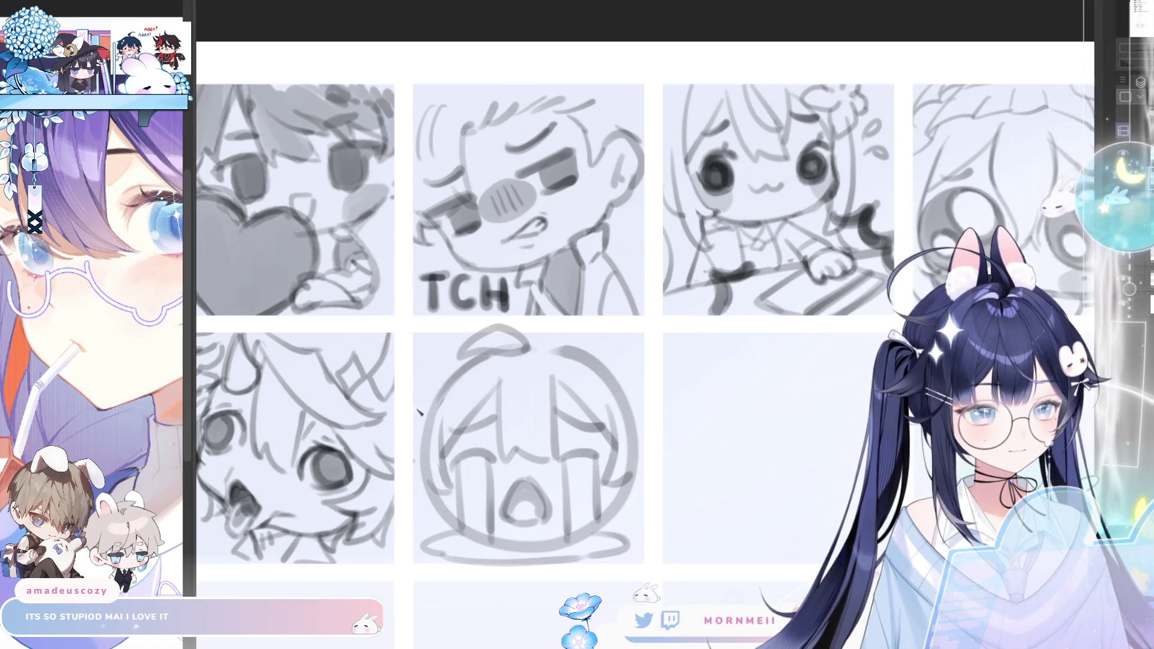
scroll(448, 396, "down", 5)
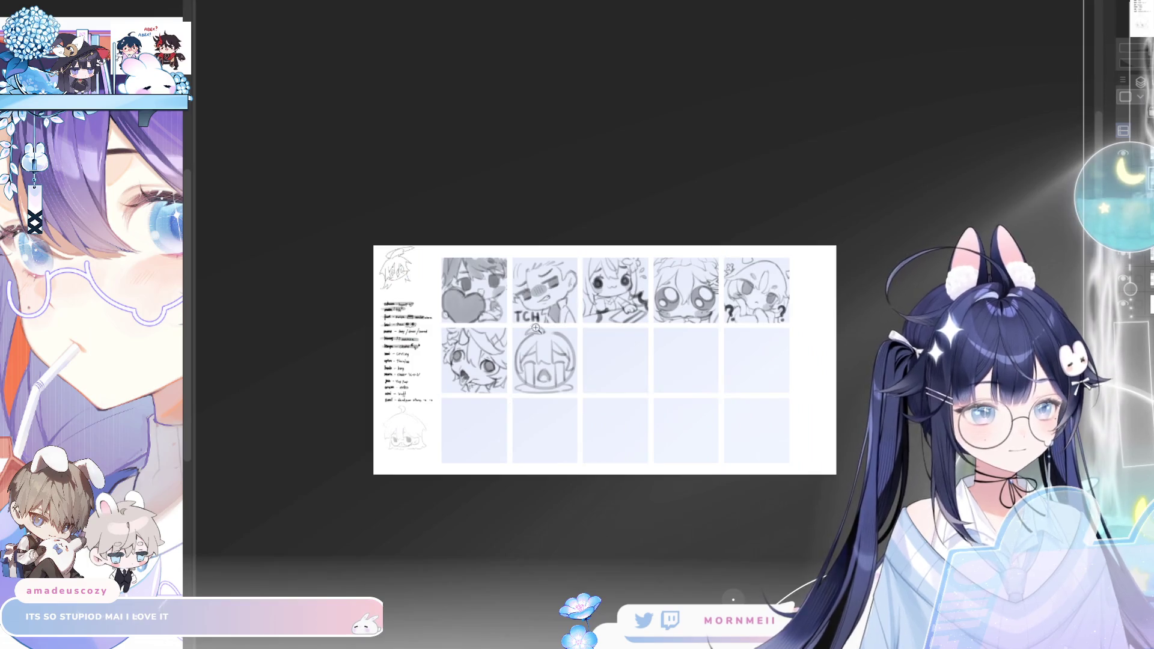
scroll(574, 338, "up", 4)
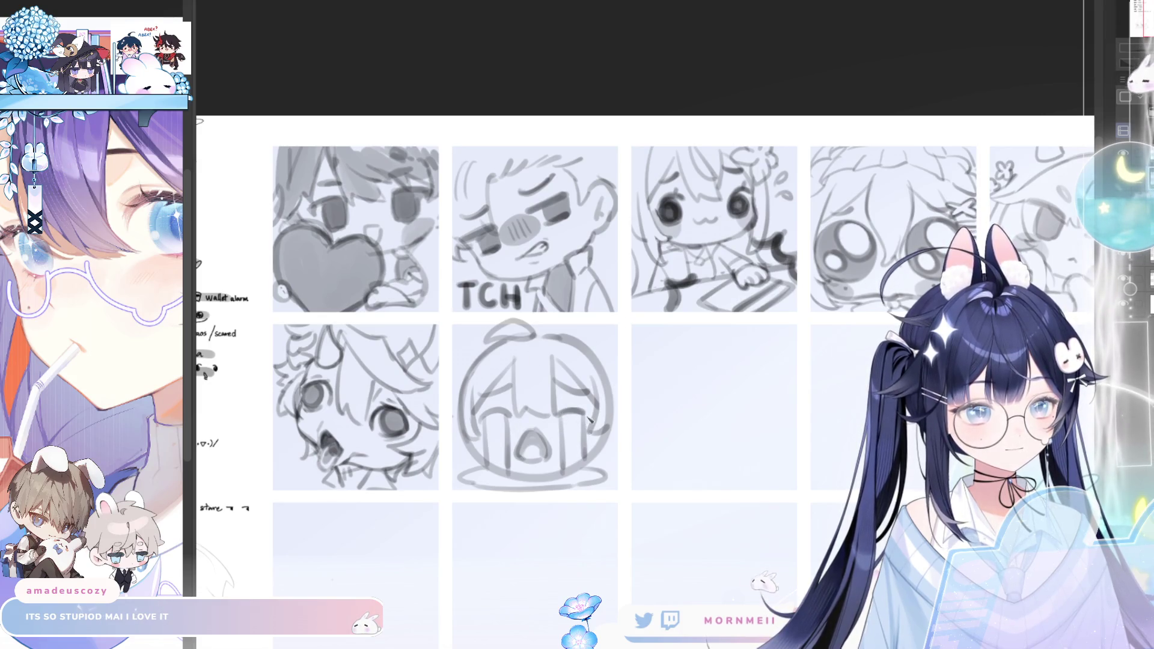
scroll(589, 421, "down", 3)
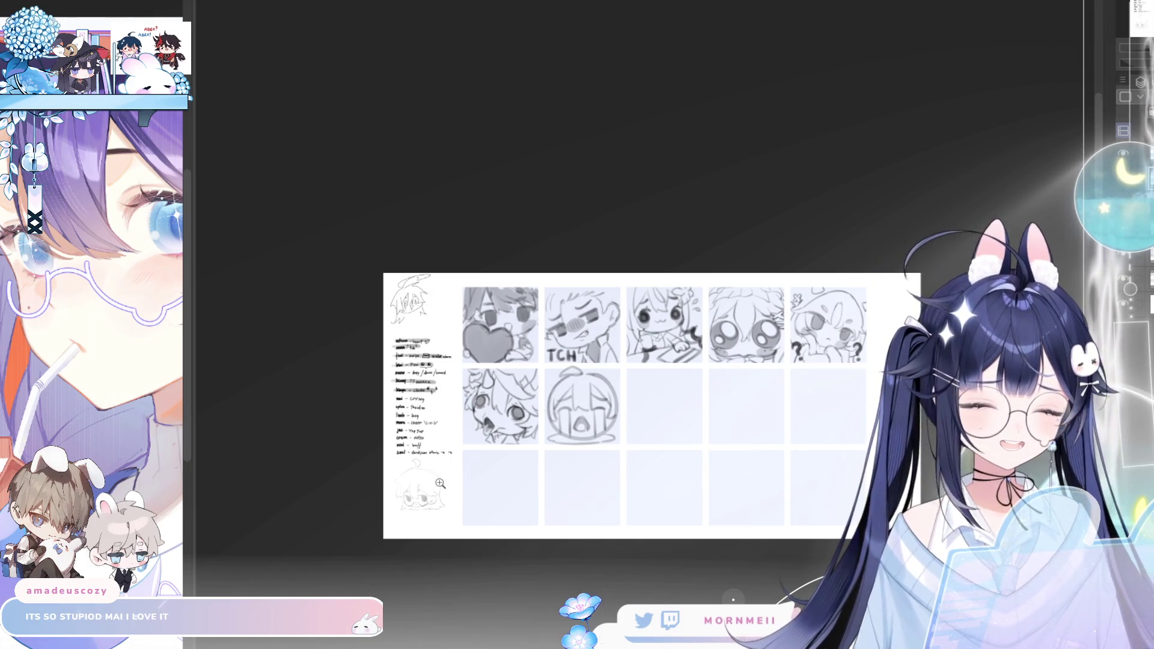
scroll(502, 390, "up", 3)
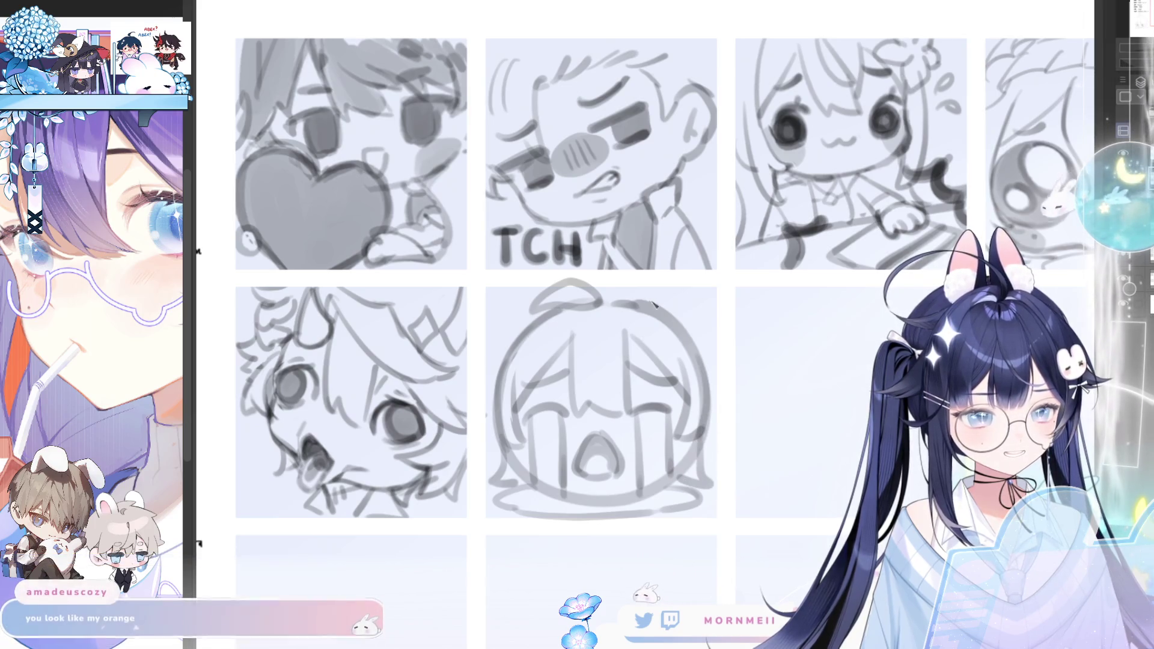
key("h")
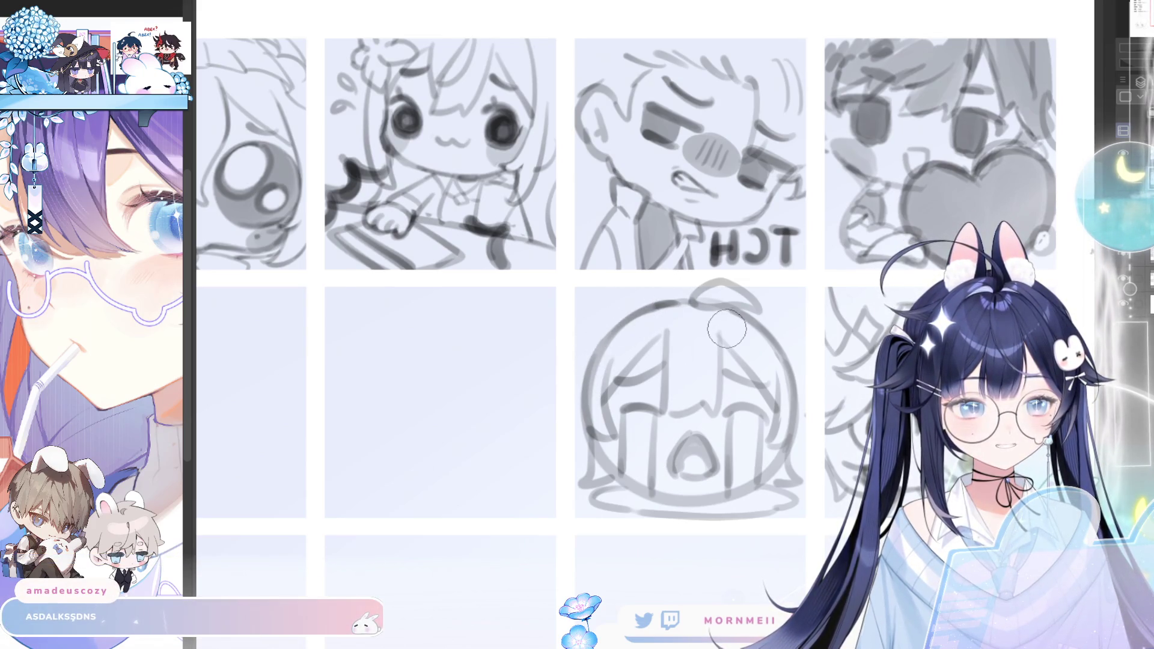
key("h")
key("ctrl+0")
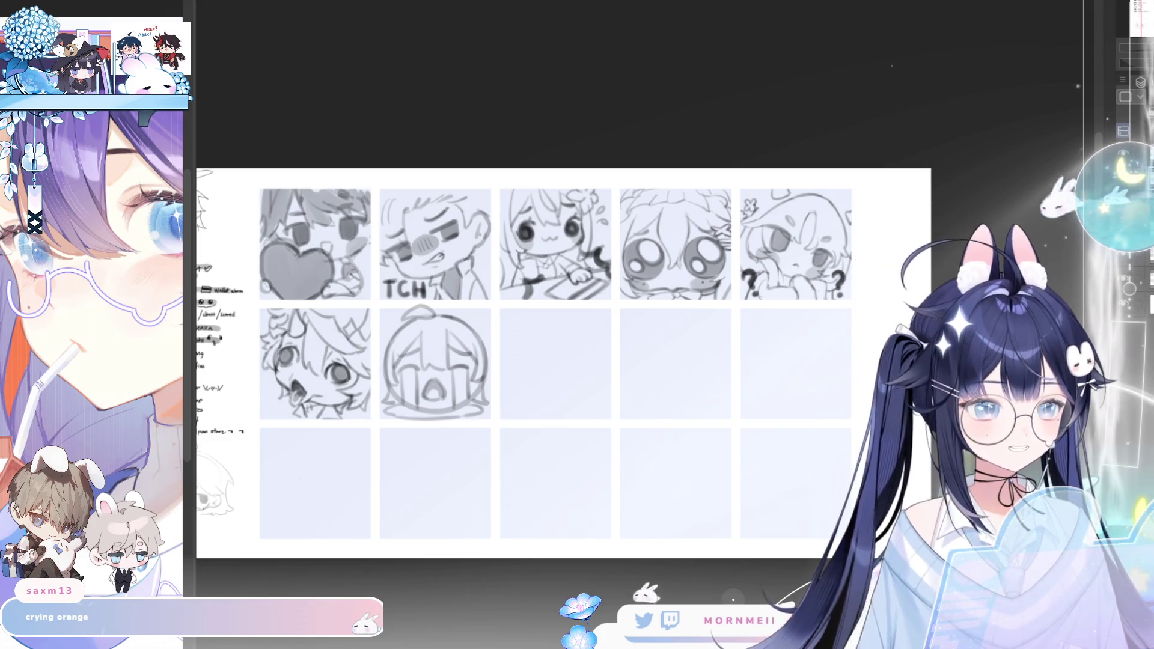
scroll(469, 355, "up", 2)
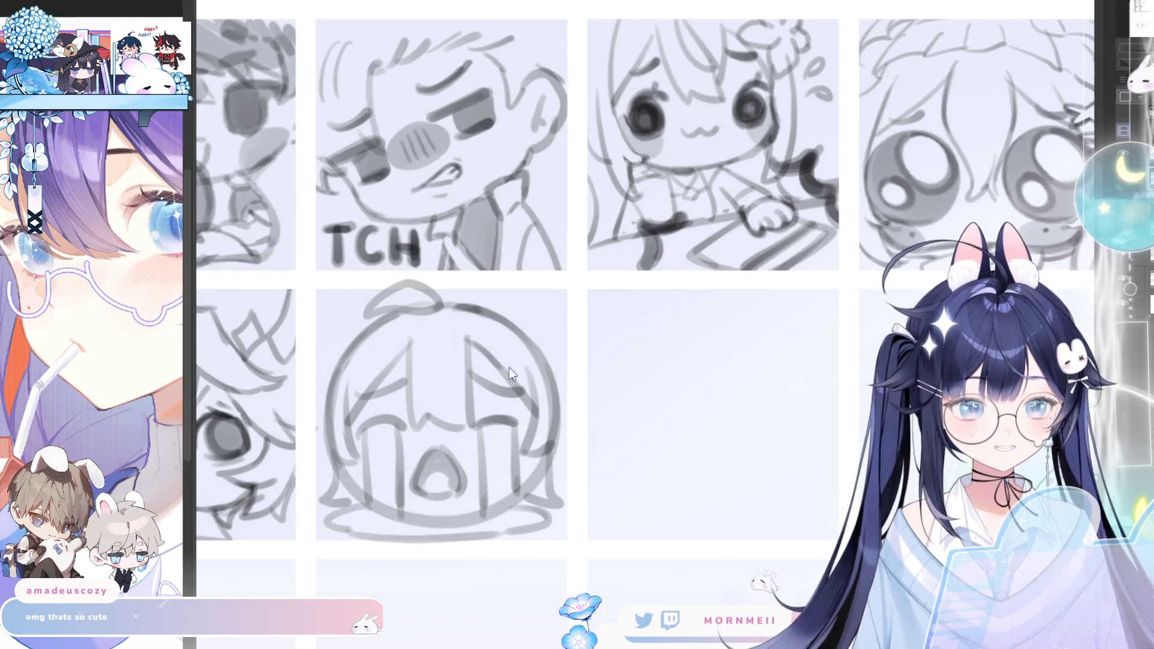
mouse_move(520, 385)
left_mouse_down()
mouse_move(523, 326)
mouse_move(492, 346)
mouse_move(528, 386)
left_mouse_up()
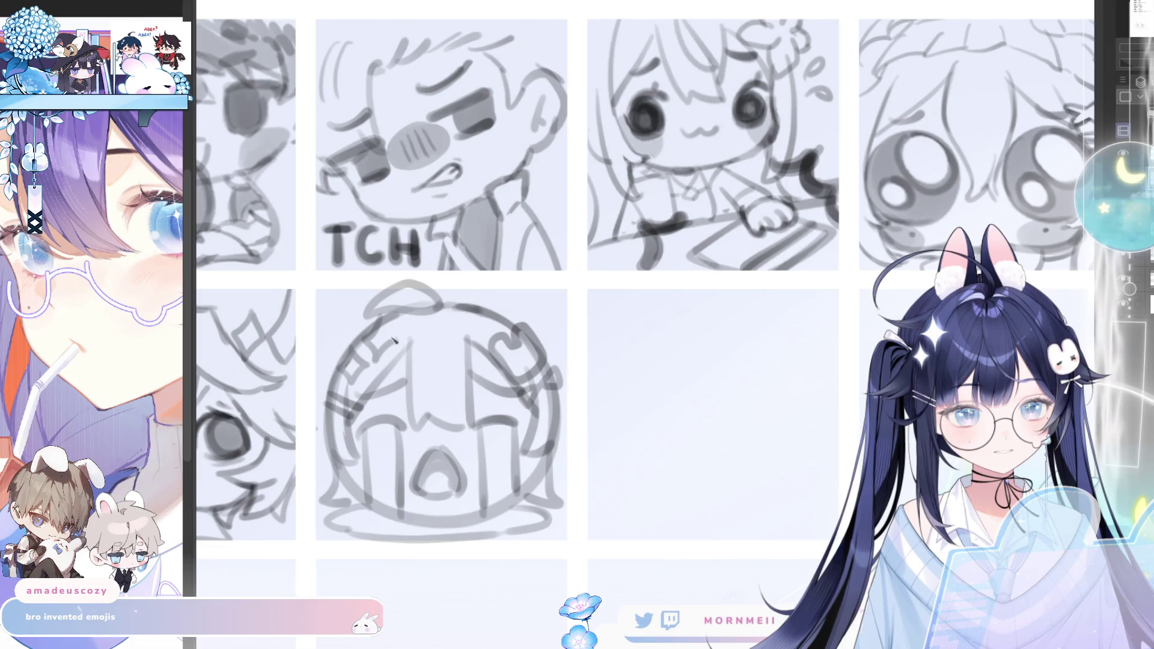
key("ctrl+0")
key("m")
key("m")
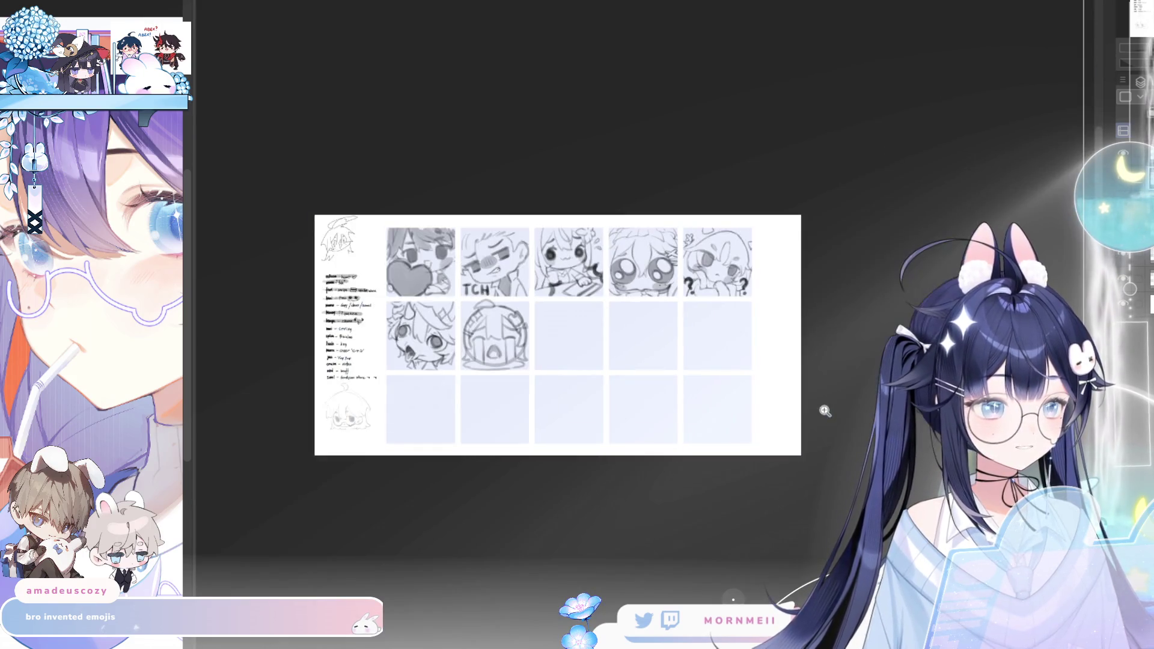
left_click(687, 447)
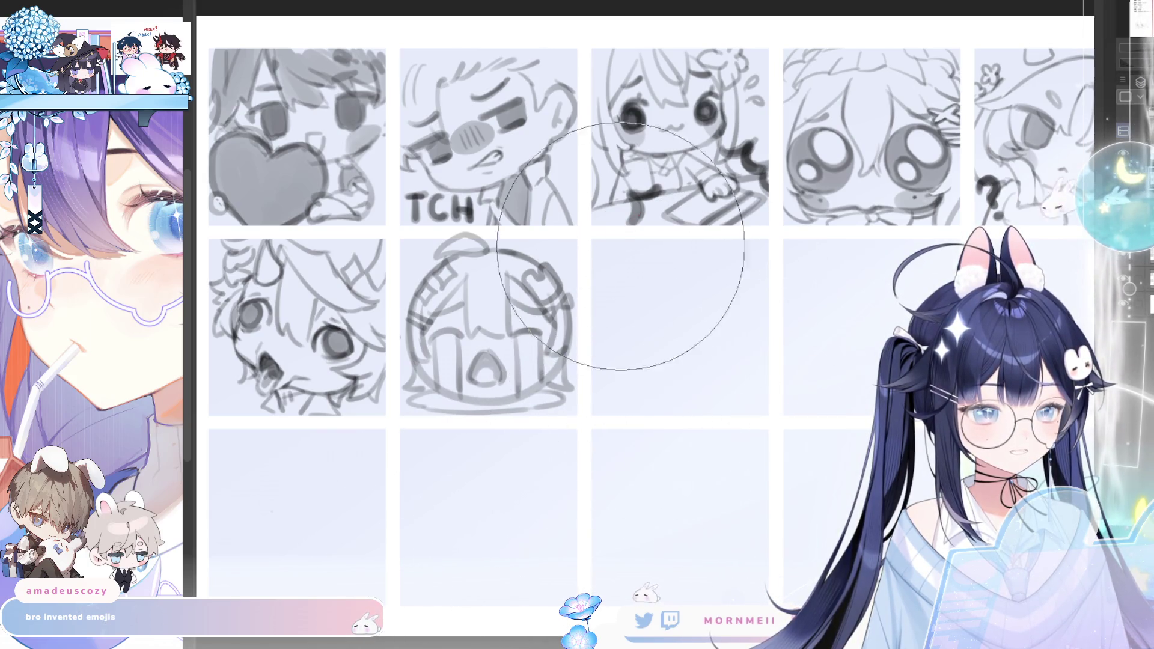
left_click(471, 396, "alt")
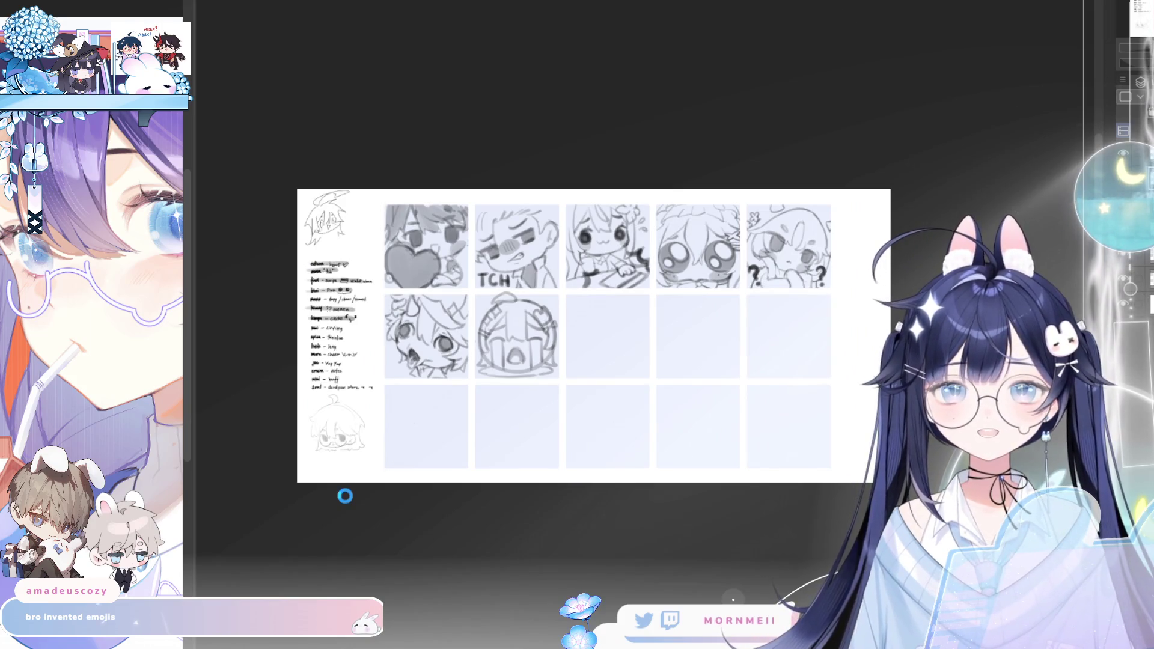
Transform the crying emote sketch slightly smaller inside its grid cell and confirm
key("ctrl+plus")
key("ctrl+t")
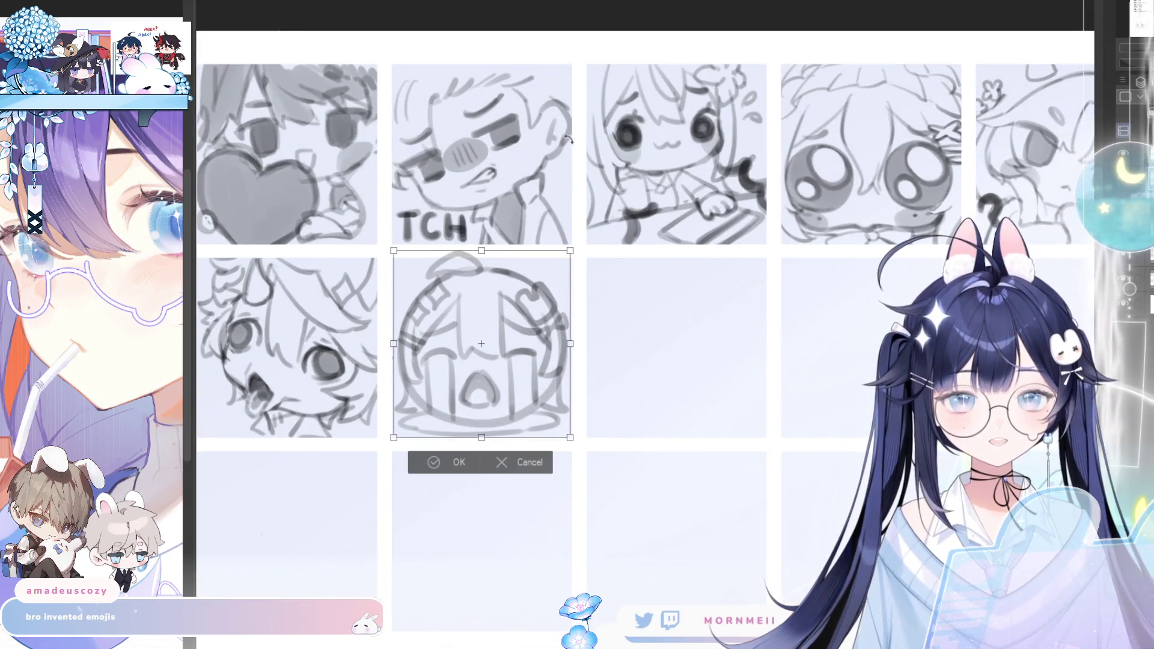
left_click_drag(481, 252, 481, 260)
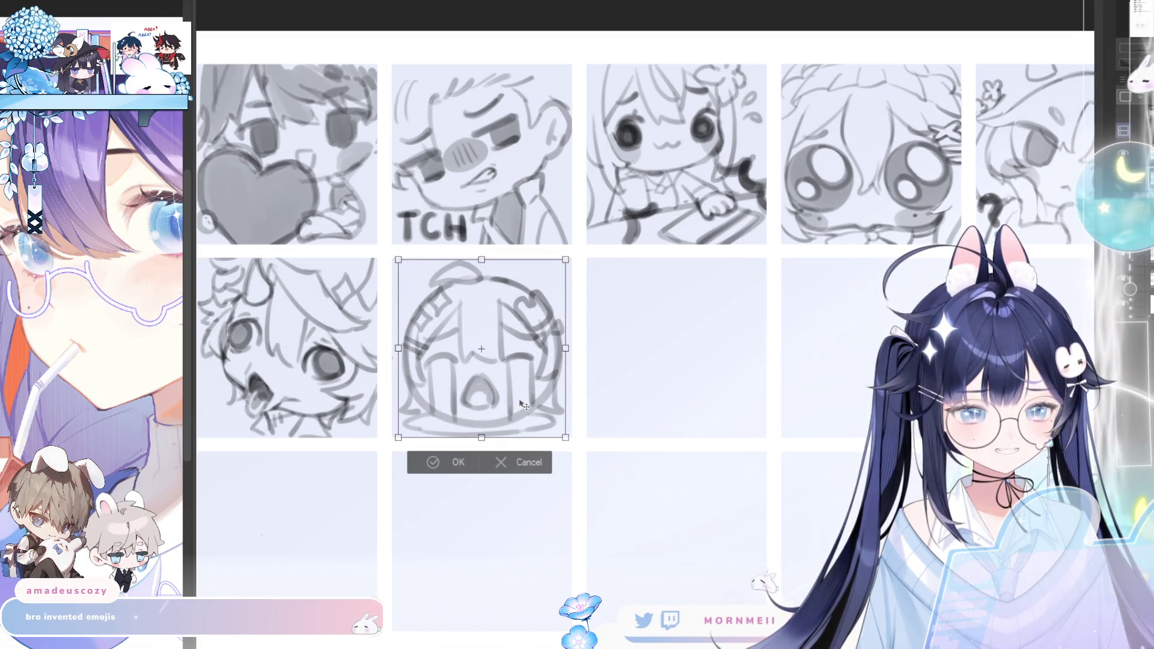
left_click(450, 456)
Review the whole sheet after resizing, flipping and panning across the grid
key("ctrl+0")
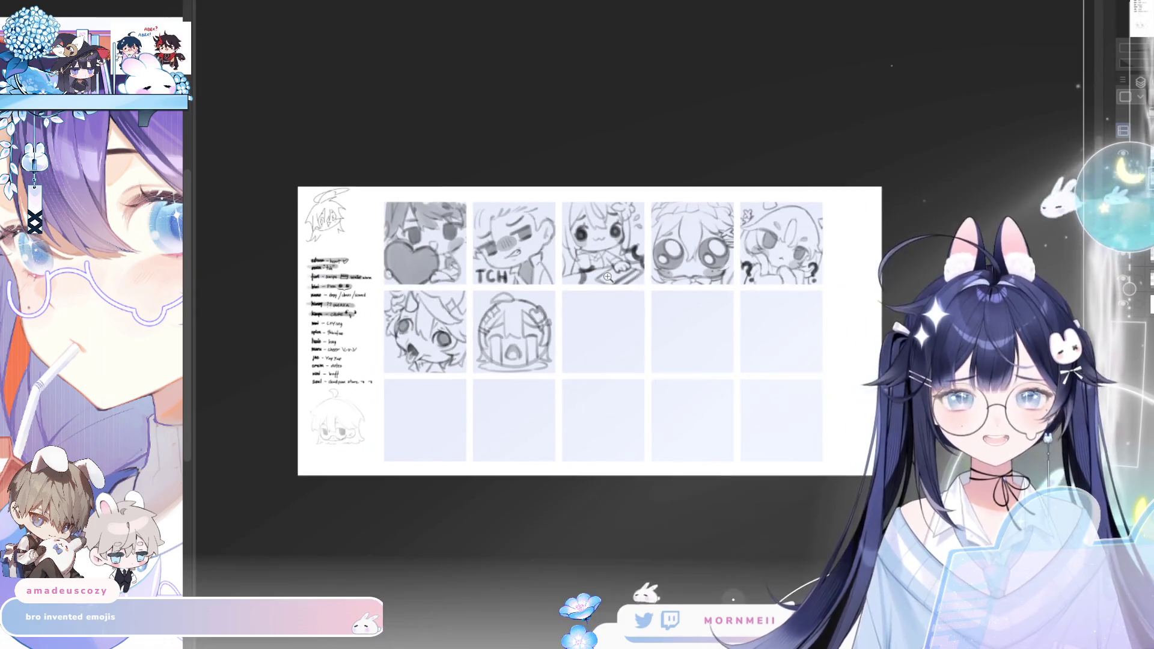
key("m")
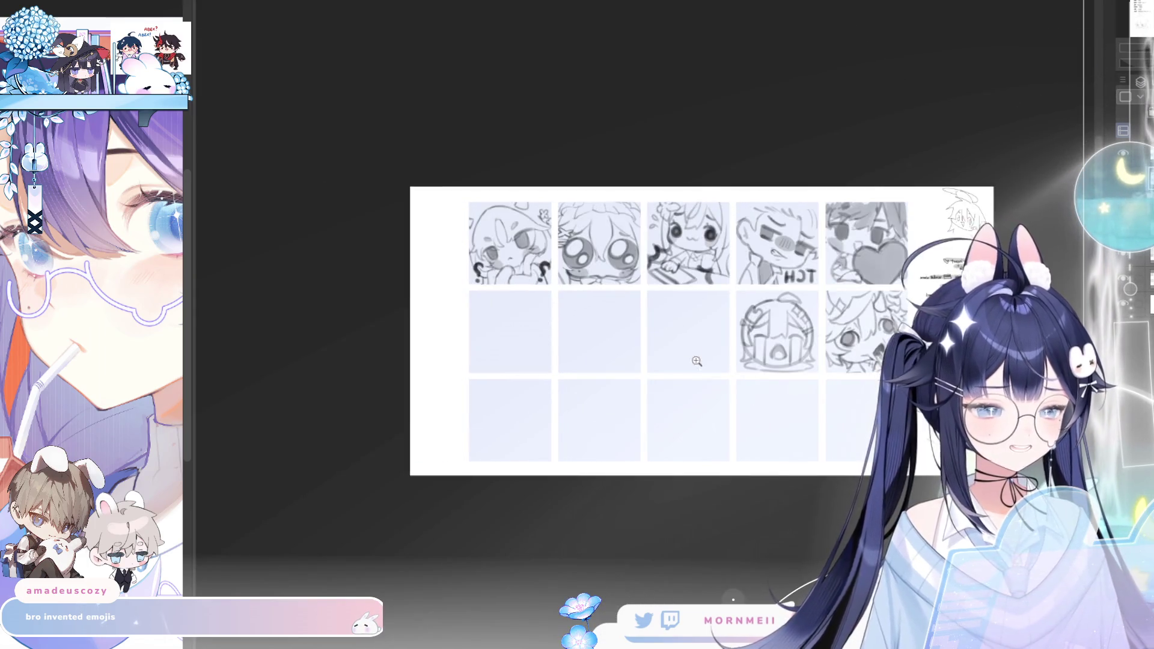
key("m")
scroll(712, 363, "down", 2)
scroll(726, 377, "up", 4)
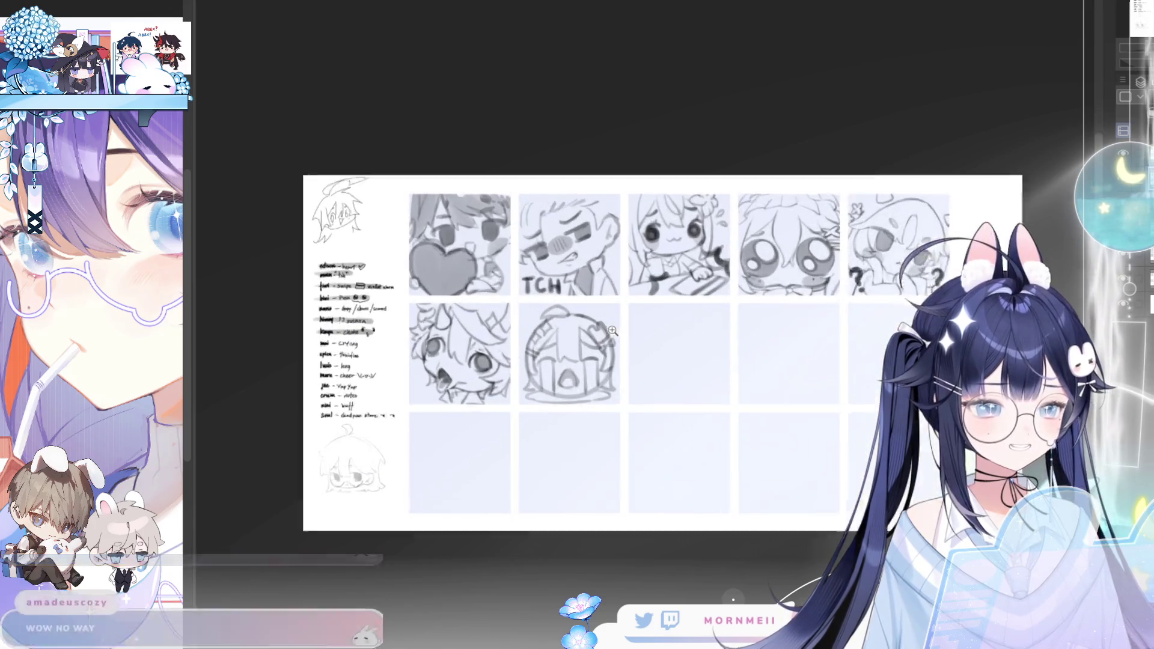
left_click_drag(730, 381, 592, 391)
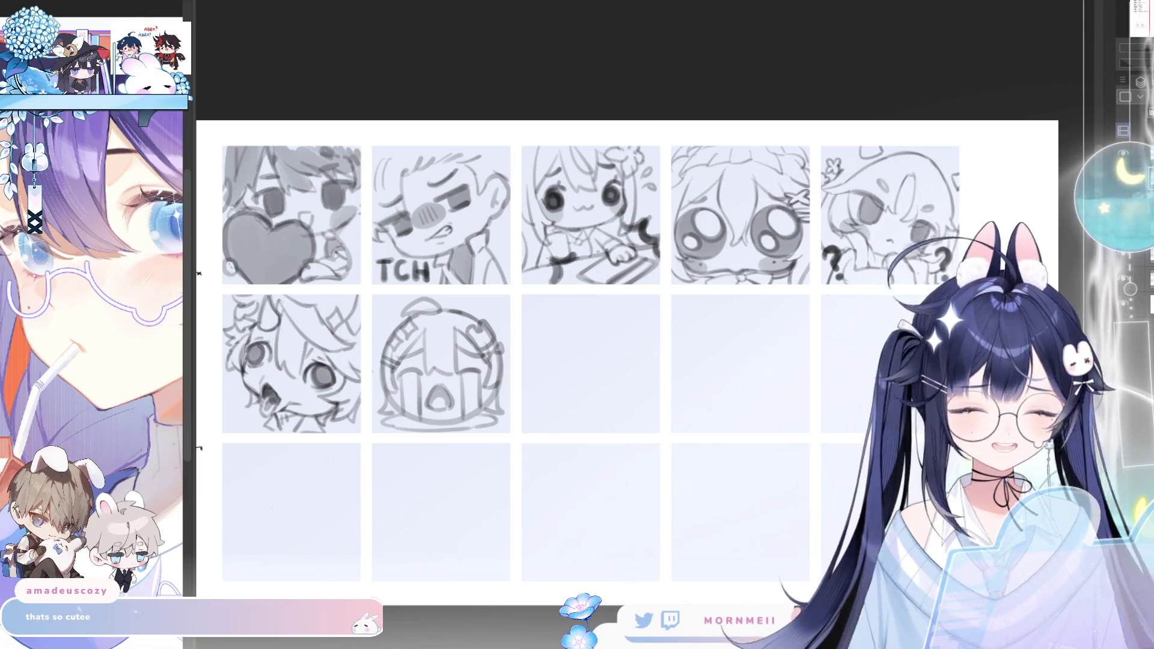
key("h")
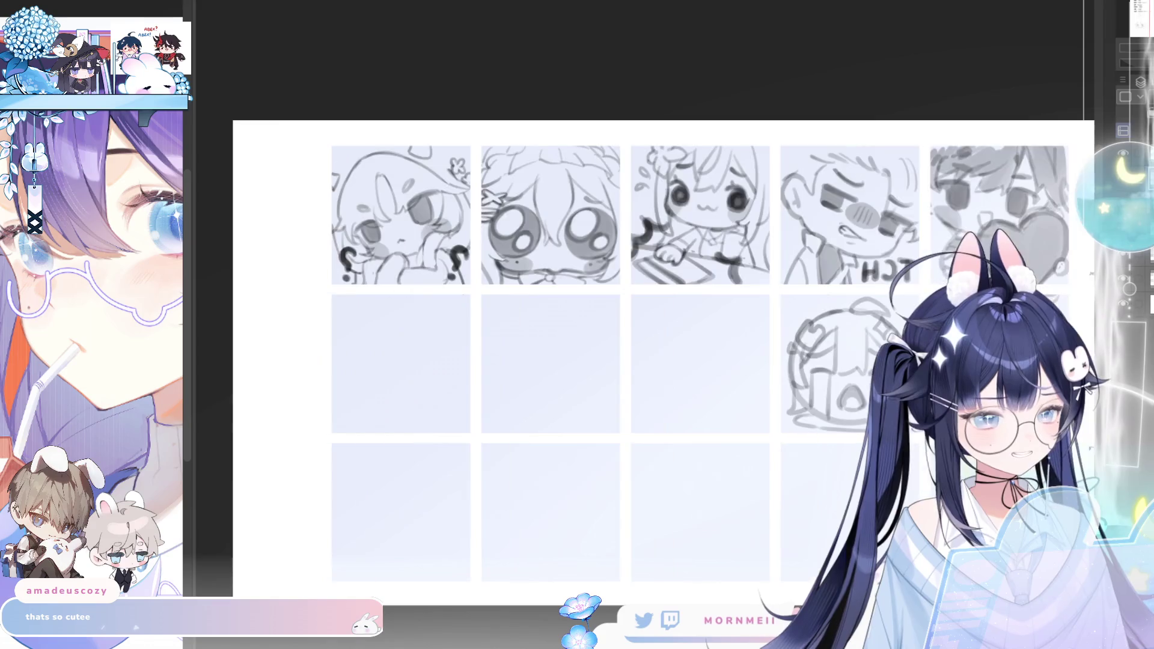
key("h")
left_click_drag(477, 301, 521, 287)
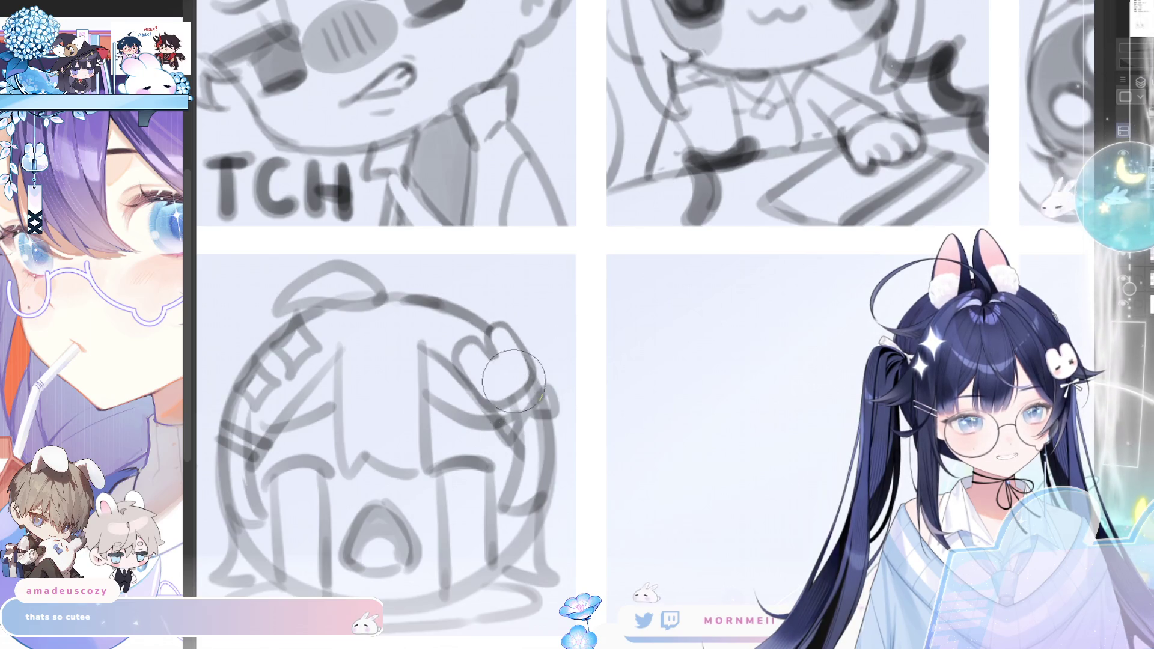
scroll(496, 360, "down", 5)
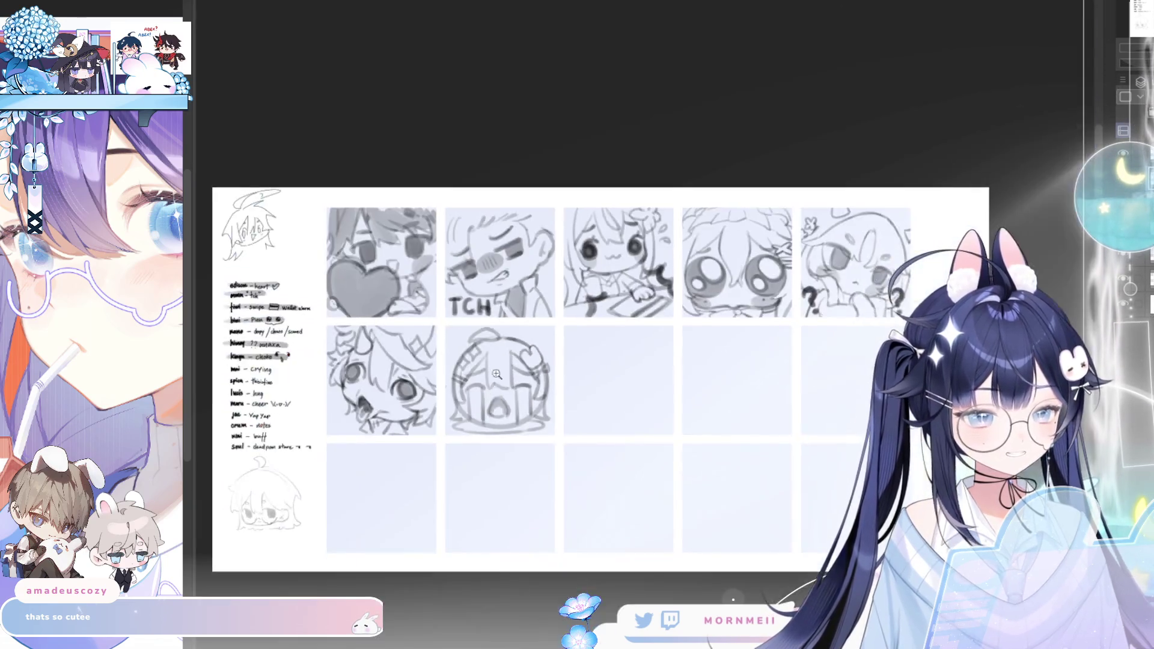
scroll(490, 343, "up", 3)
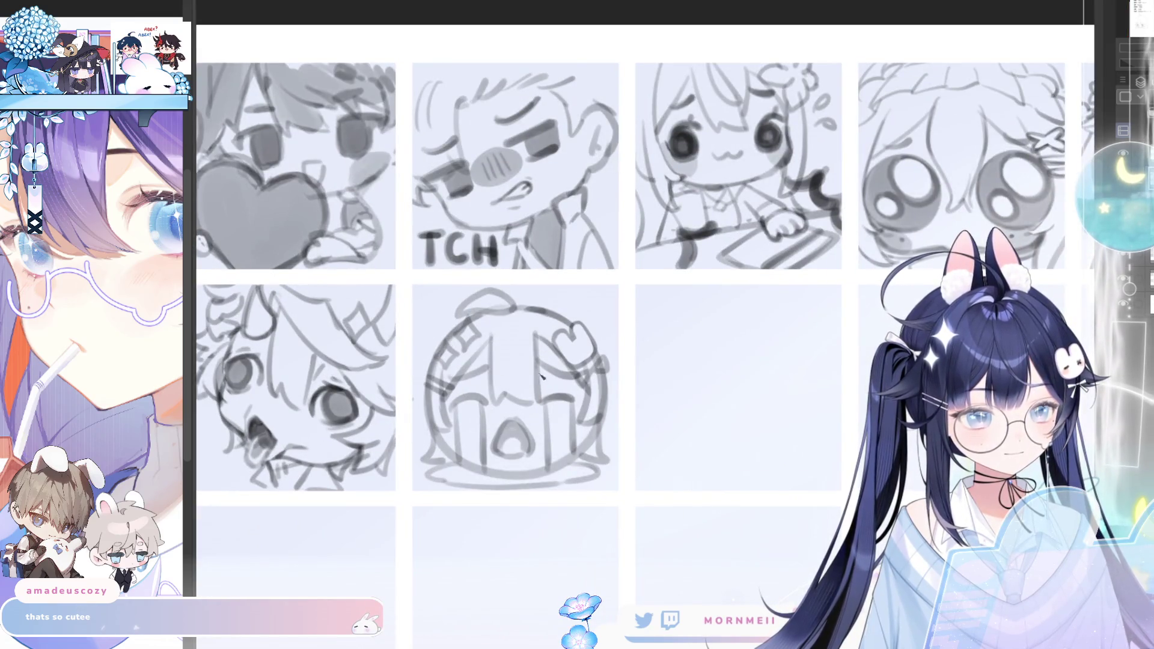
scroll(574, 362, "down", 3)
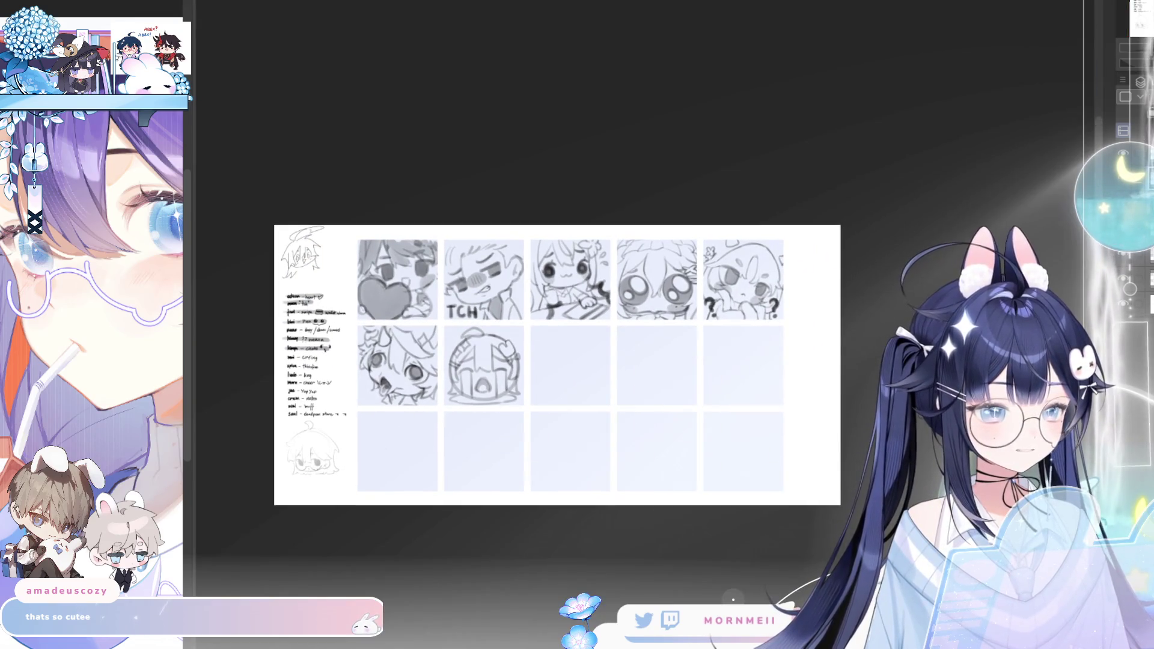
scroll(536, 365, "up", 1)
scroll(536, 364, "up", 2)
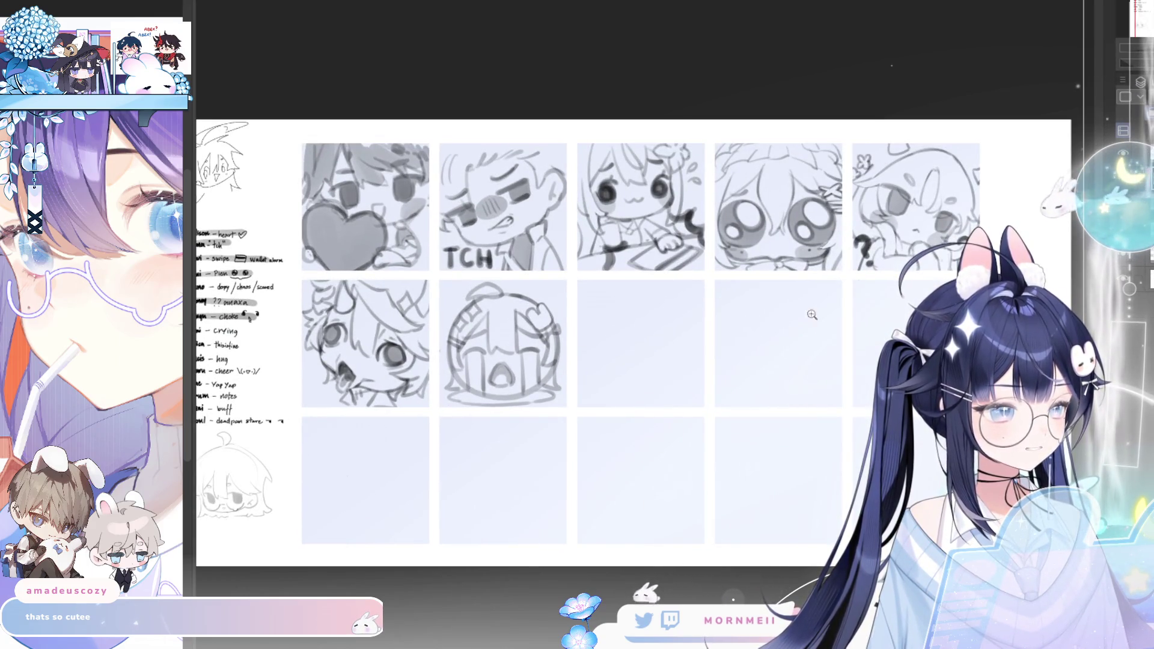
scroll(573, 452, "left", 3)
scroll(372, 347, "up", 2)
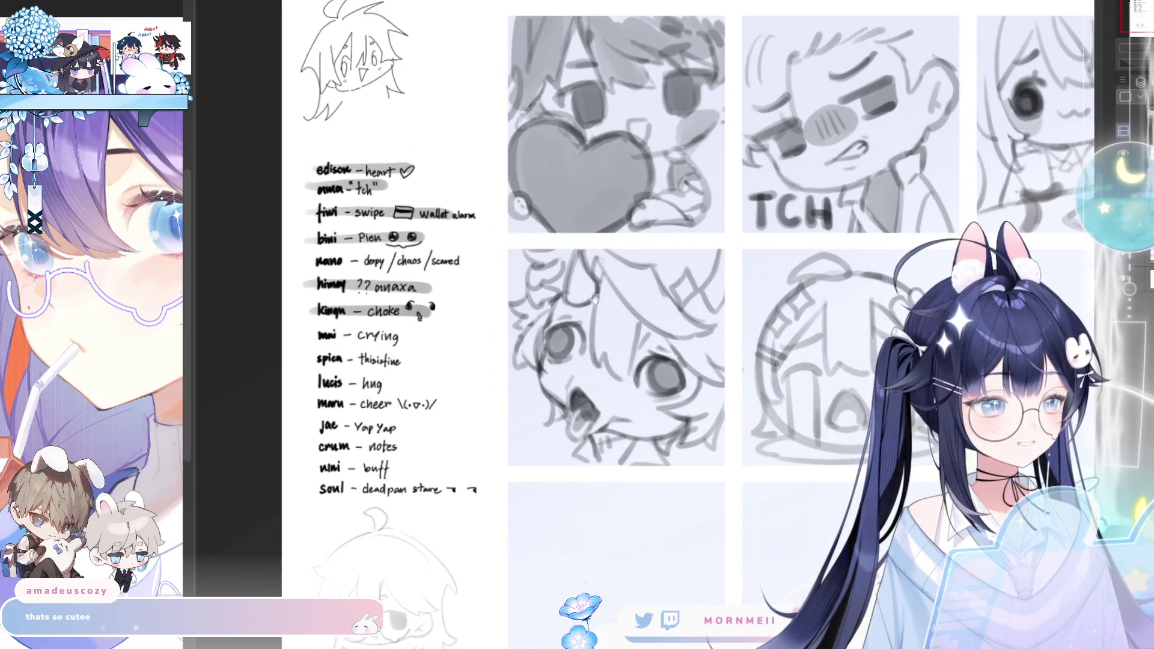
scroll(593, 299, "left", 3)
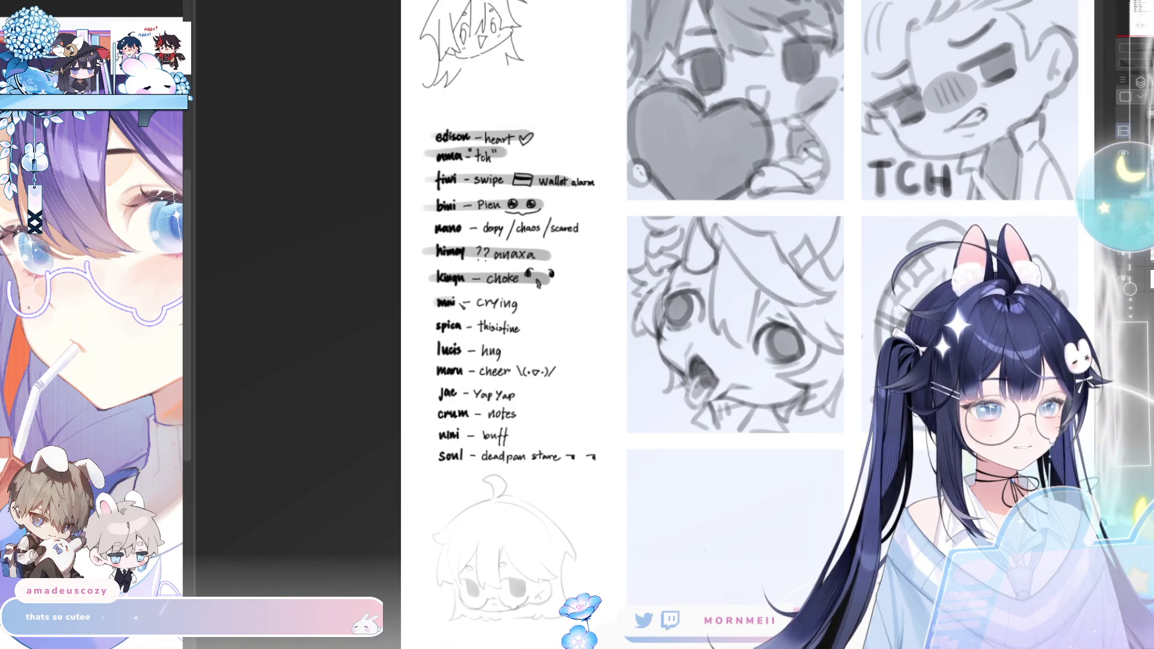
scroll(567, 322, "down", 2)
scroll(466, 328, "right", 3)
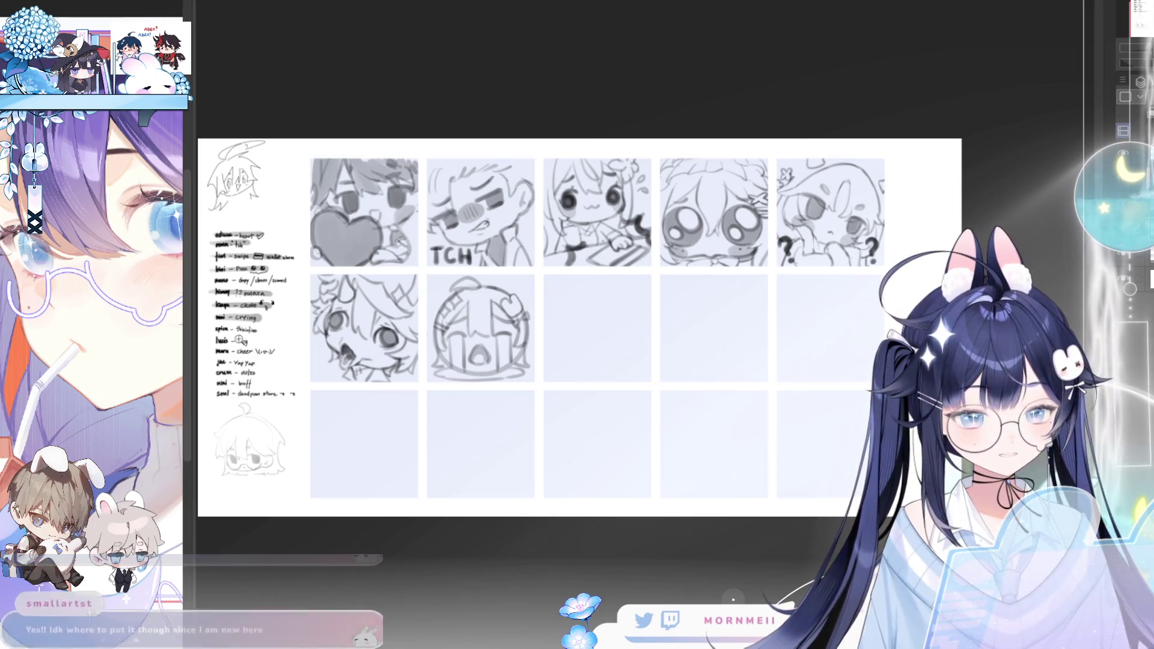
scroll(267, 328, "up", 5)
scroll(266, 329, "down", 3)
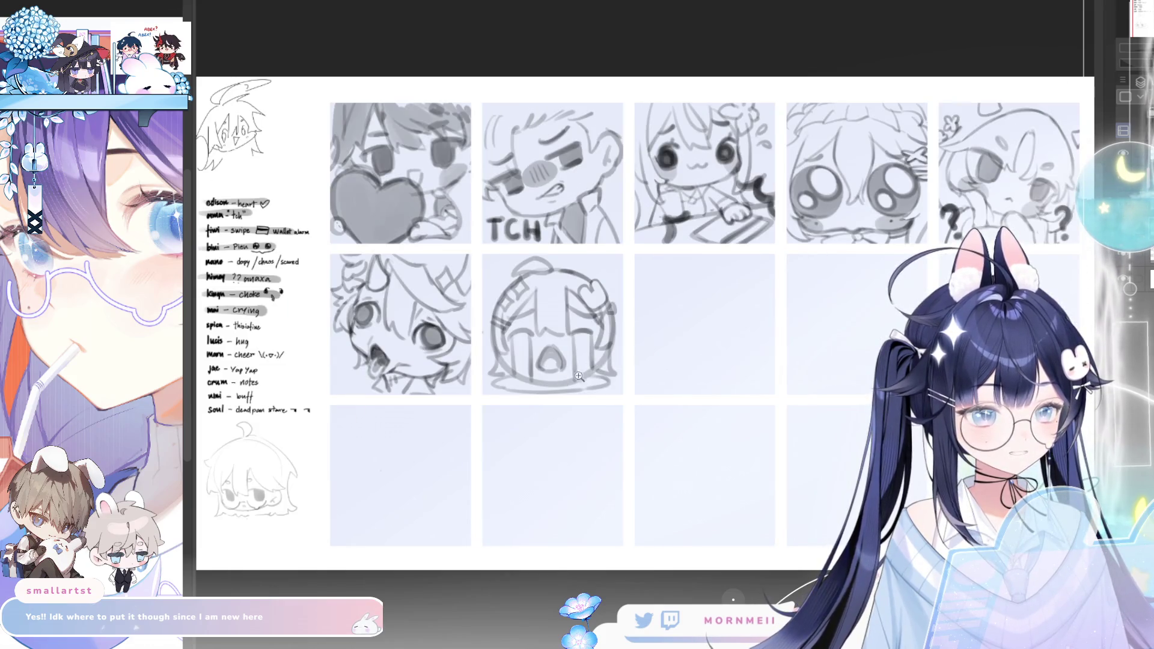
scroll(580, 379, "down", 3)
scroll(515, 369, "up", 3)
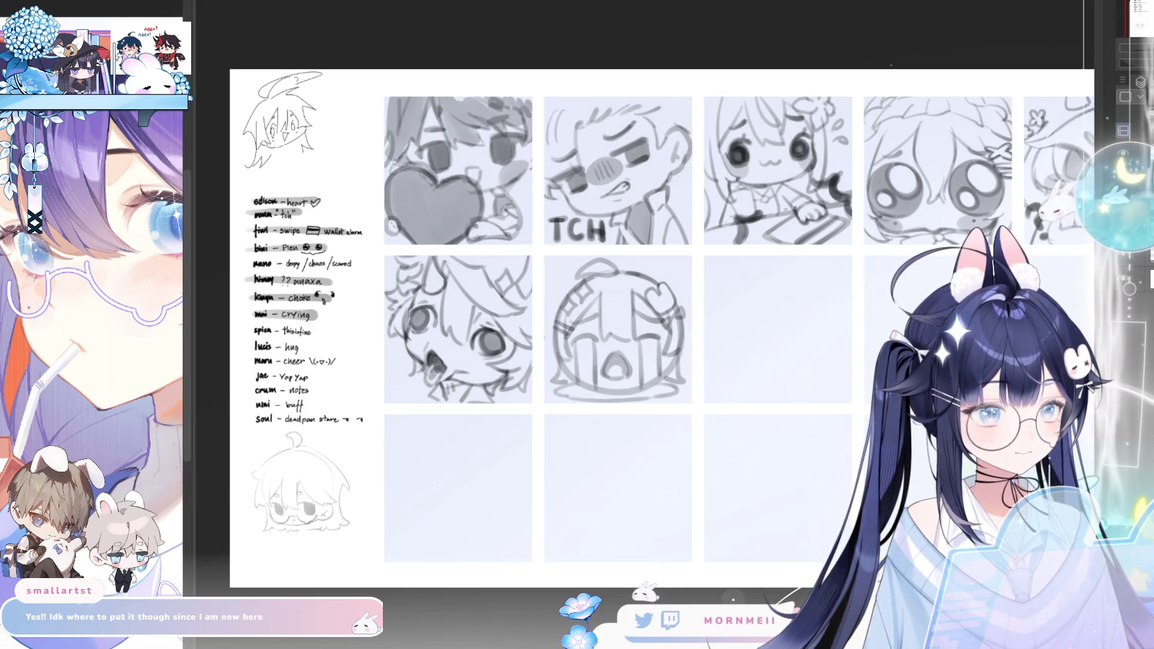
scroll(592, 414, "up", 1)
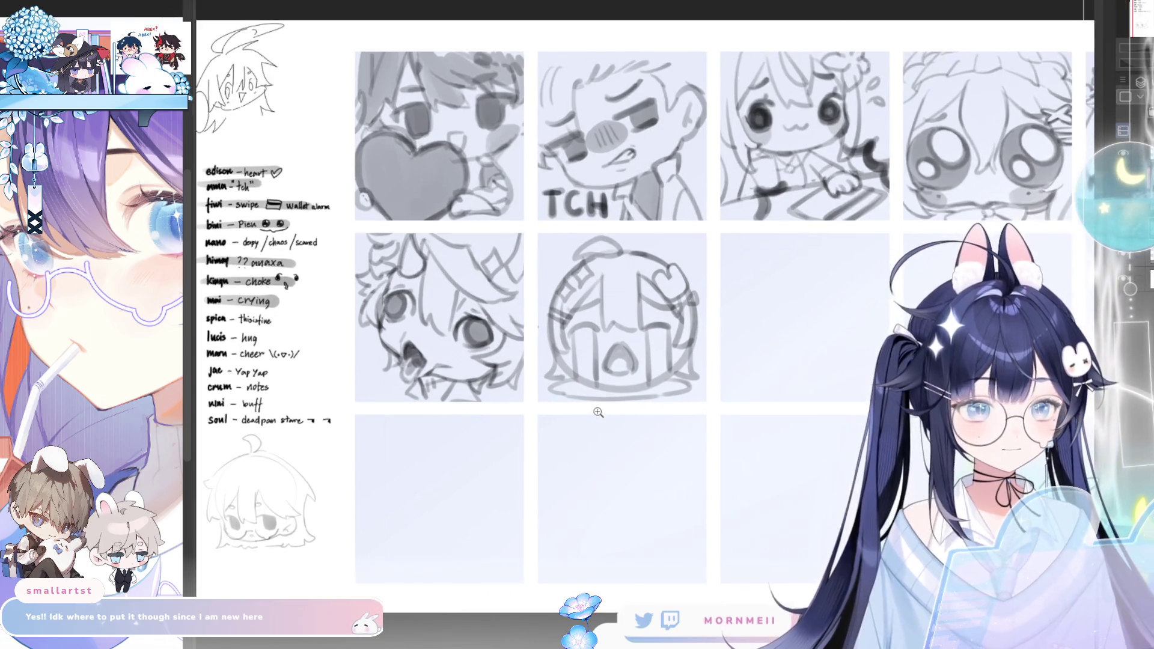
scroll(462, 475, "up", 2)
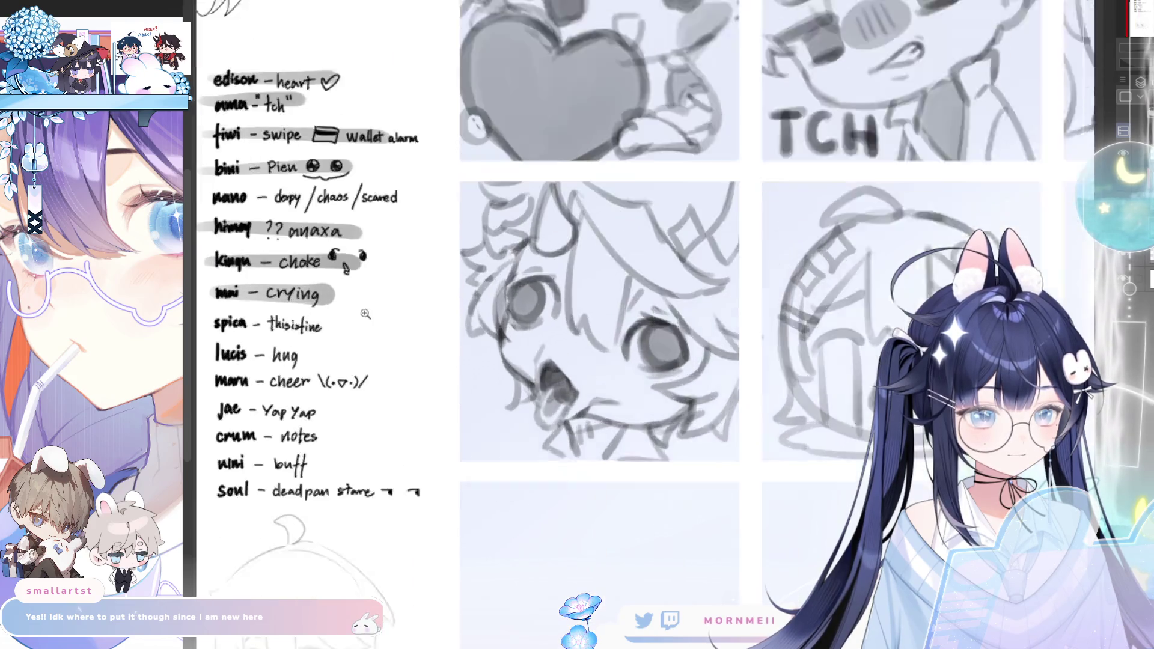
scroll(462, 475, "down", 3)
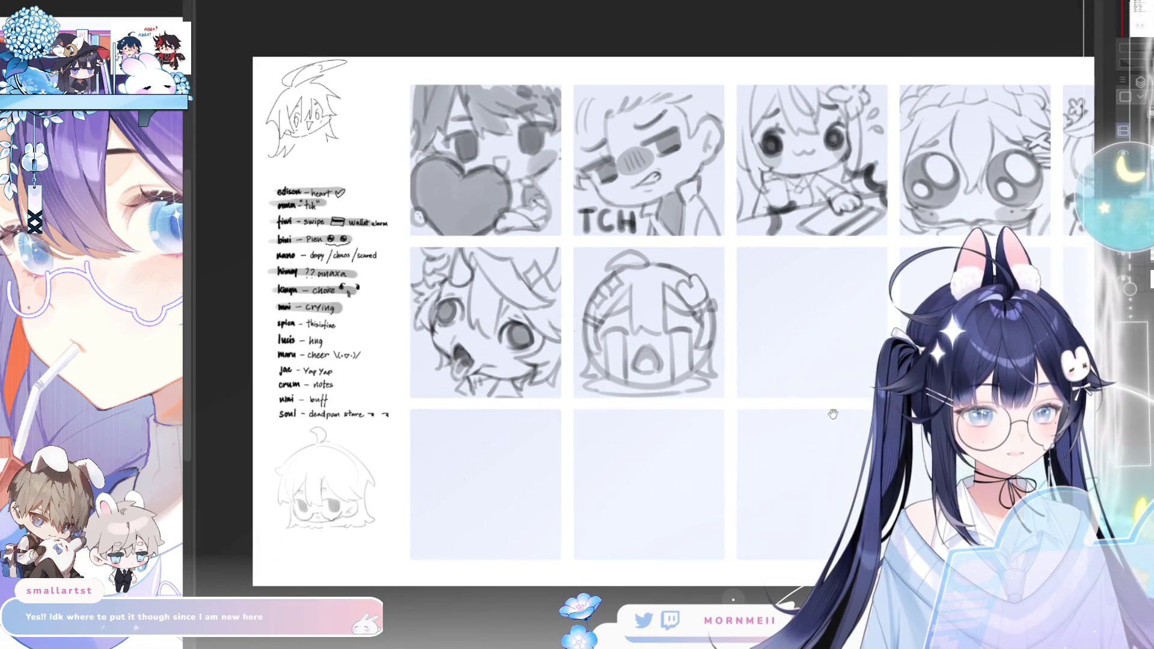
Recentre the view on the emote grid after striking through the crying checklist entry
left_click_drag(831, 414, 715, 417)
scroll(636, 363, "up", 3)
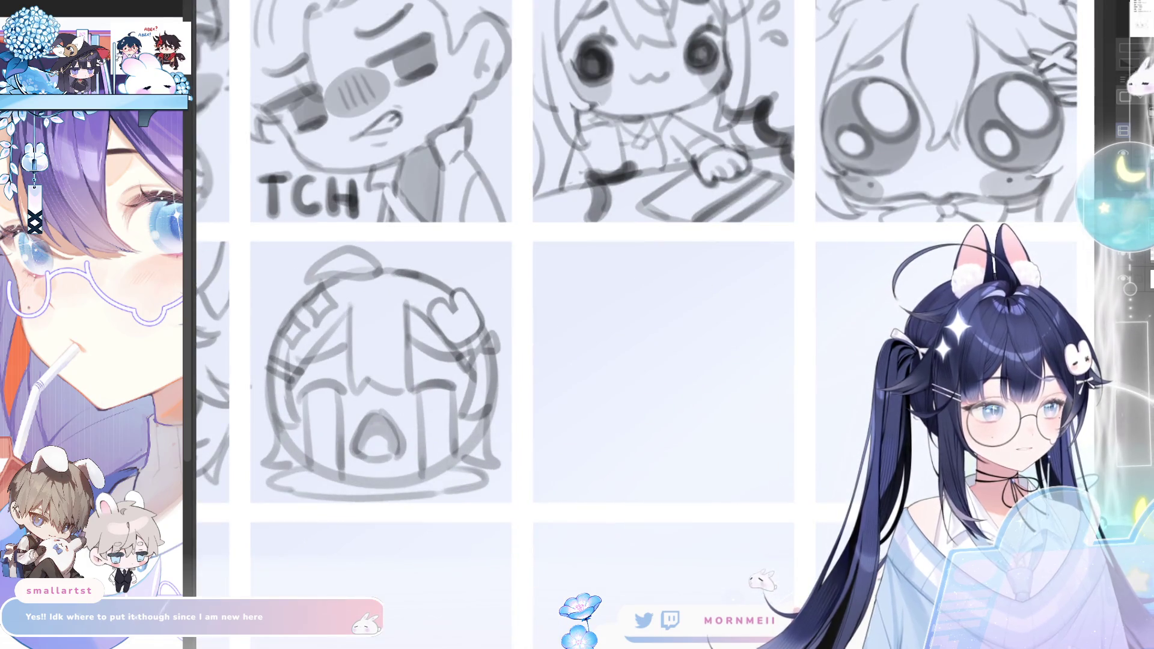
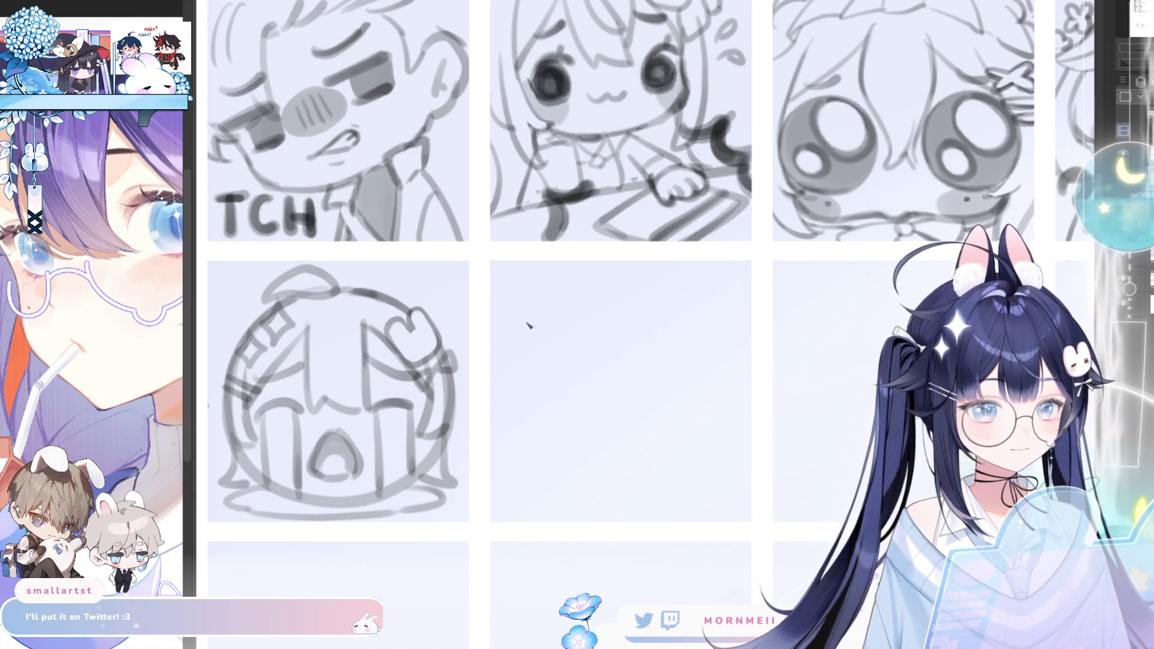
Sketch the two O-shaped eye outlines in the empty cell beside the crying emote
key("ctrl+0")
scroll(561, 373, "up", 1)
scroll(562, 361, "up", 1)
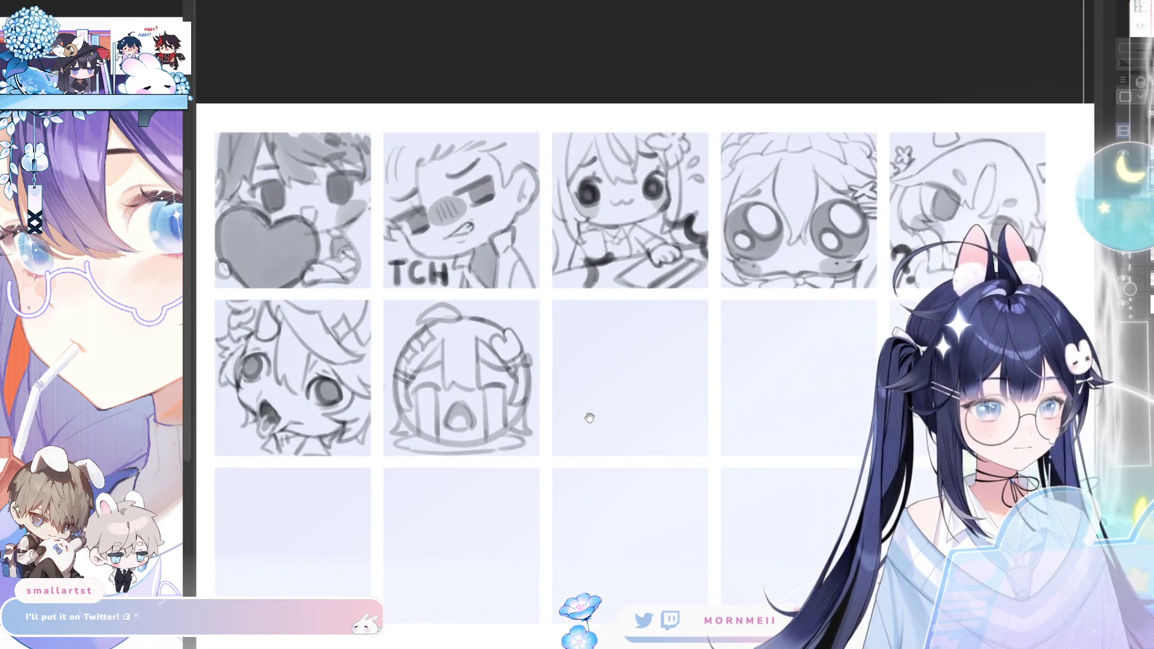
scroll(590, 412, "up", 1)
scroll(614, 390, "up", 1)
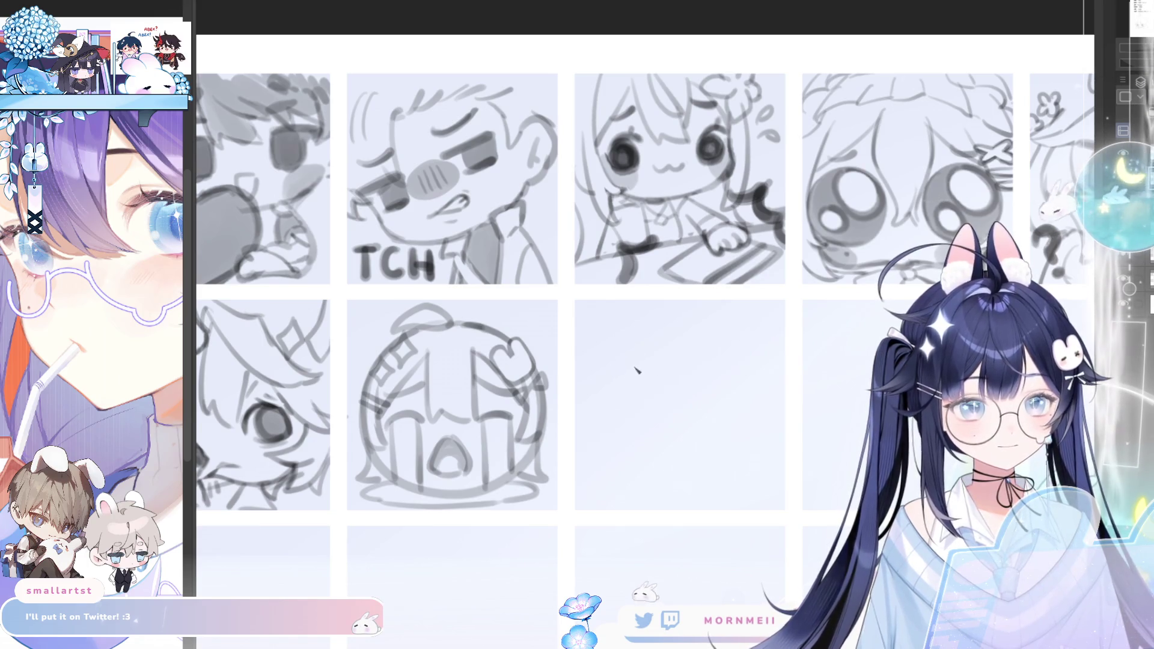
left_click_drag(637, 370, 656, 412)
key("ctrl+z")
mouse_move(644, 361)
left_mouse_down()
mouse_move(658, 380)
mouse_move(717, 351)
mouse_move(712, 363)
mouse_move(726, 364)
left_mouse_up()
key("ctrl+z")
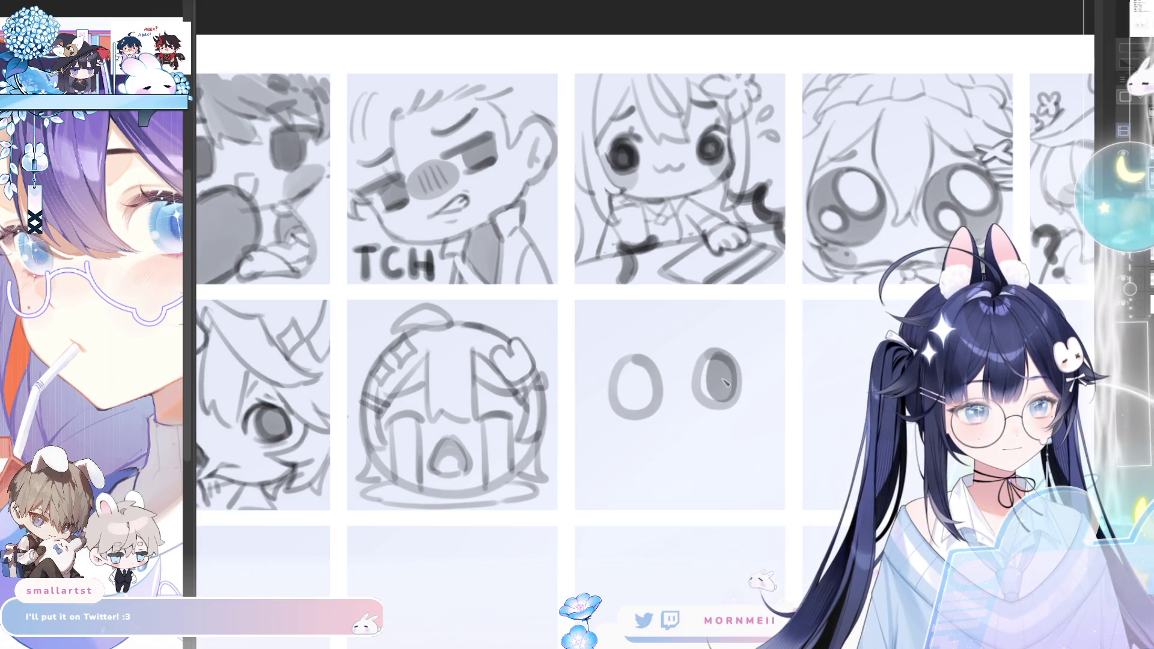
Shade the insides of both eyes dark grey and mirror-check the proportions
mouse_move(724, 382)
left_mouse_down()
mouse_move(717, 377)
mouse_move(716, 403)
left_mouse_up()
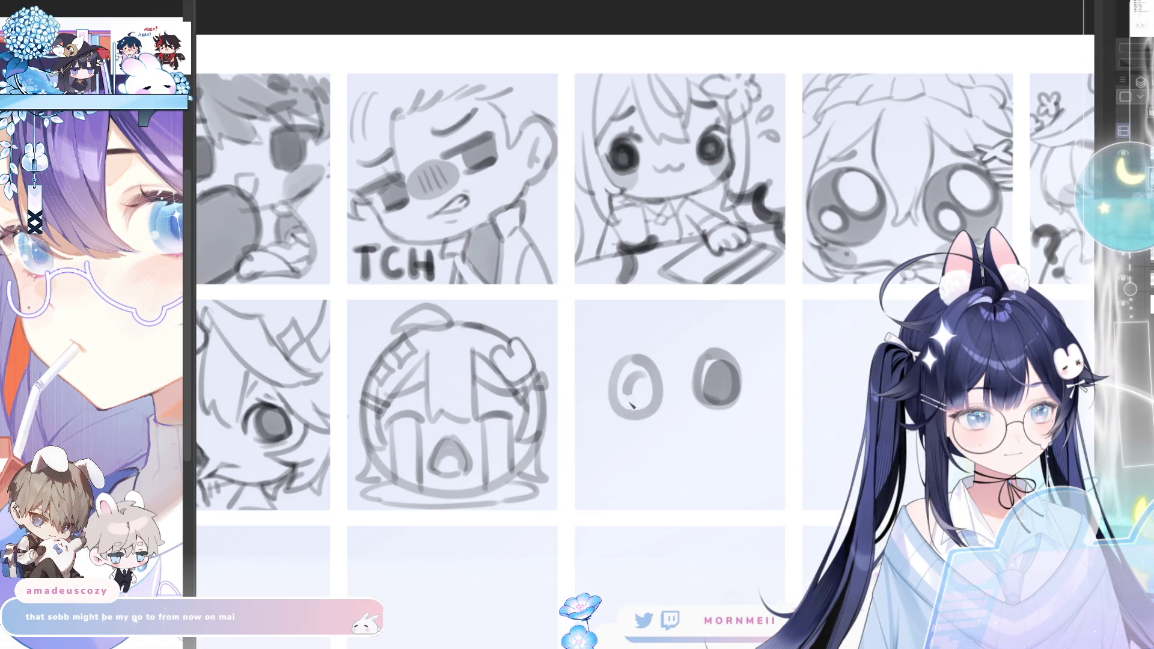
left_click_drag(632, 406, 633, 405)
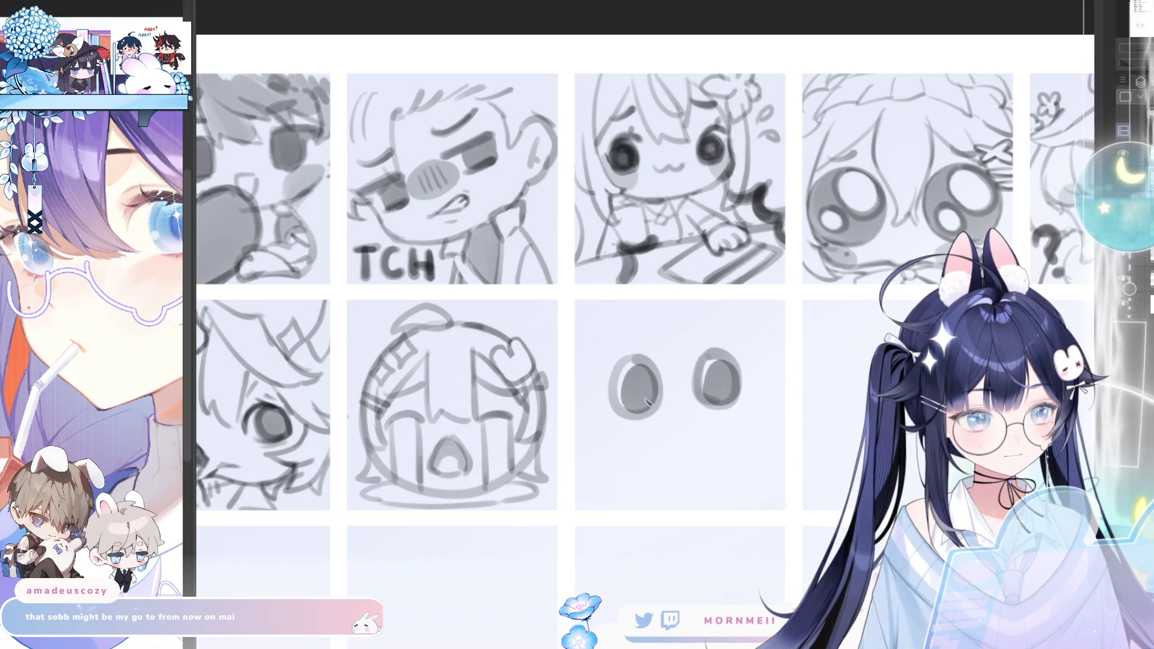
key("h")
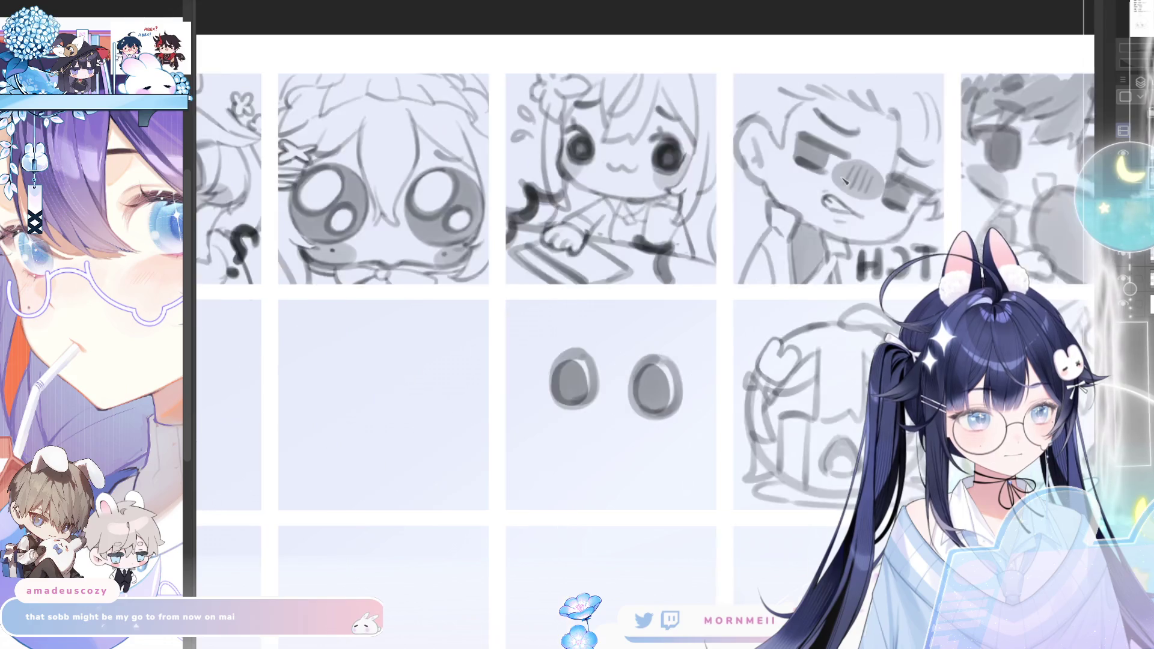
key("h")
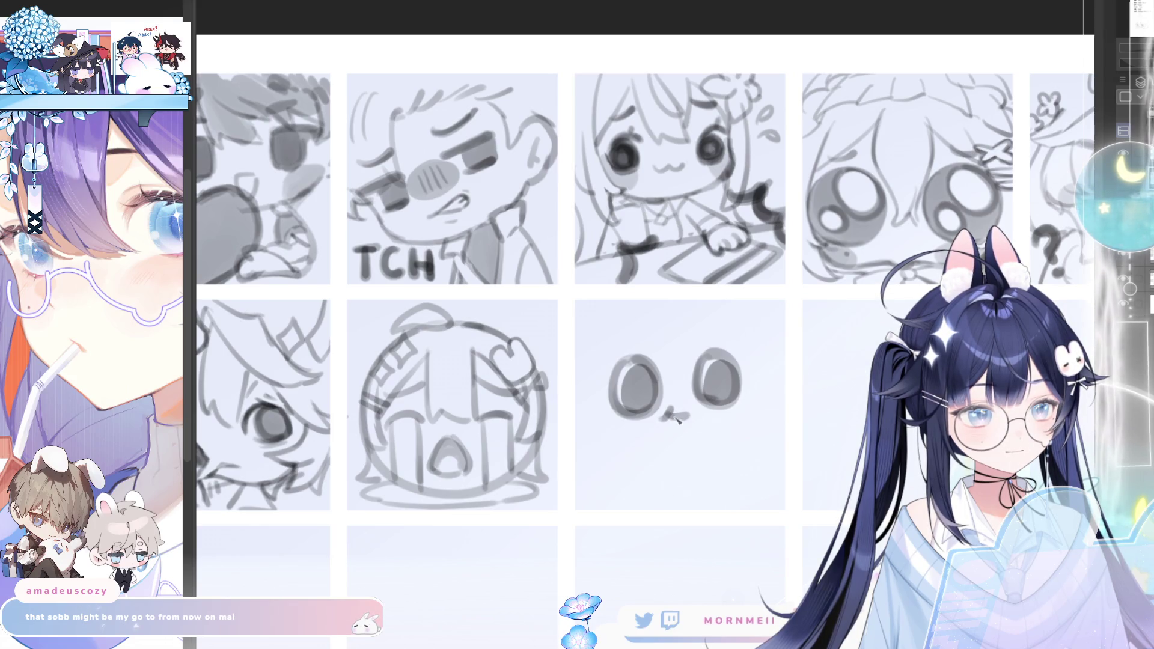
Try a small mouth and curl stroke under the eyes, then undo them and the left eye shading
left_click_drag(674, 417, 689, 414)
key("h")
key("h")
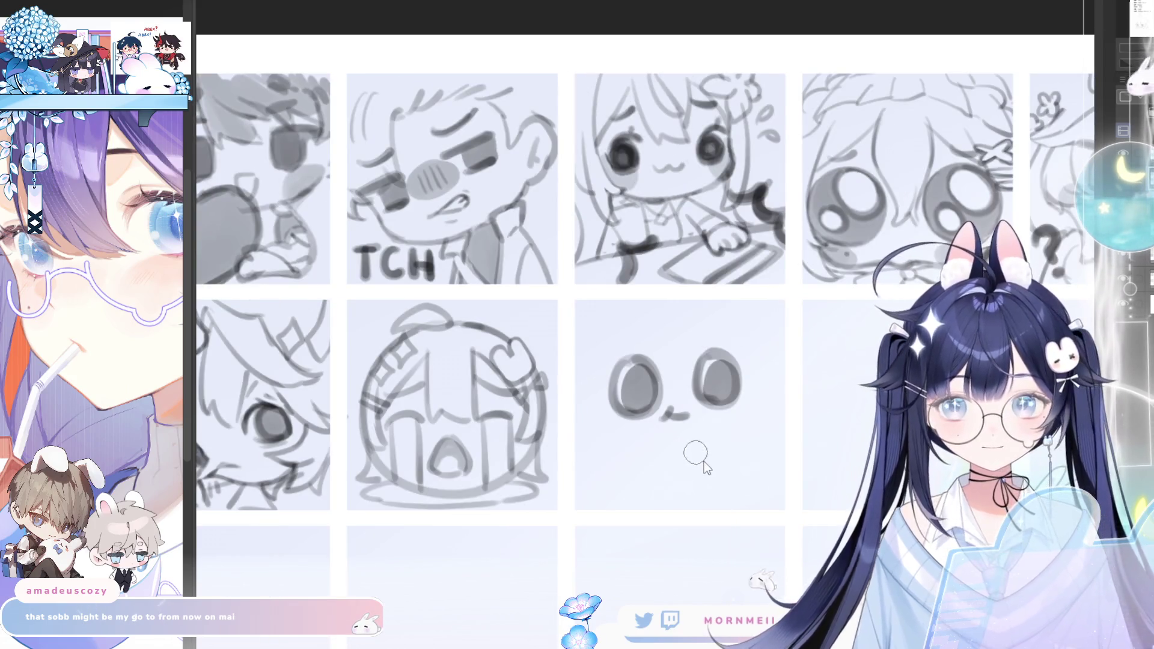
left_click_drag(708, 412, 717, 437)
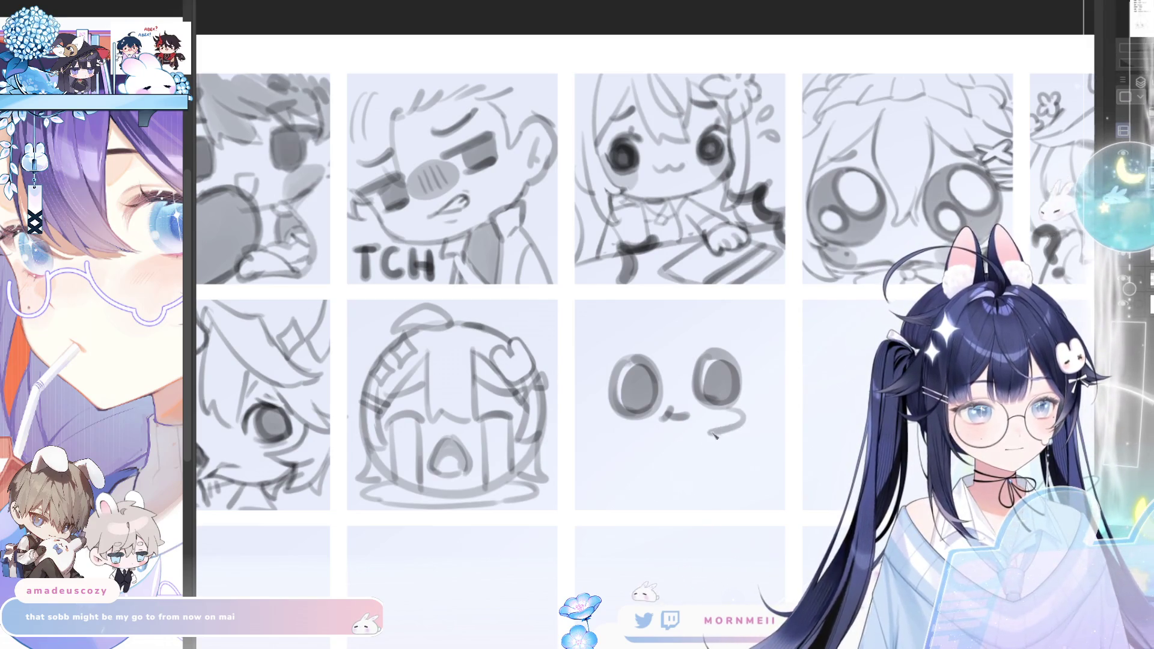
key("h")
key("h")
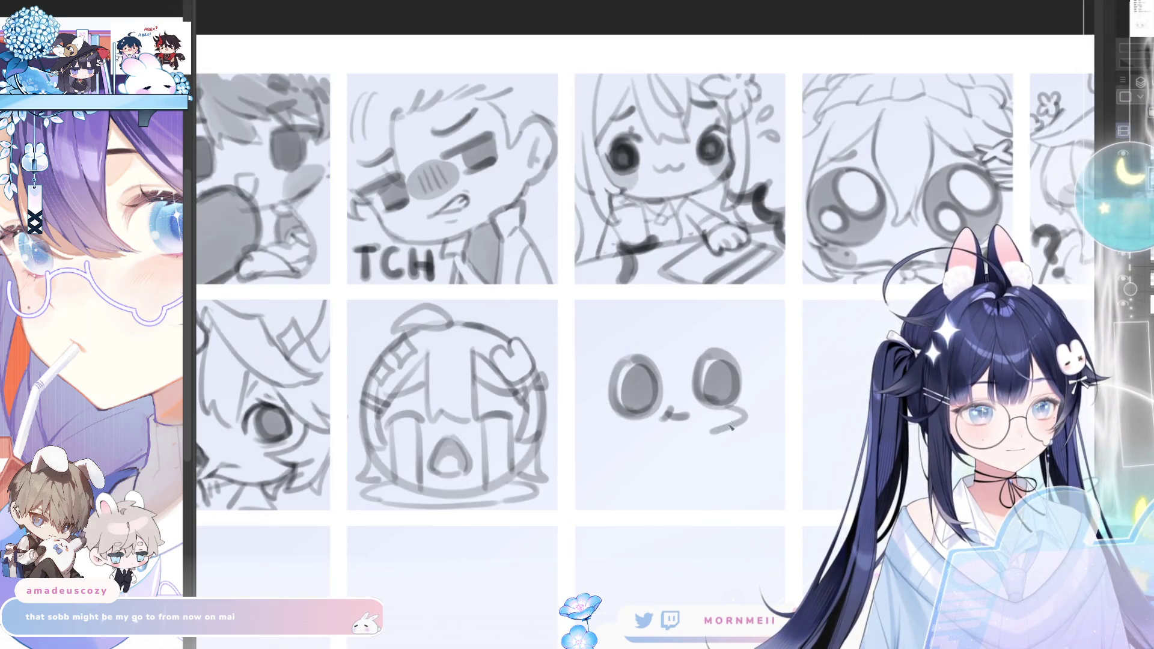
key("ctrl+z")
key("ctrl+z")
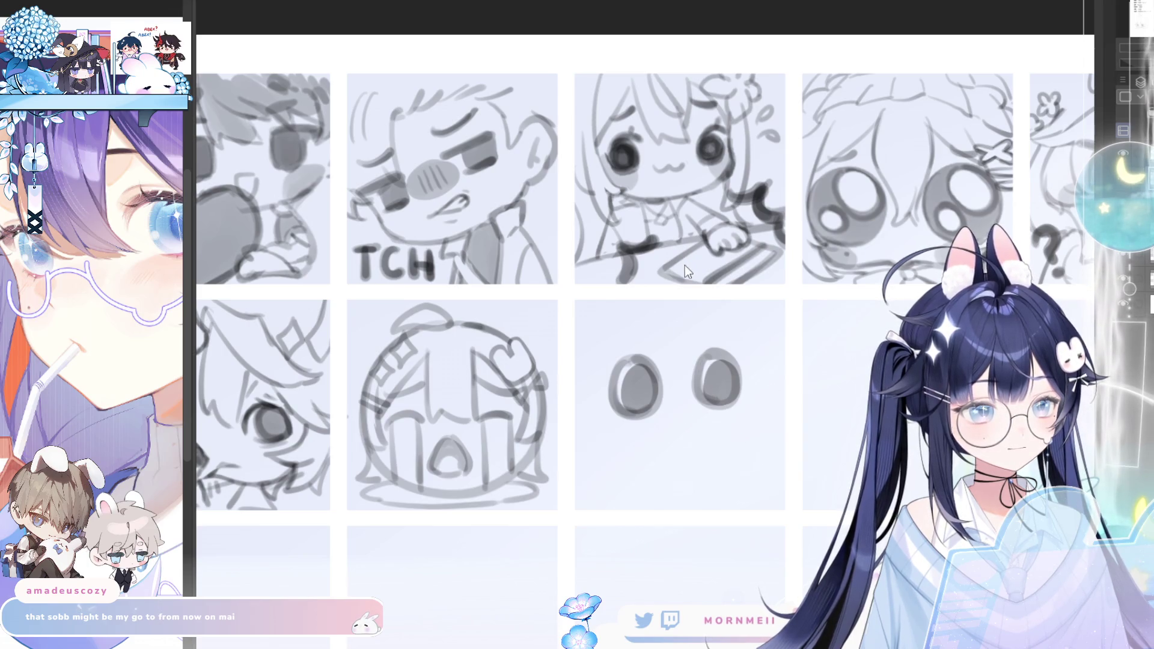
key("ctrl+z")
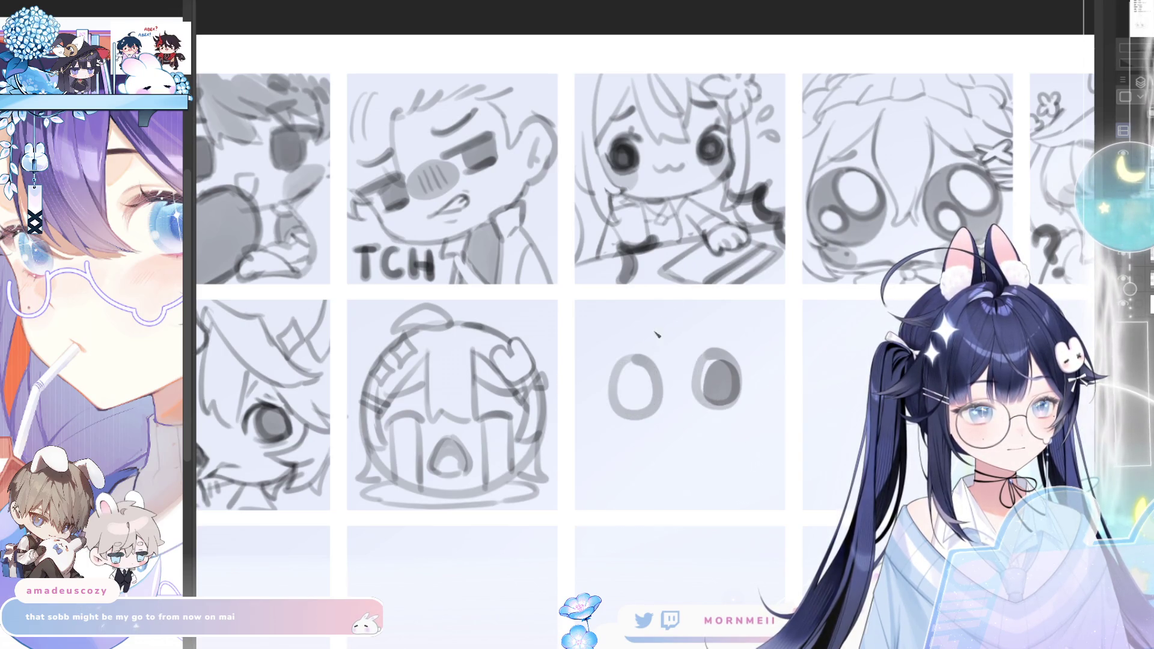
key("ctrl+z")
Reshade the left eye and try a curved mouth, then undo both back to plain eye outlines
left_click_drag(631, 365, 633, 410)
left_click_drag(651, 362, 653, 413)
mouse_move(719, 354)
left_mouse_down()
mouse_move(716, 396)
mouse_move(734, 389)
mouse_move(728, 404)
left_mouse_up()
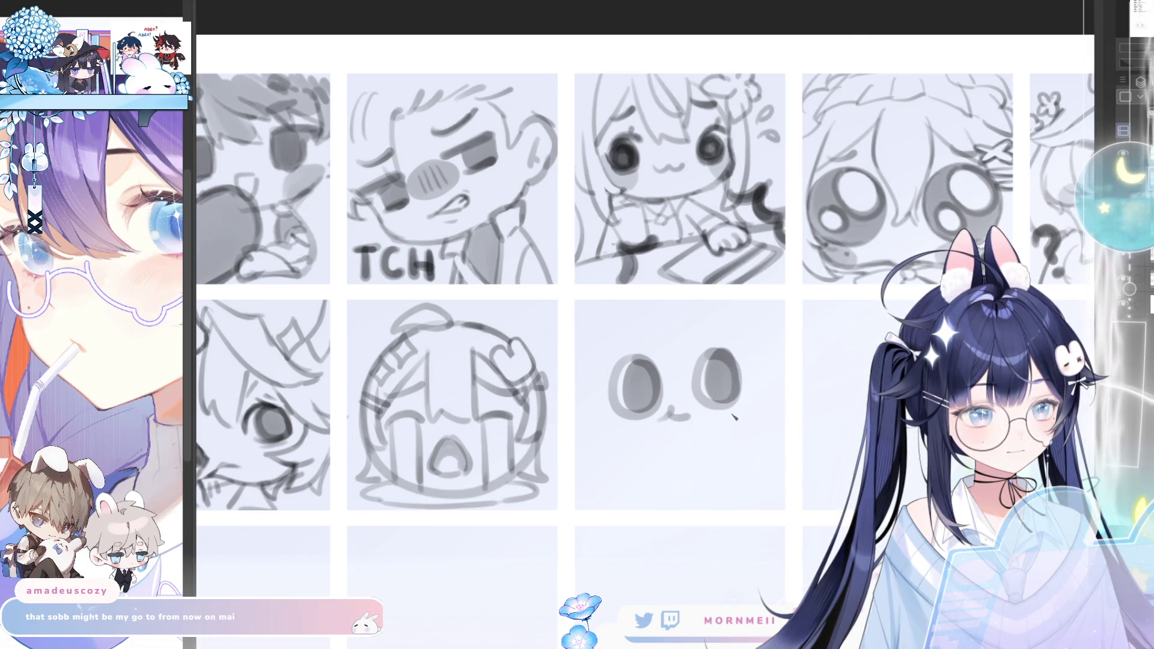
left_click_drag(742, 399, 673, 436)
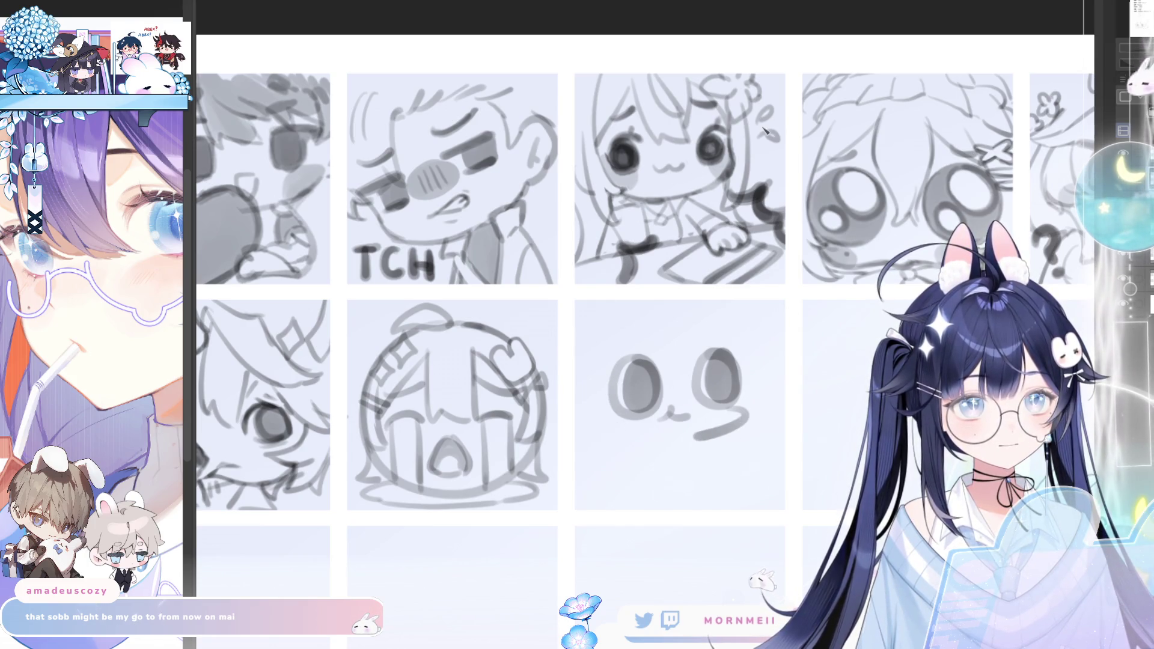
key("ctrl+z")
key("ctrl+z")
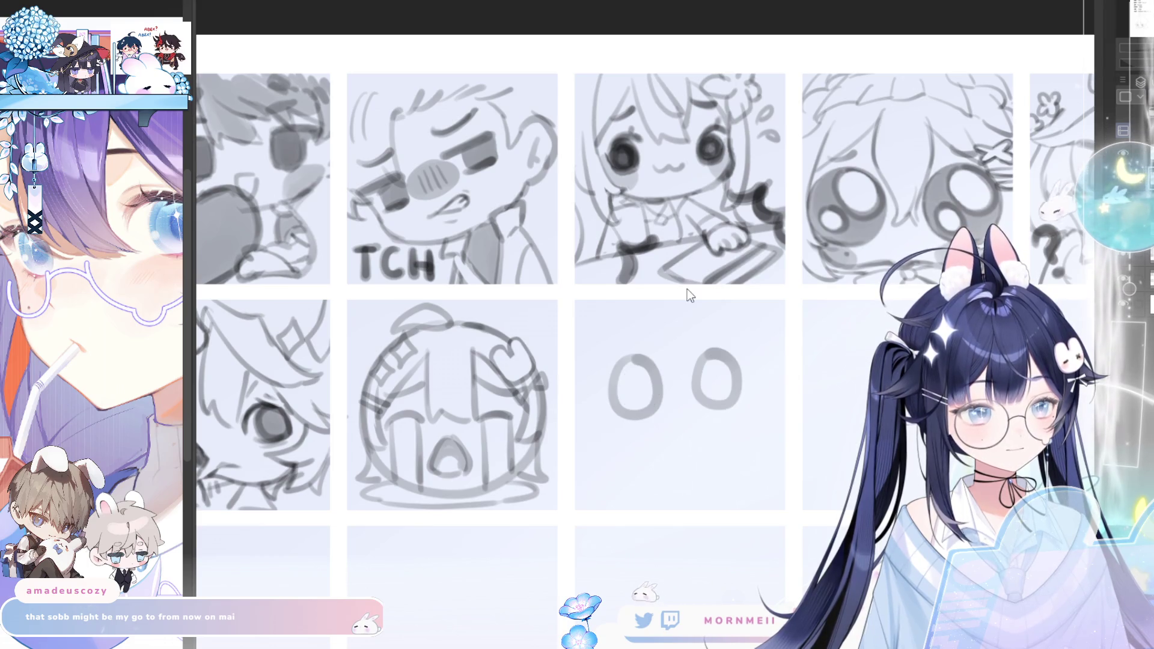
Refill both eye outlines with grey shading and darken the right eye's edges
left_click_drag(635, 370, 627, 410)
key("ctrl+z")
left_click_drag(638, 368, 643, 408)
key("ctrl+z")
key("ctrl+z")
key("ctrl+z")
key("ctrl+z")
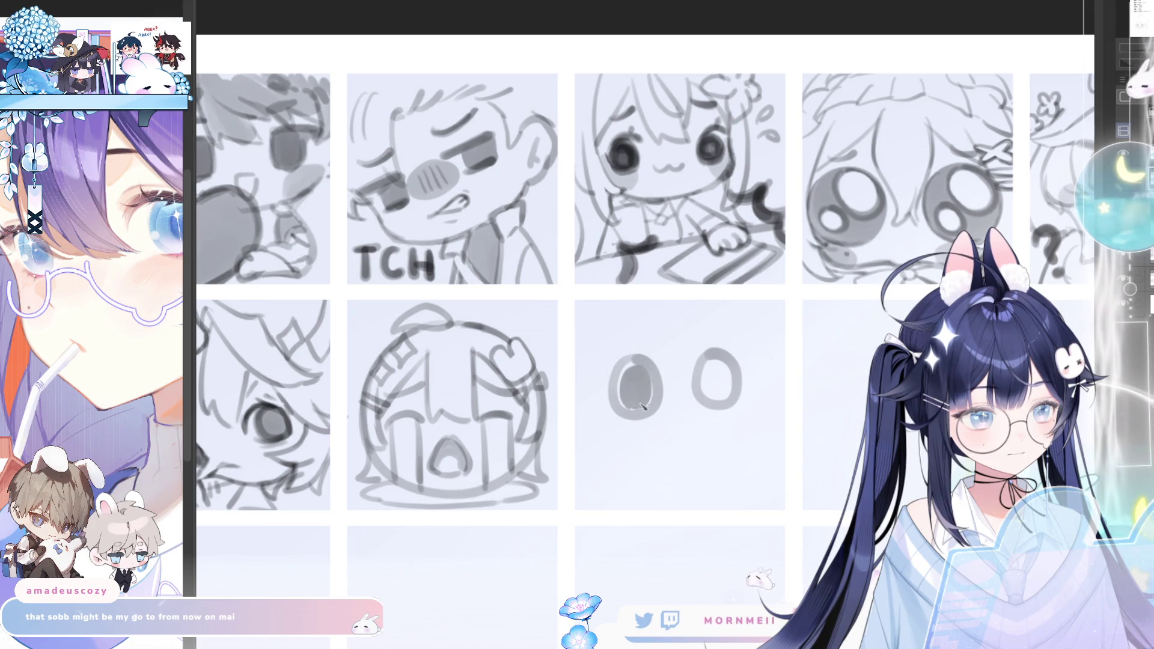
left_click_drag(716, 361, 721, 401)
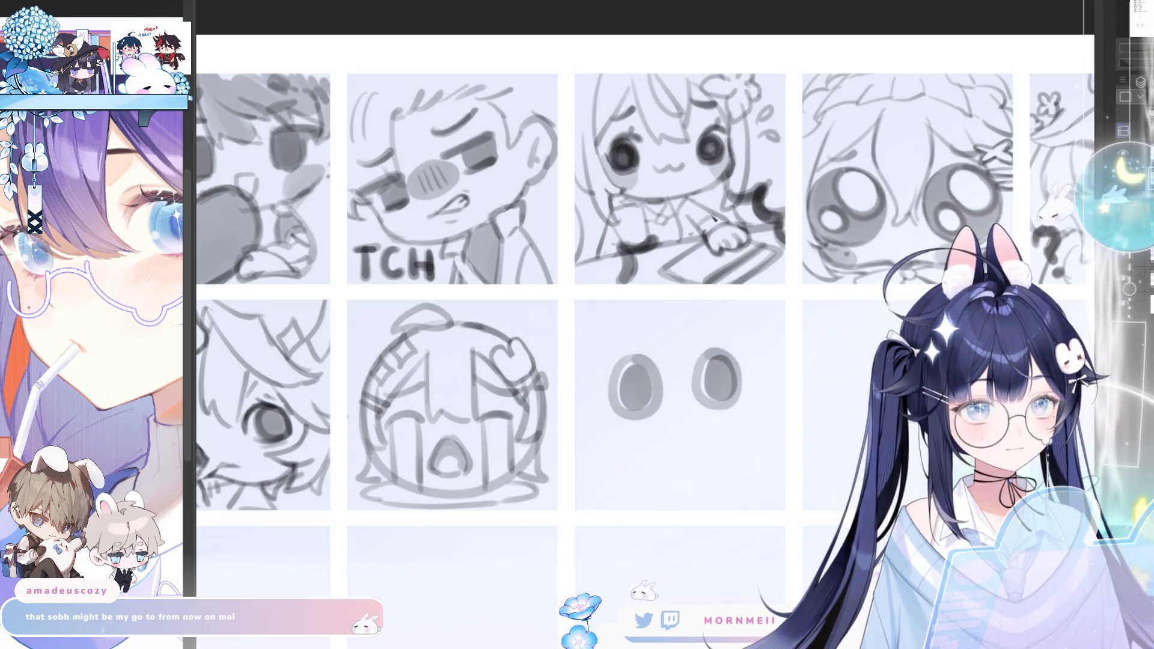
left_click_drag(712, 359, 729, 383)
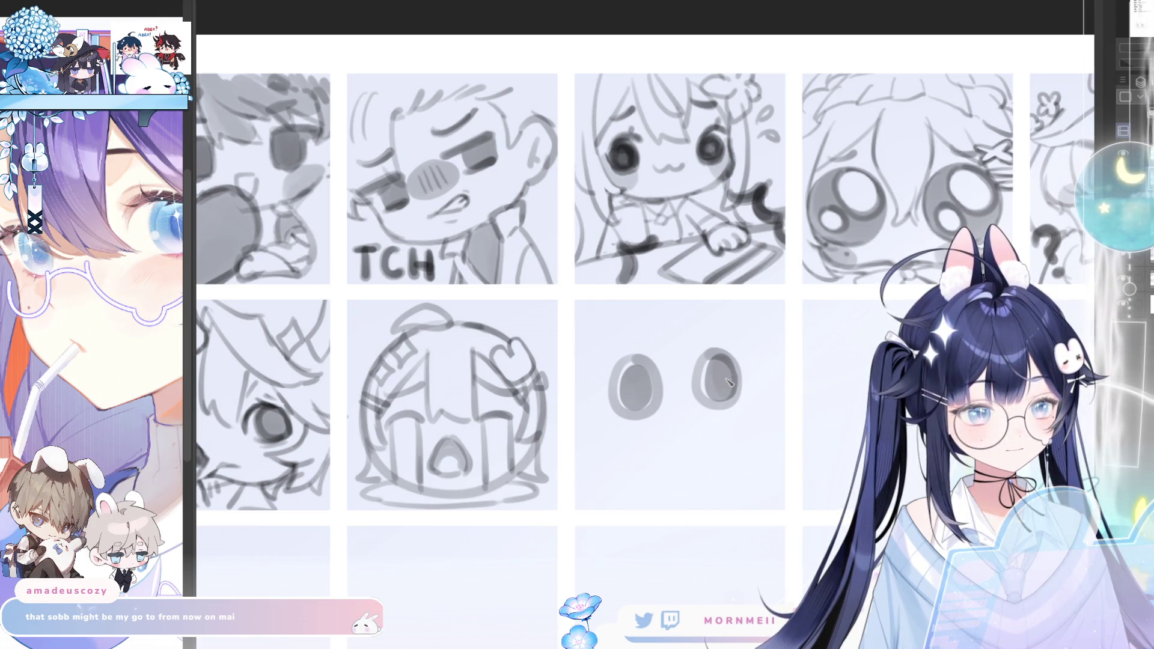
left_click_drag(701, 361, 710, 407)
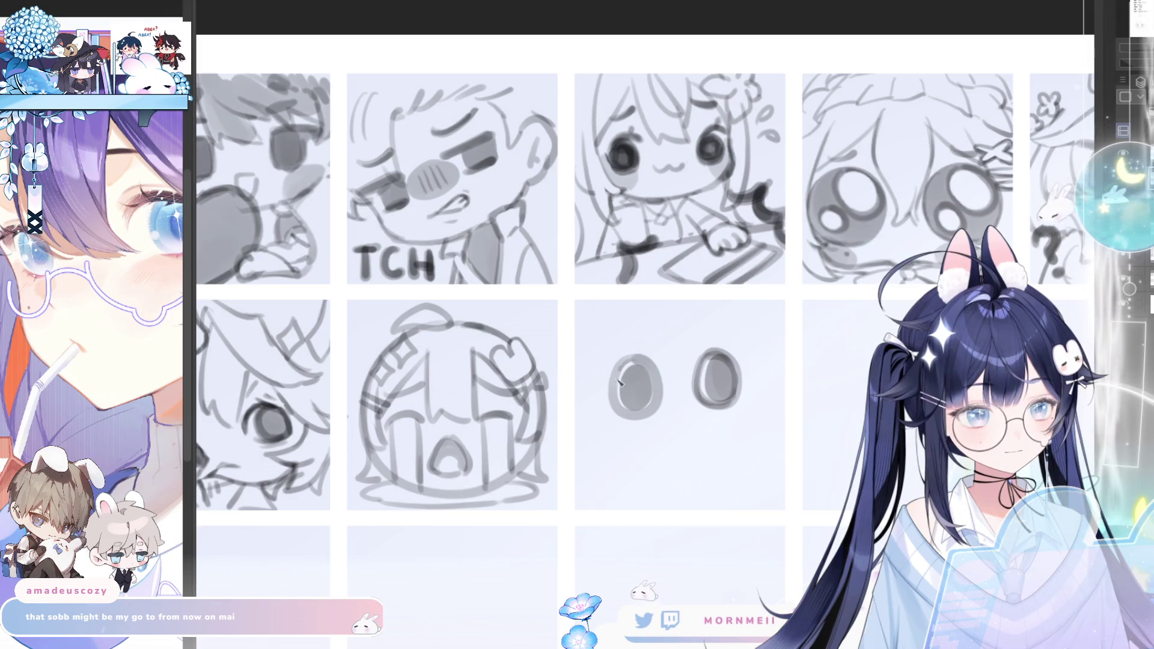
Darken the left eye's edge, deepen the right eye's rim and draw a curved mouth below
left_click_drag(620, 371, 616, 406)
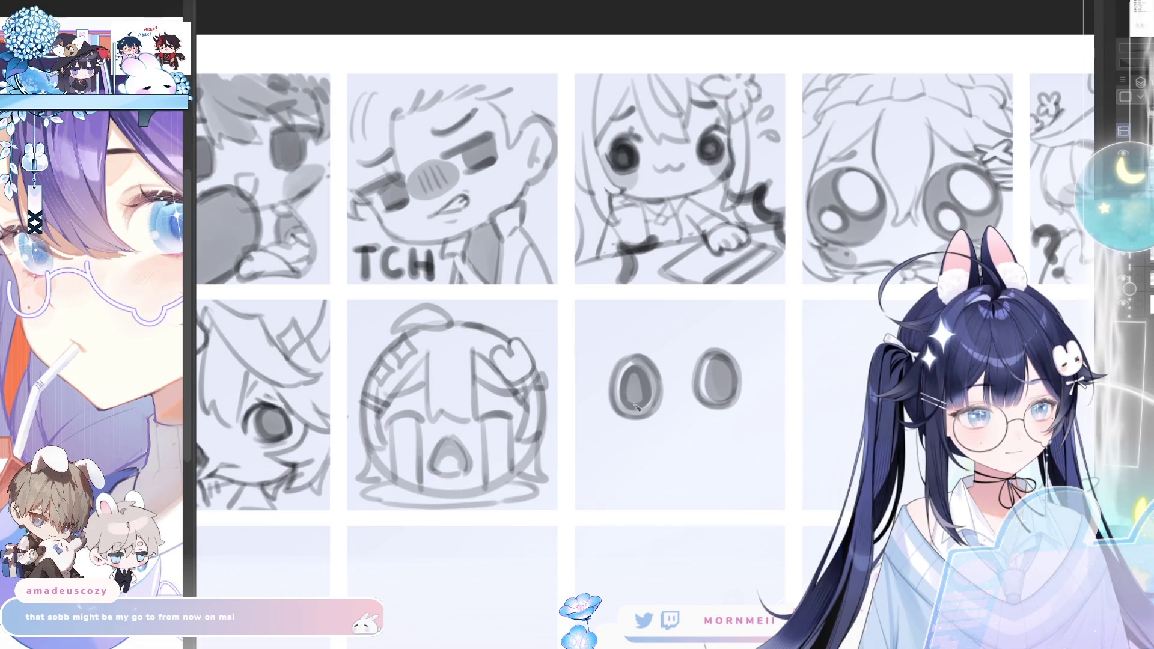
left_click_drag(729, 368, 712, 397)
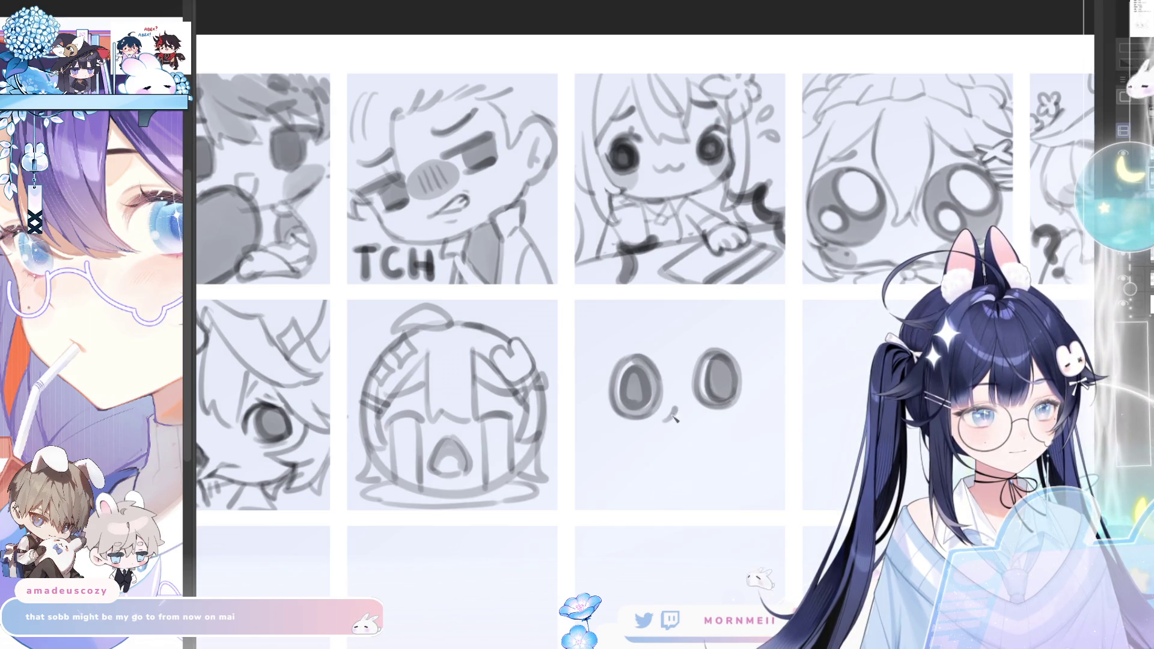
mouse_move(741, 411)
left_mouse_down()
mouse_move(703, 429)
mouse_move(732, 419)
left_mouse_up()
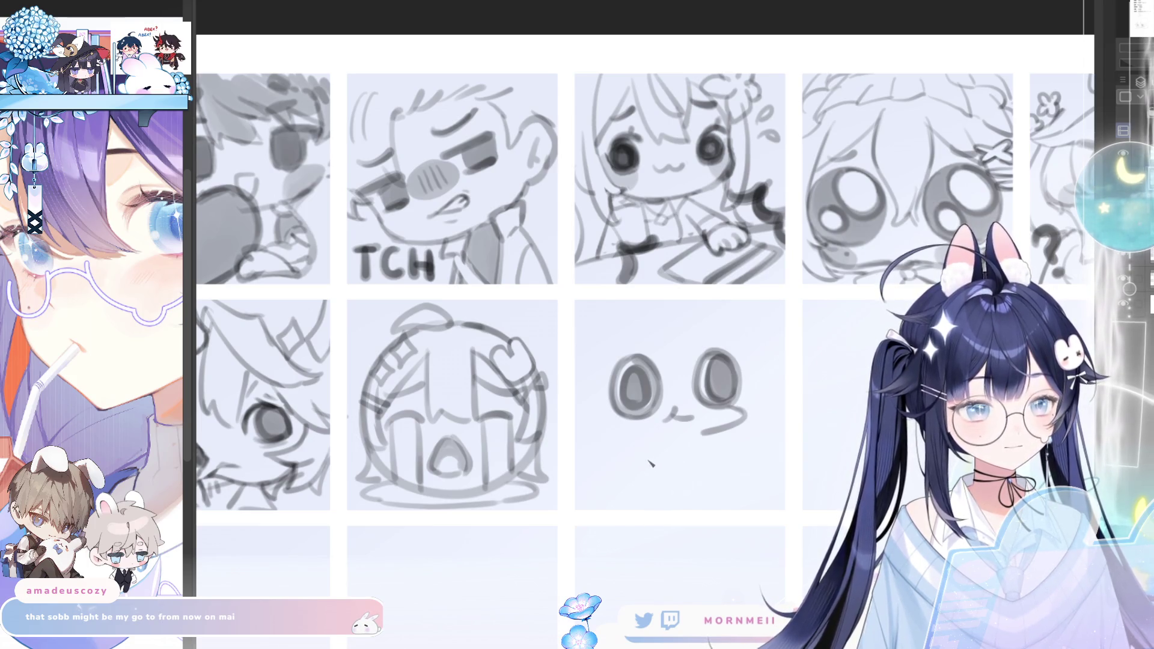
left_click_drag(642, 453, 681, 467)
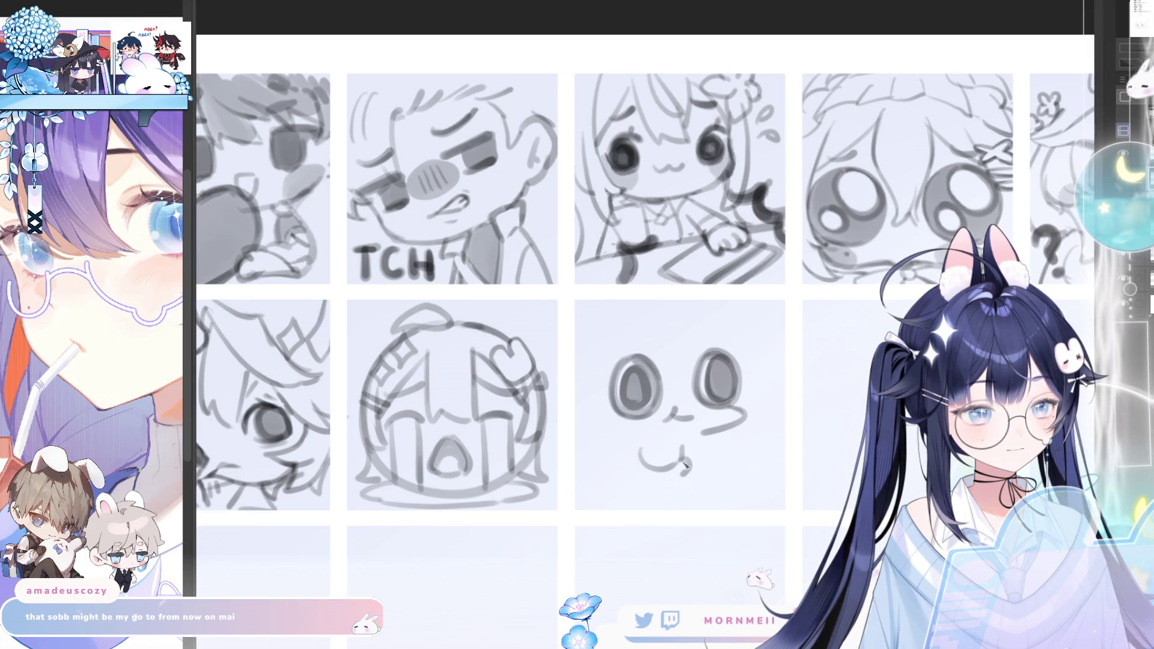
mouse_move(682, 462)
left_mouse_down()
mouse_move(716, 443)
mouse_move(718, 475)
left_mouse_up()
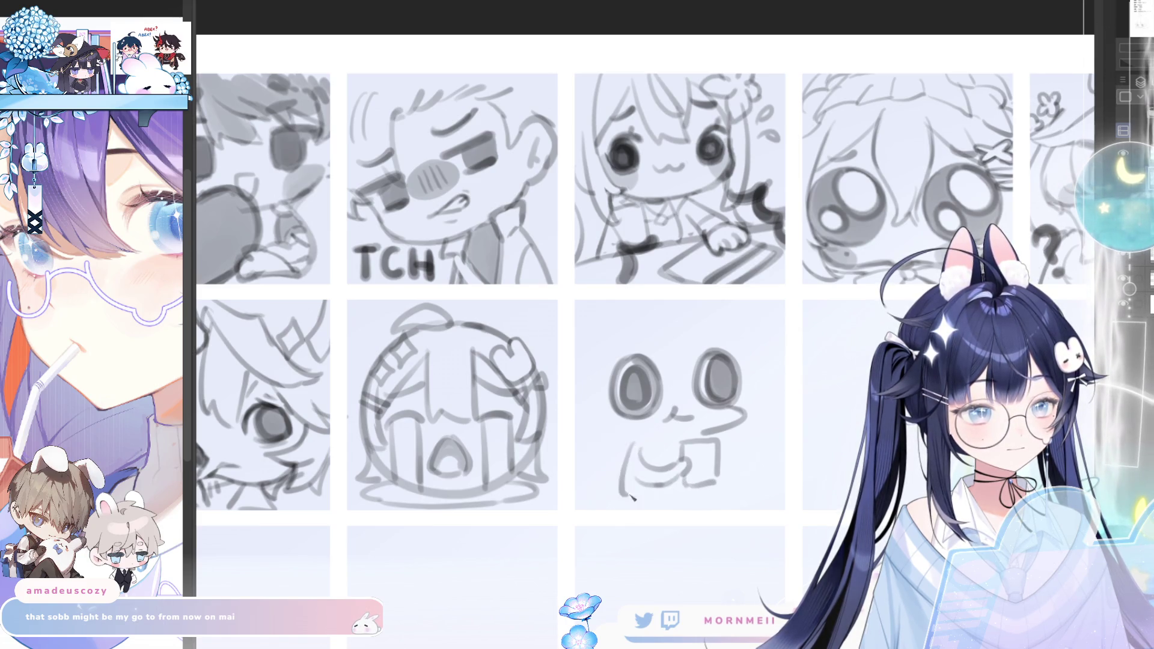
key("ctrl+z")
key("ctrl+z")
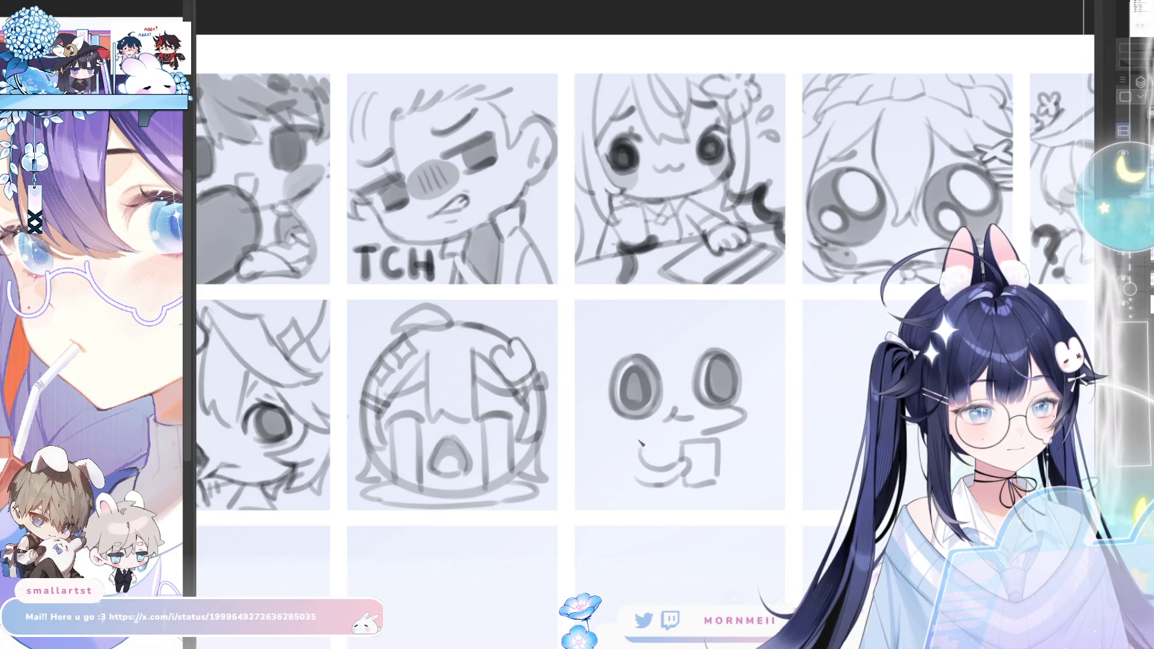
left_click_drag(639, 443, 617, 512)
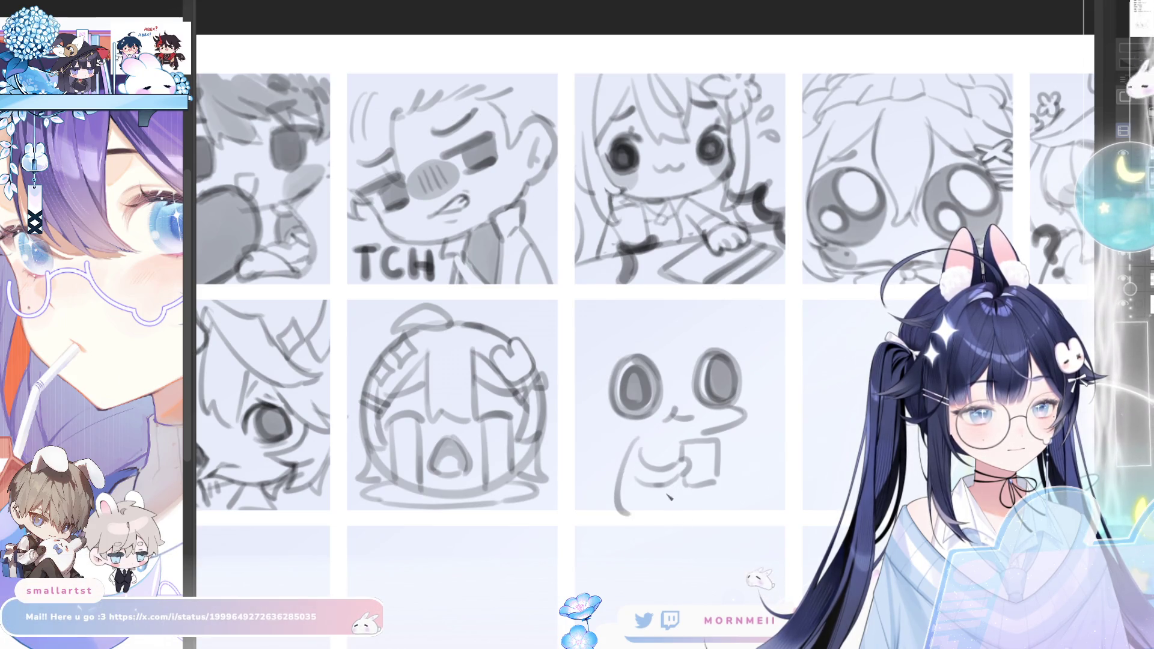
mouse_move(664, 475)
left_mouse_down()
mouse_move(678, 515)
mouse_move(633, 517)
left_mouse_up()
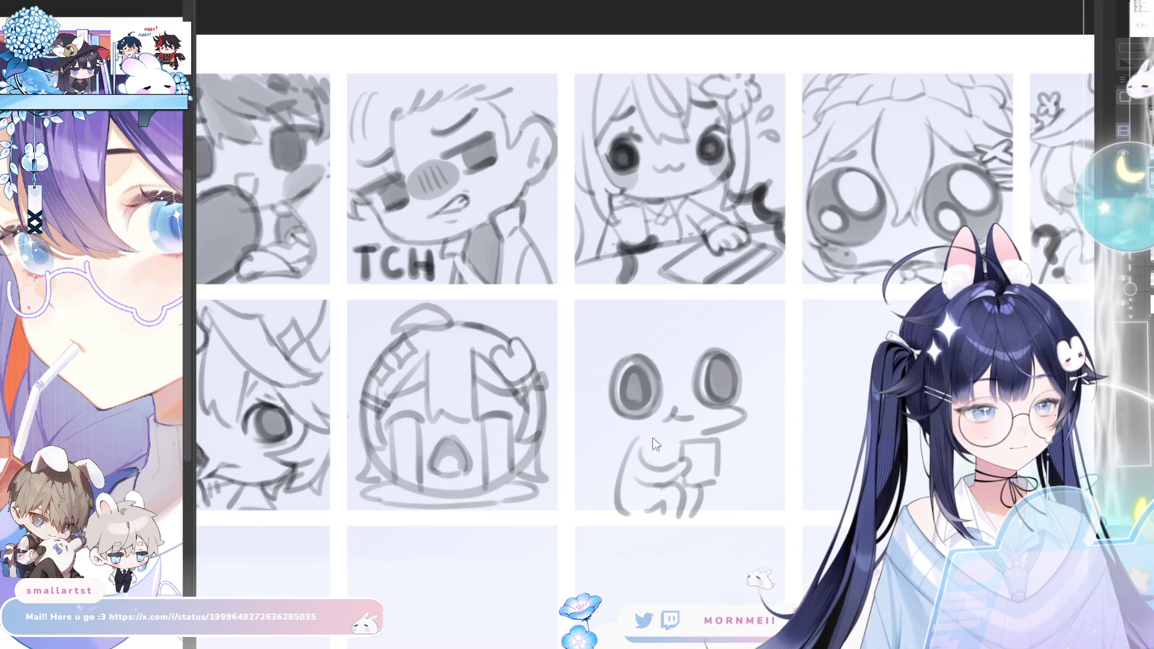
key("h")
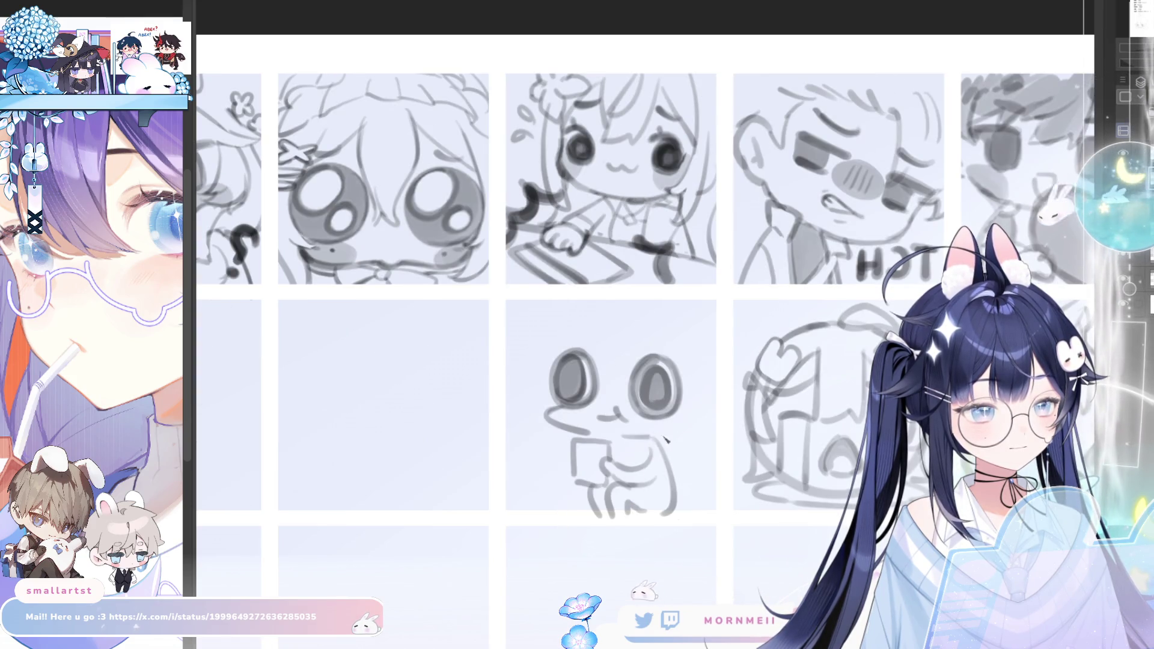
key("h")
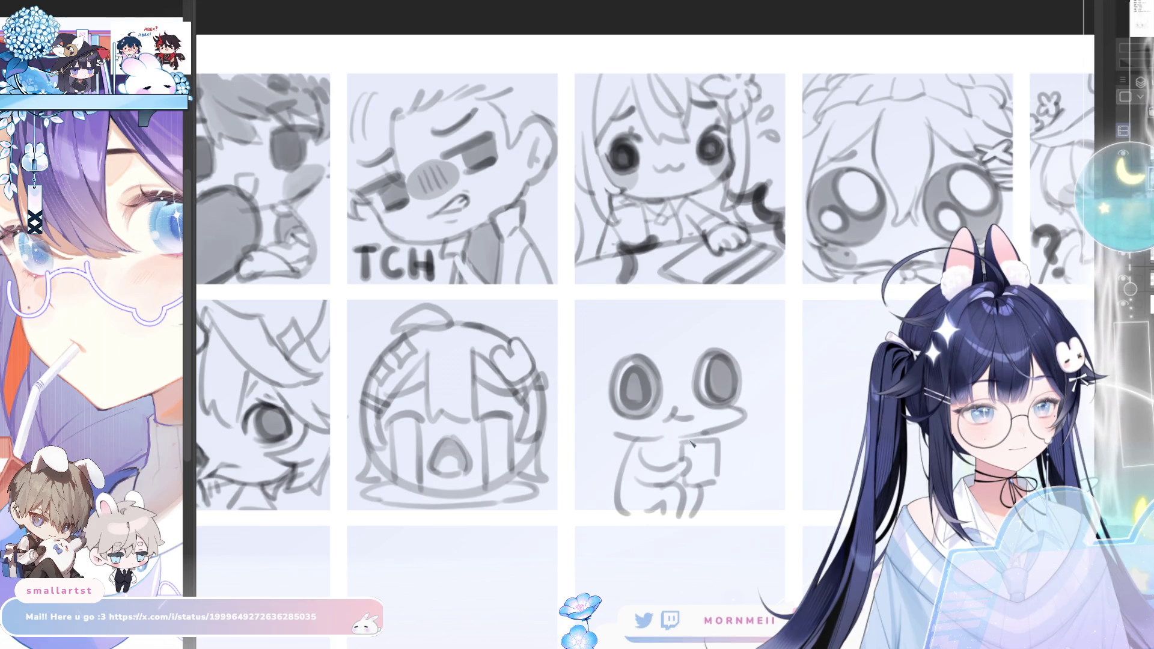
left_click_drag(695, 432, 573, 448)
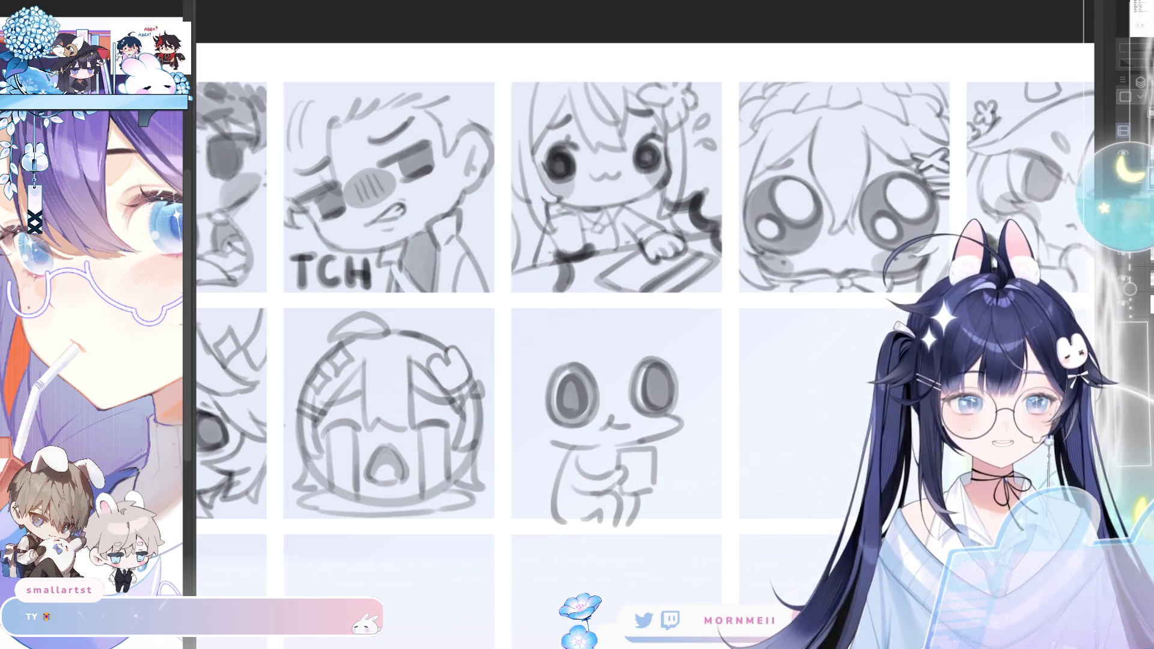
Mirror-check the canvas, then zoom out to fit the whole emote sheet with its notes column
key("m")
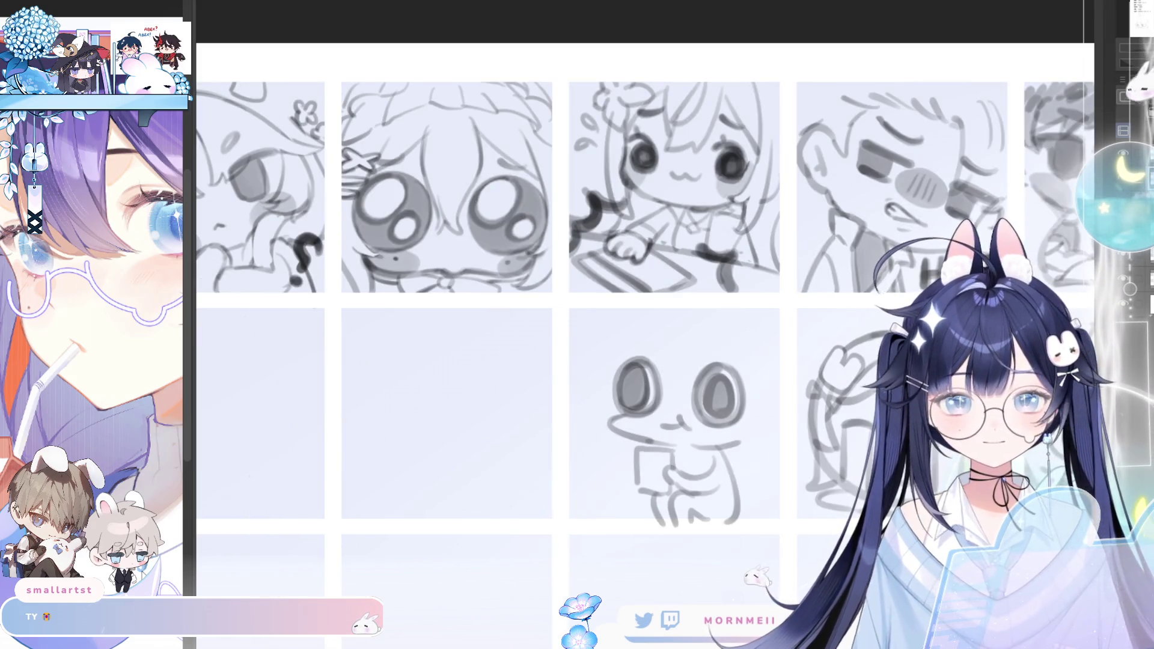
key("m")
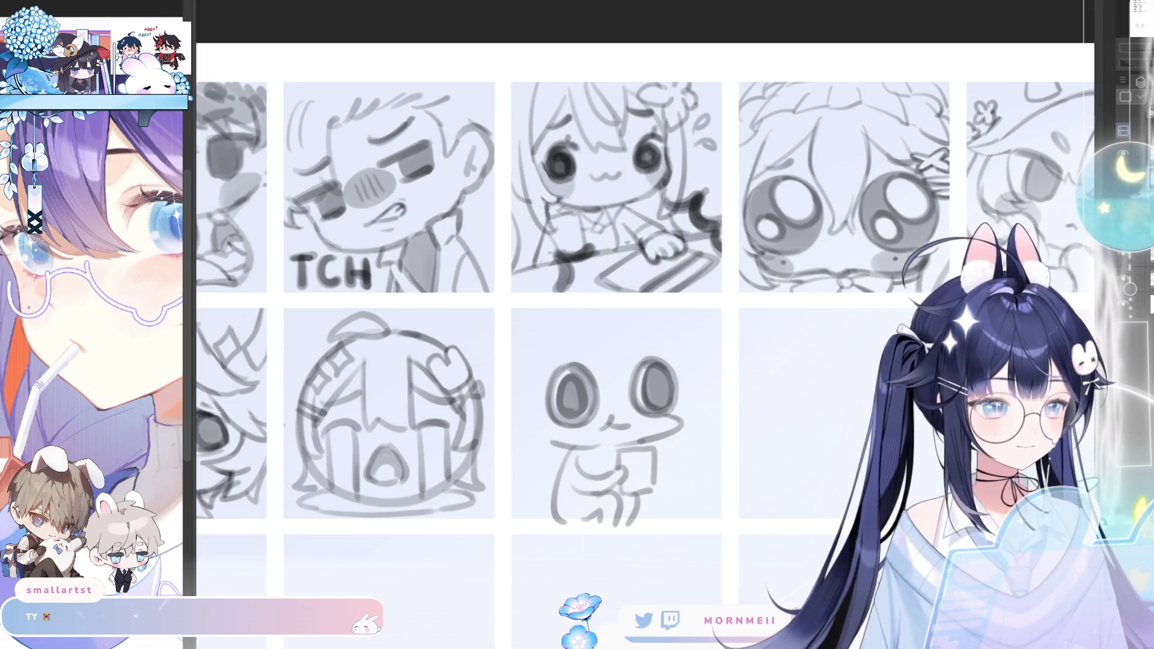
key("ctrl+minus")
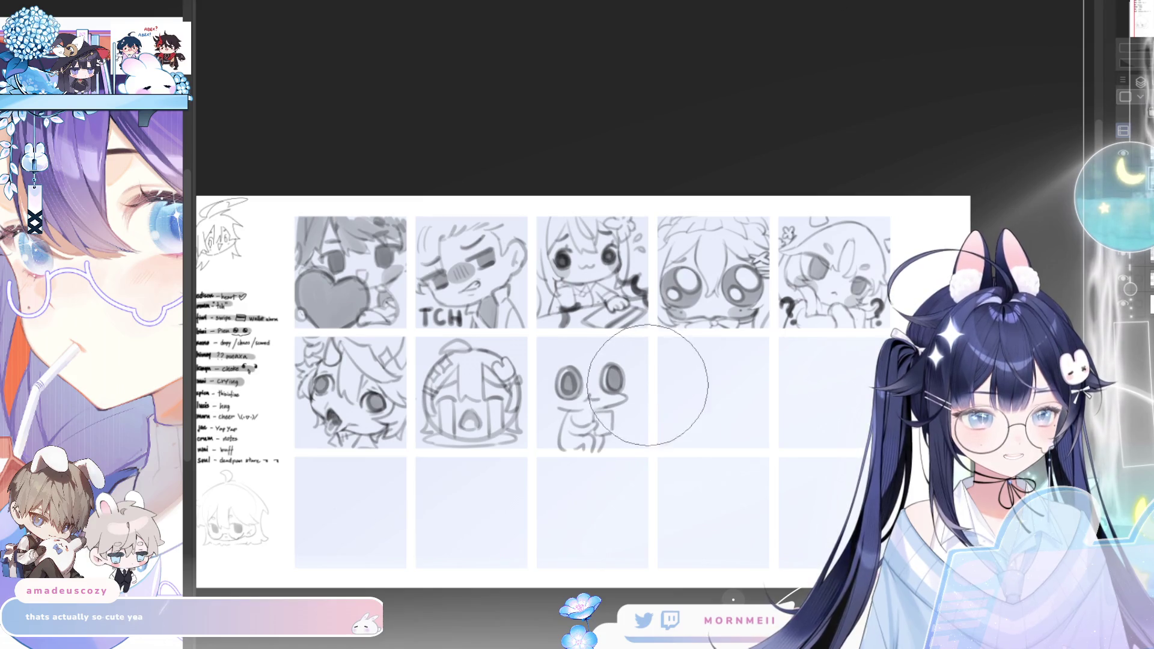
Mirror the canvas to check the sketches and return it to normal orientation
key("m")
key("m")
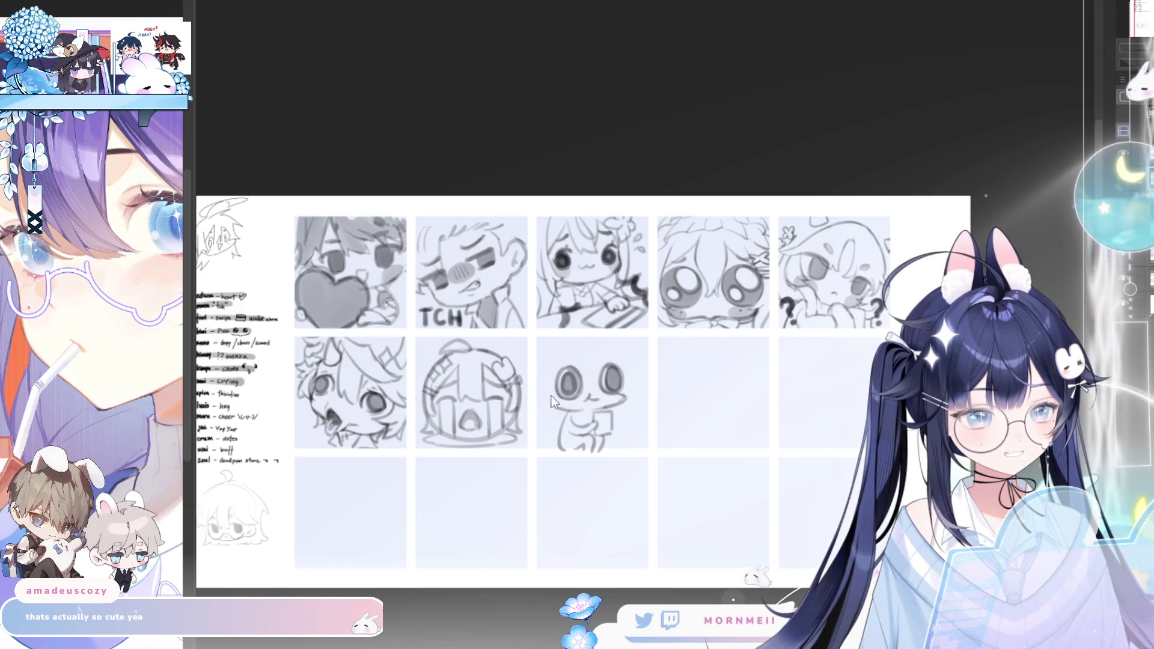
key("m")
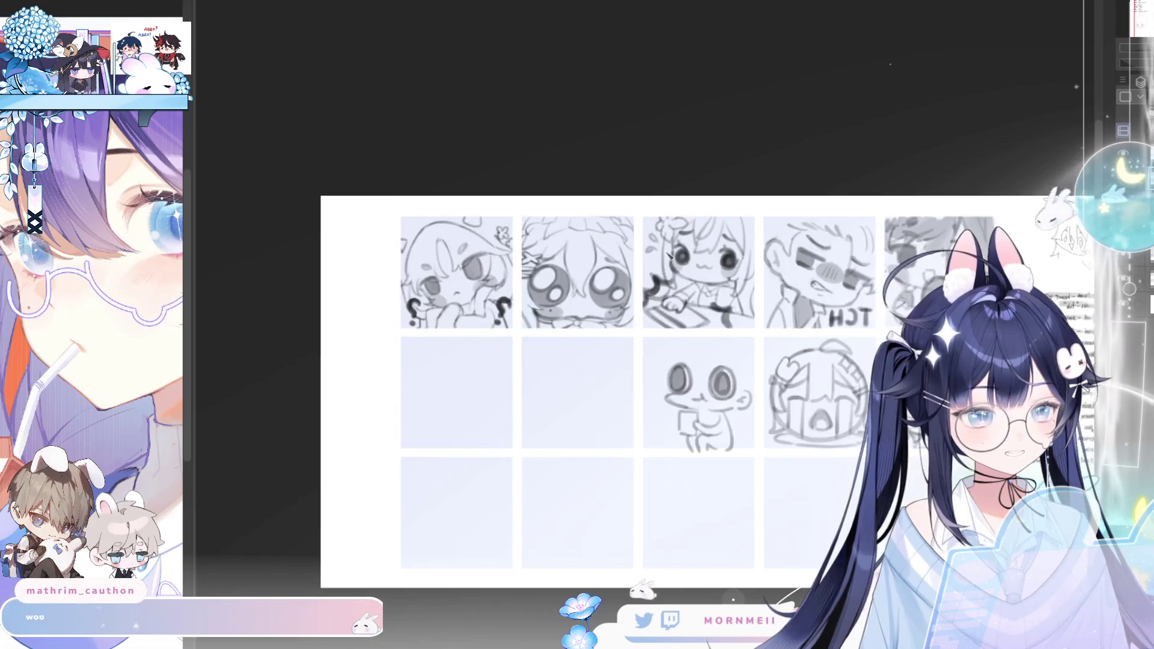
key("m")
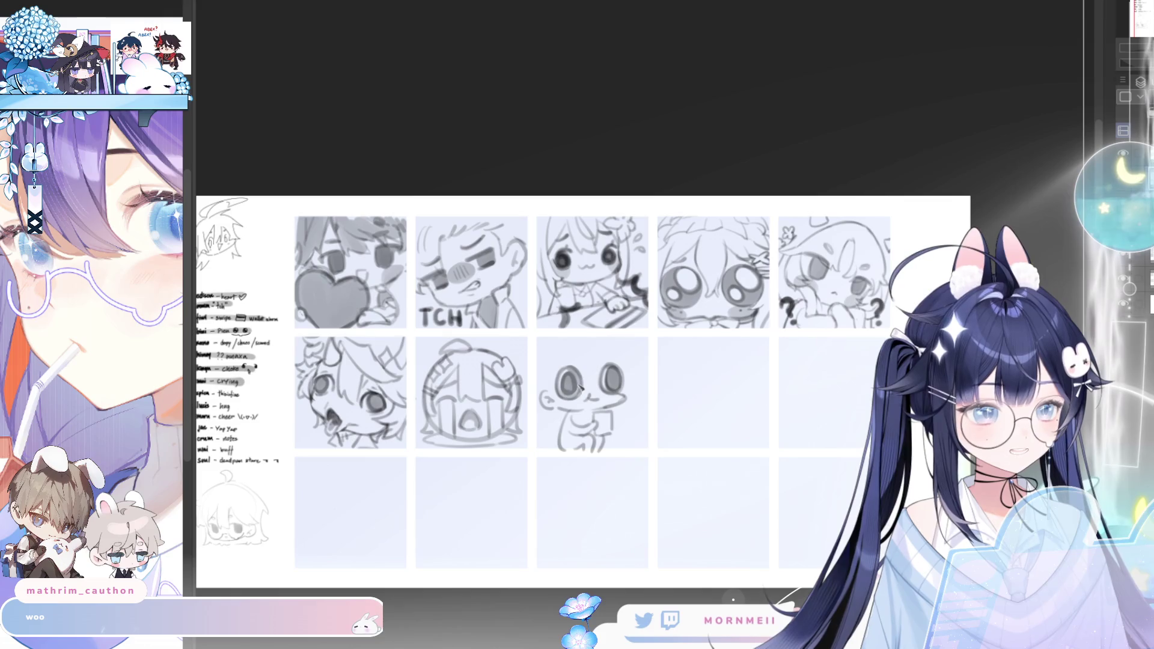
scroll(578, 389, "up", 2)
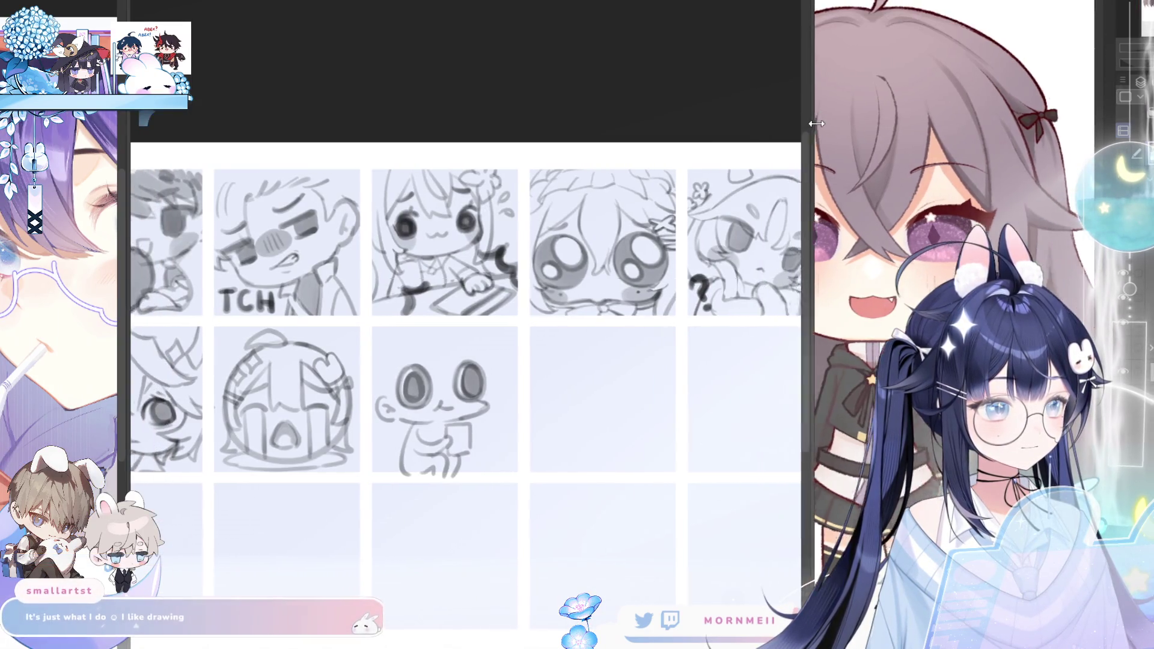
Widen the sketch grid beside the reference and firm up the hands holding the mug
left_click_drag(735, 126, 861, 125)
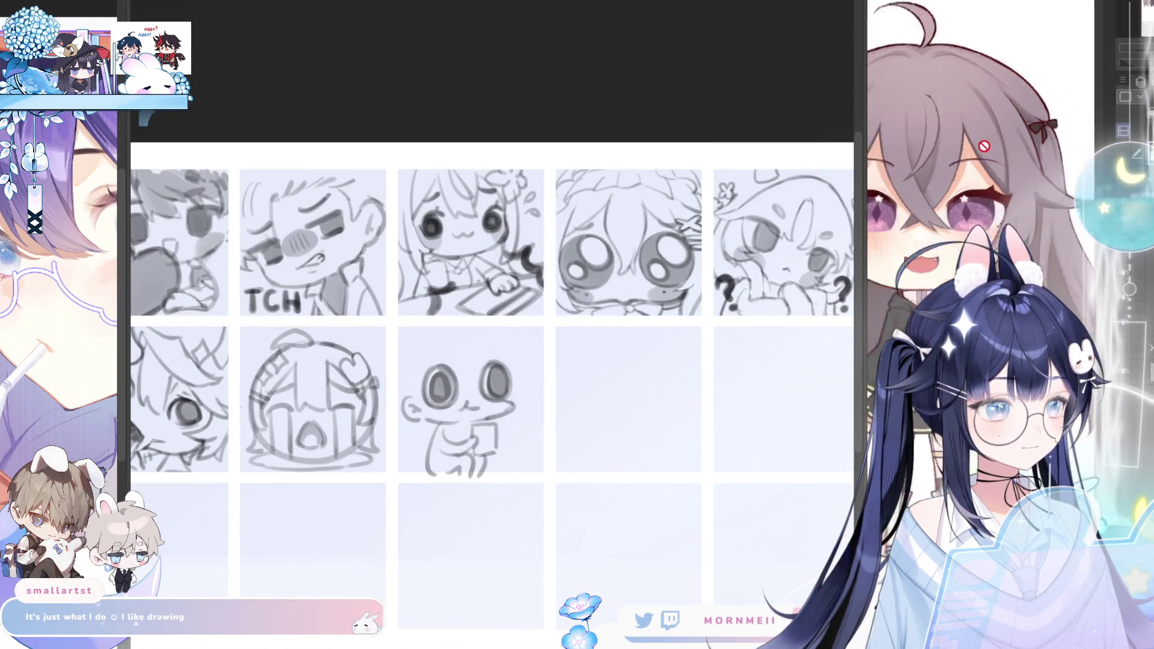
scroll(1016, 209, "up", 2)
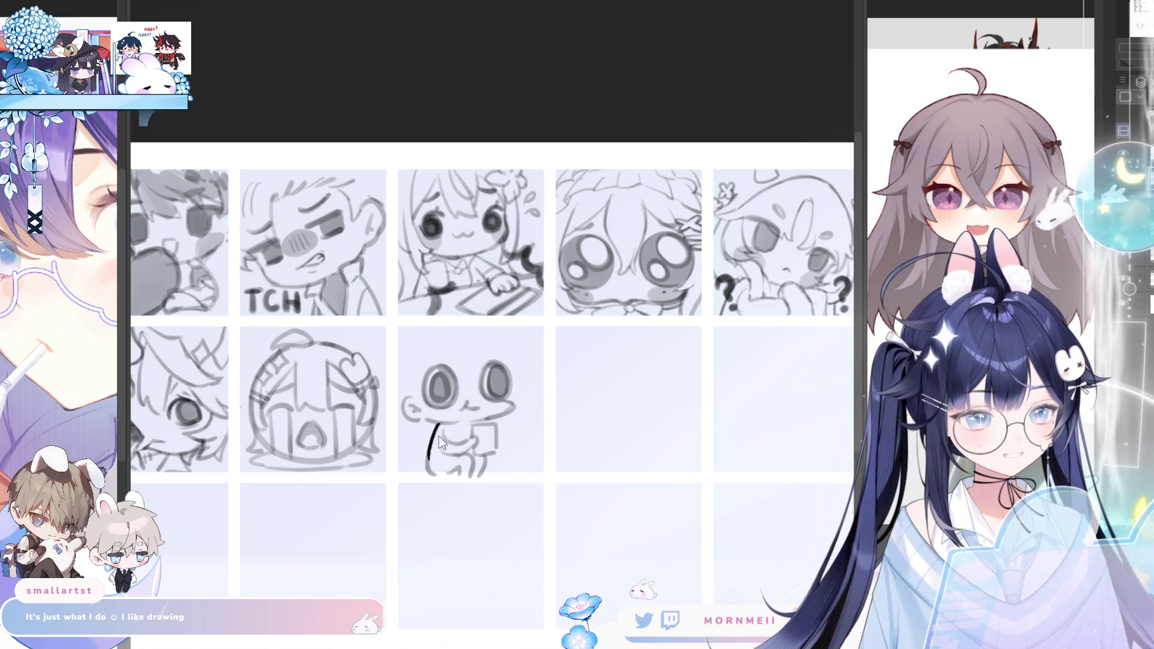
left_click_drag(431, 435, 438, 470)
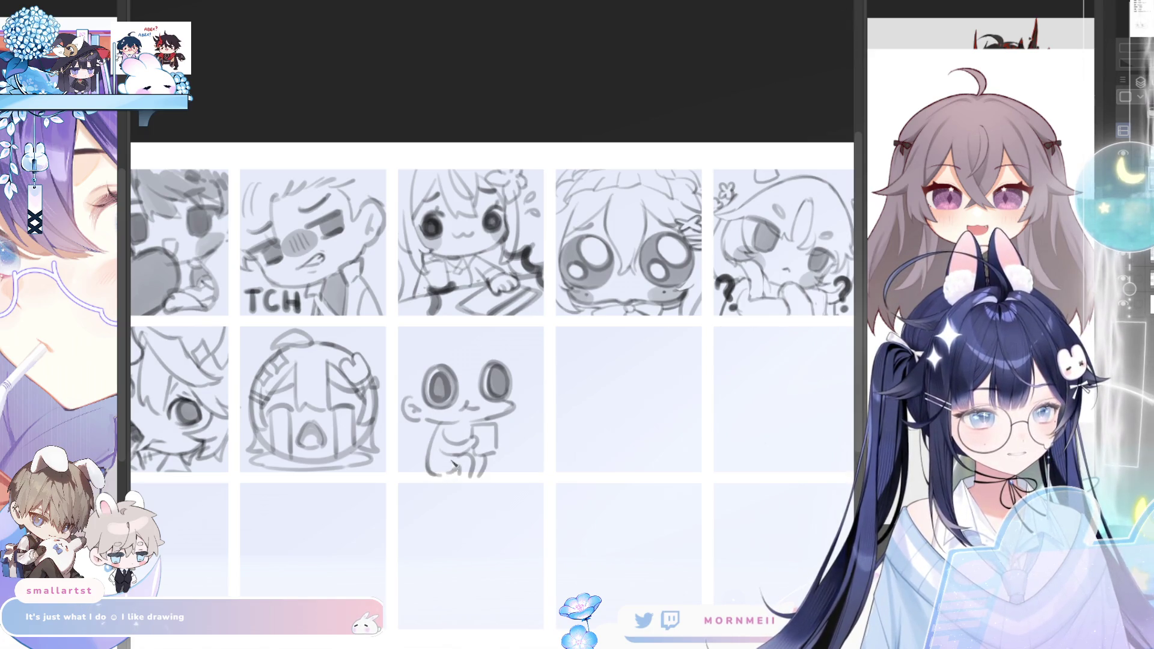
key("ctrl+z")
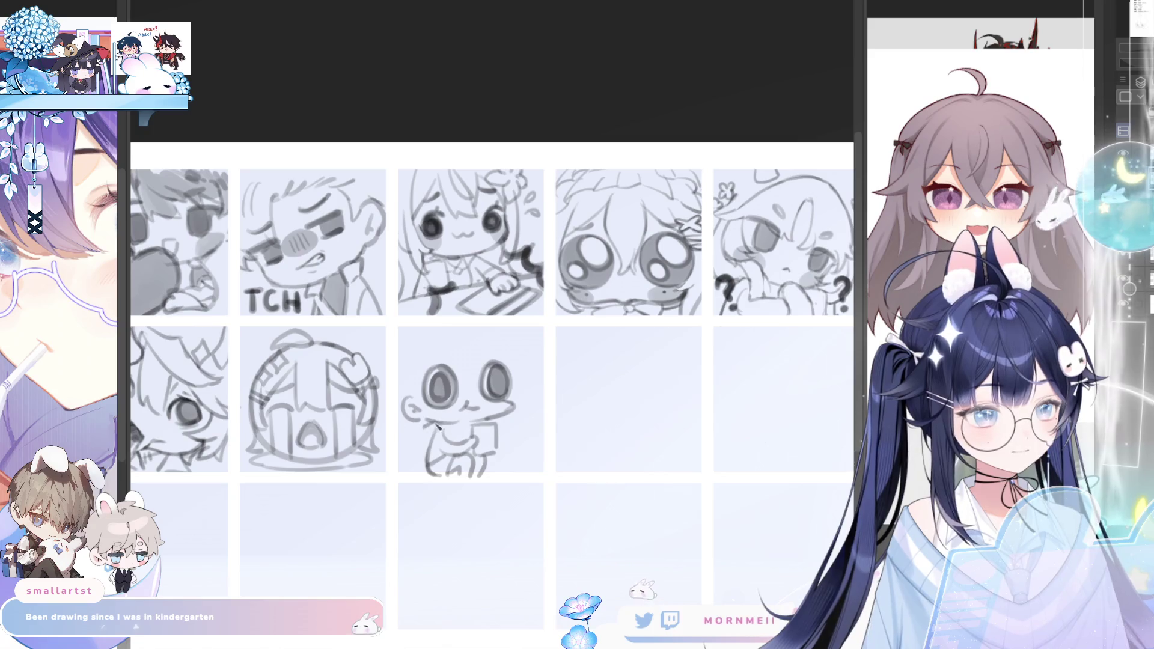
left_click_drag(427, 421, 441, 430)
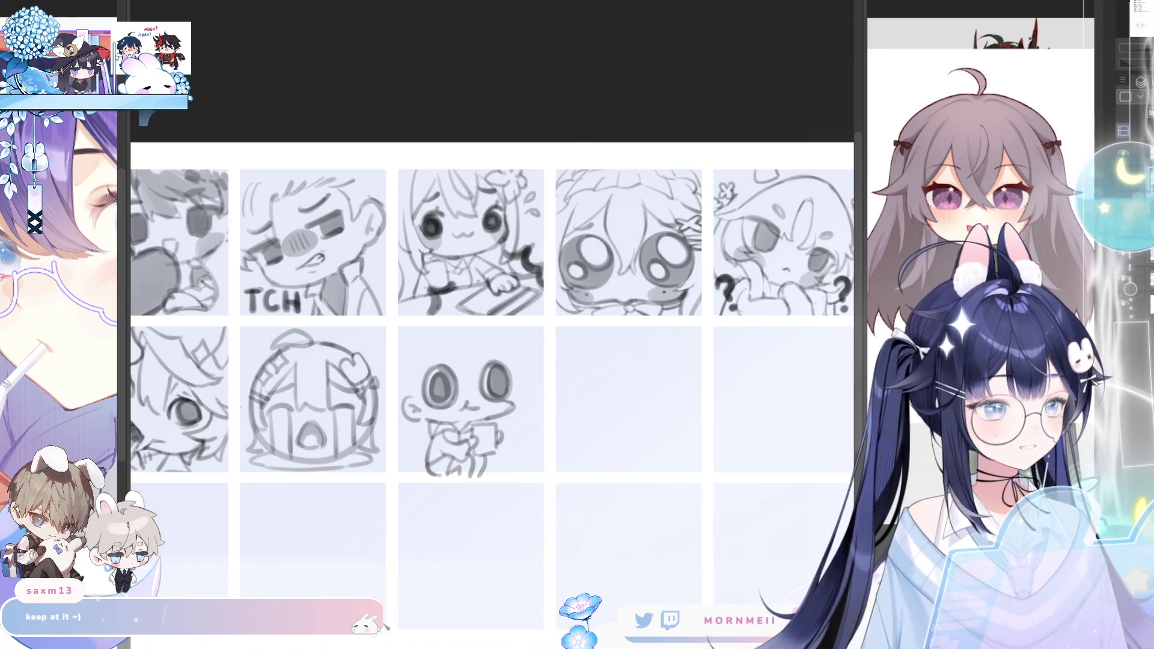
Mirror-check the sketch and draw a table line under the mug
key("h")
key("h")
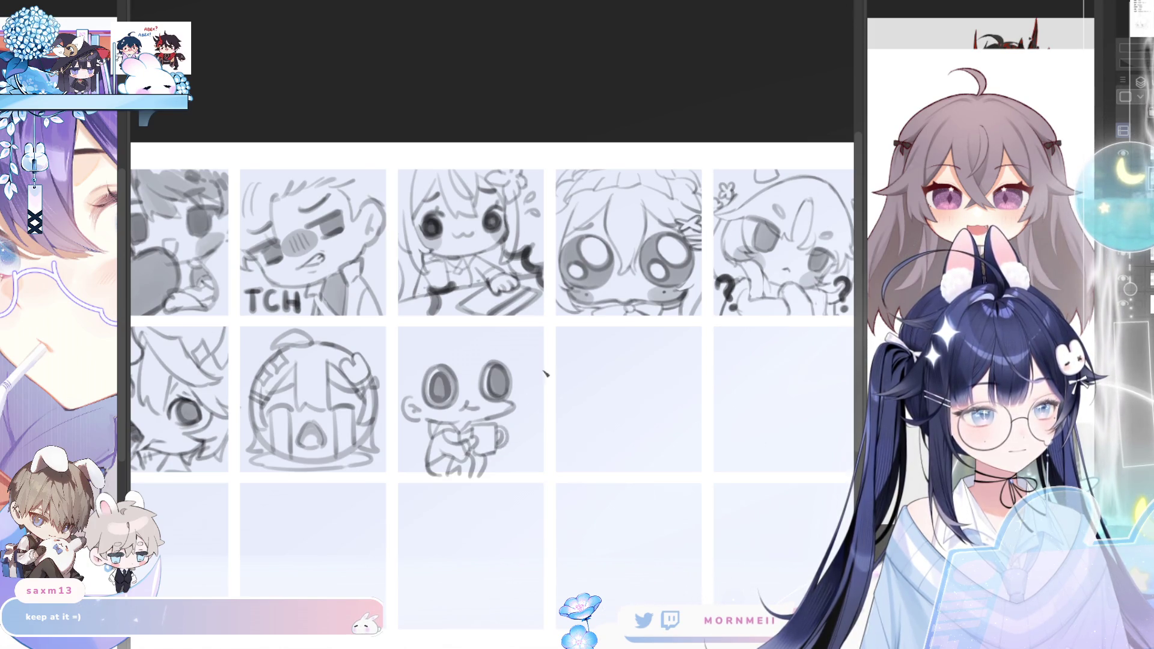
key("h")
key("h")
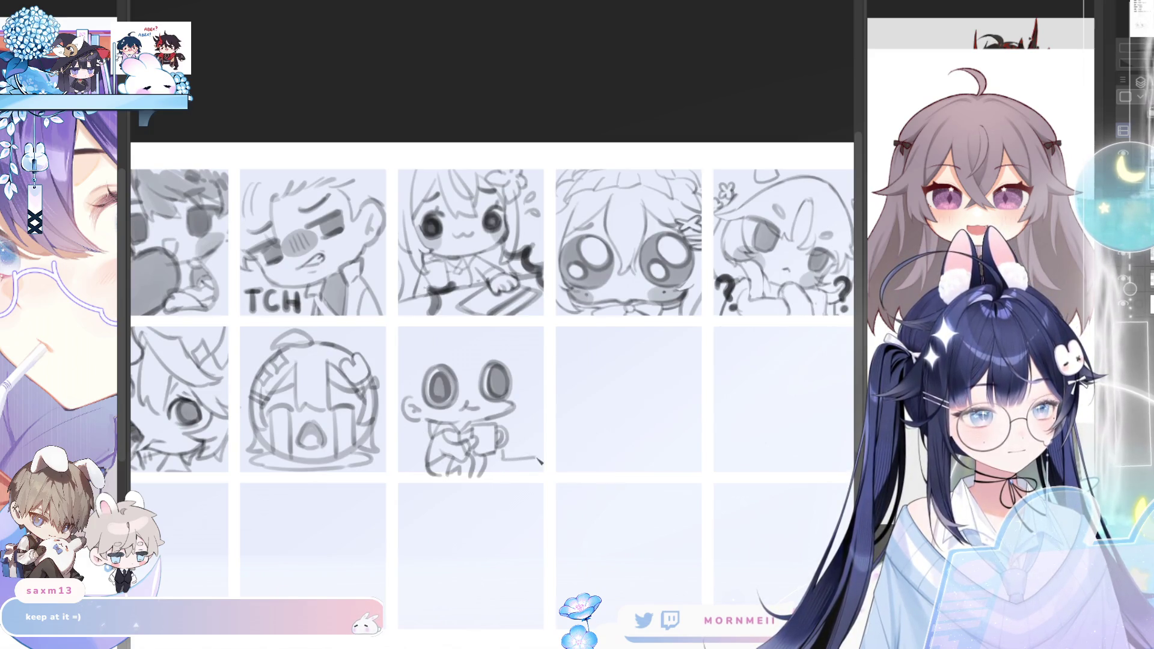
mouse_move(501, 455)
left_mouse_down()
mouse_move(540, 462)
mouse_move(544, 450)
left_mouse_up()
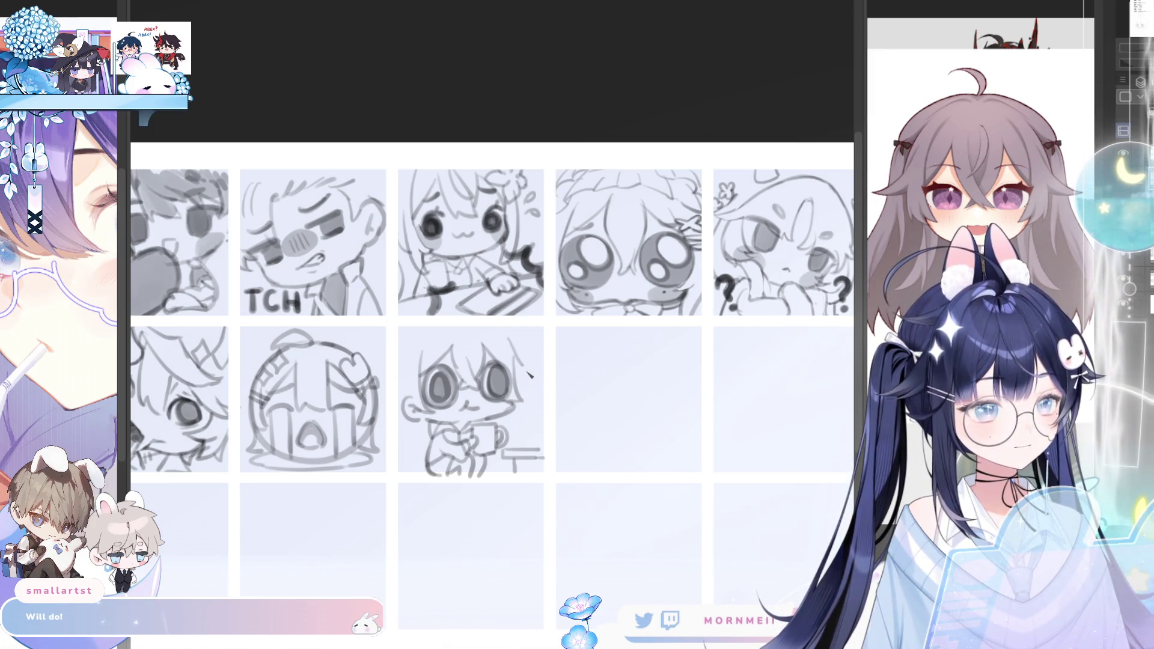
Sketch the hair edge above the eyes, redrawing the stray stroke and mirror-checking
left_click_drag(530, 375, 532, 382)
key("ctrl+z")
left_click_drag(506, 343, 532, 372)
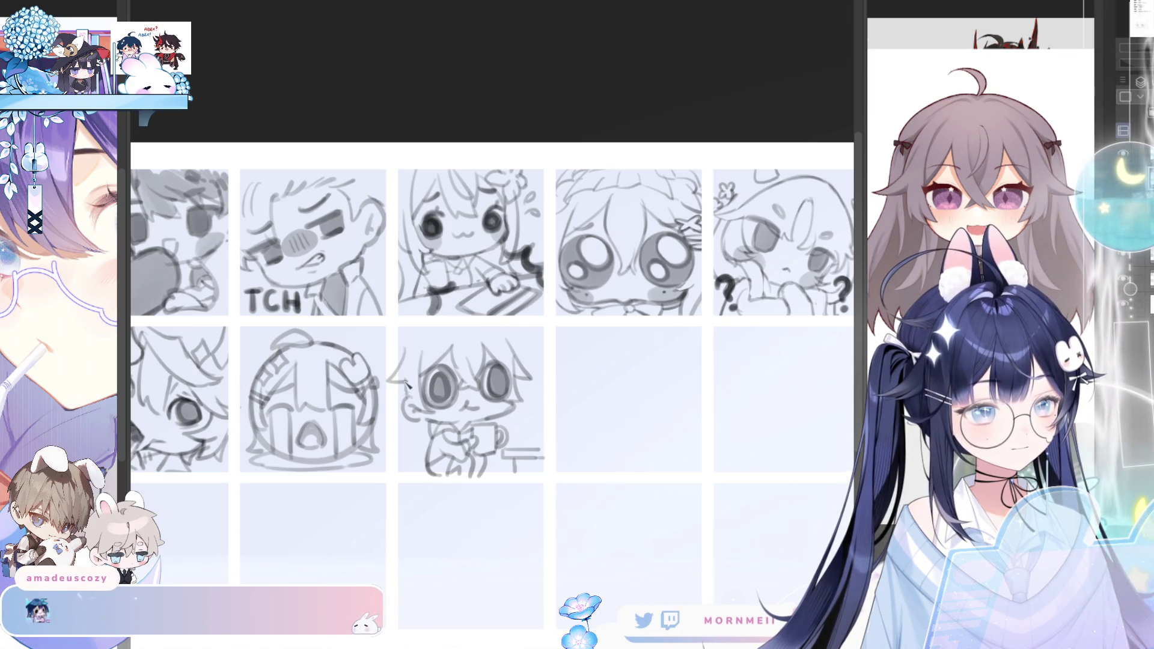
key("h")
key("h")
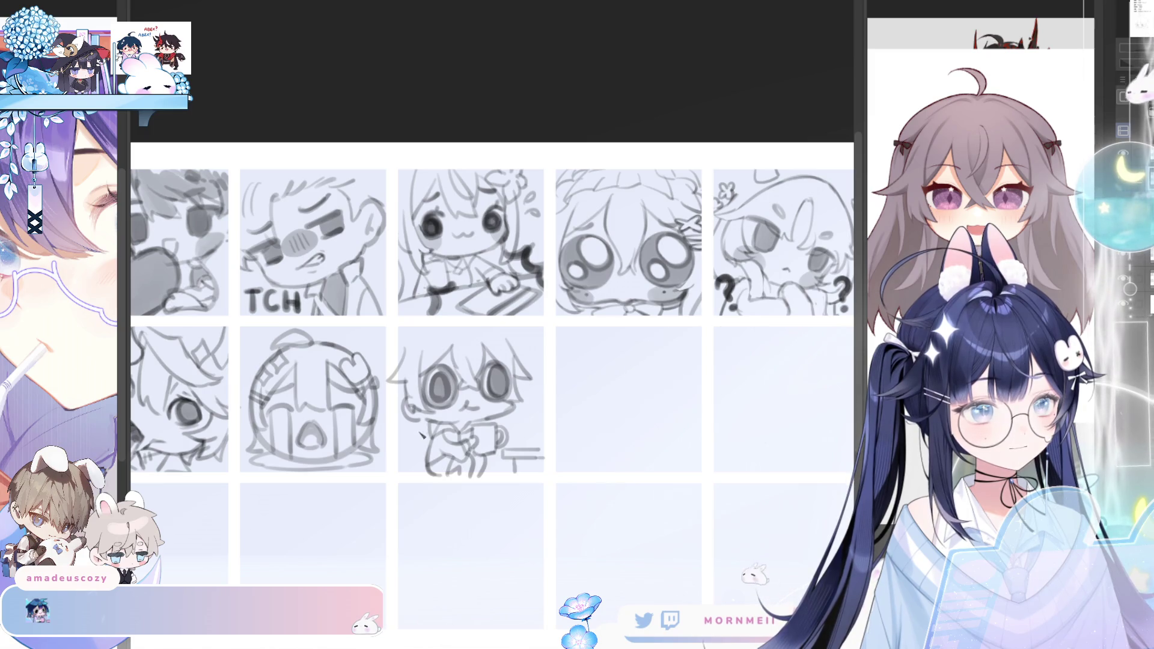
Try a hair line down toward the mug, undo it, and mirror-check the framed head
left_click_drag(512, 403, 534, 449)
key("ctrl+z")
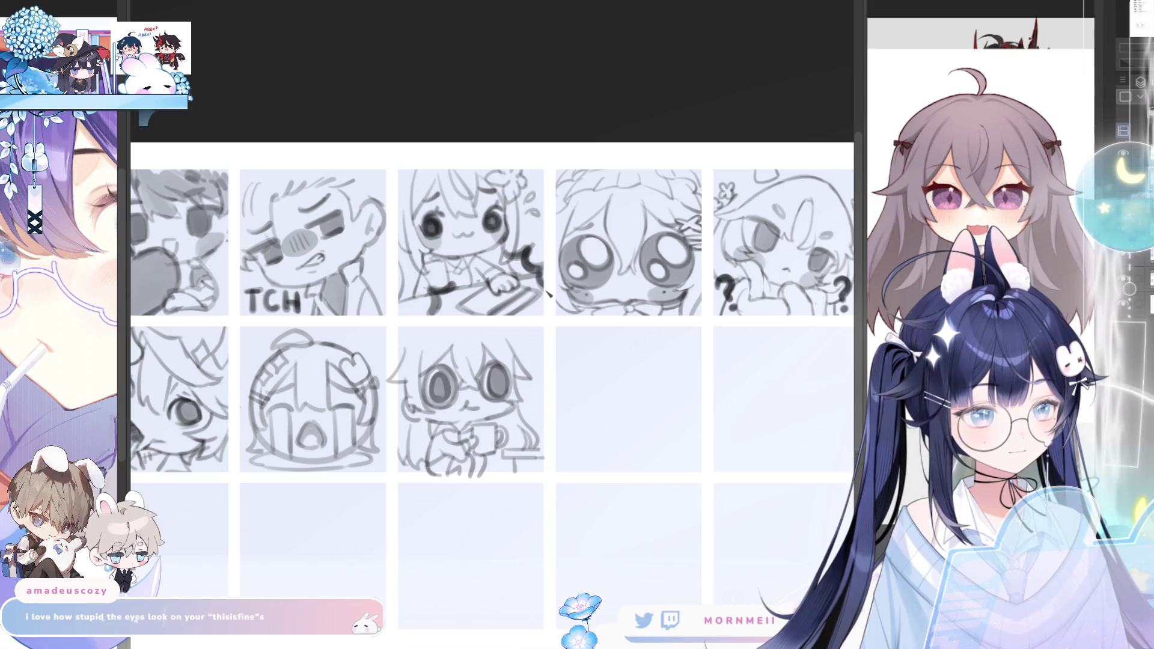
key("h")
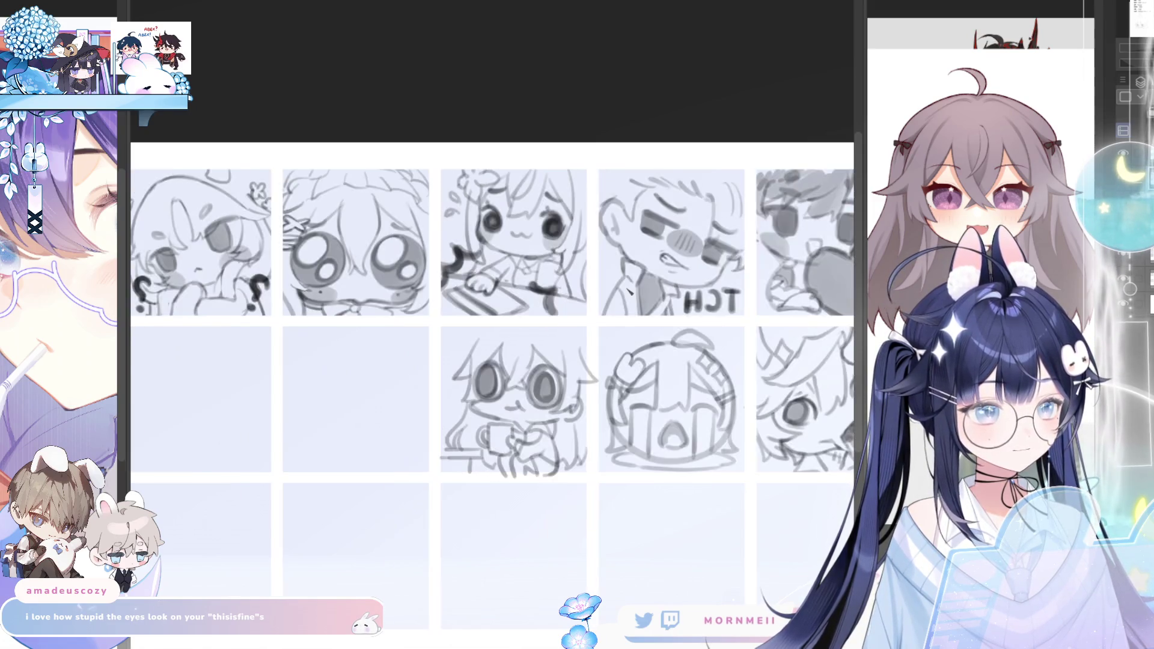
key("h")
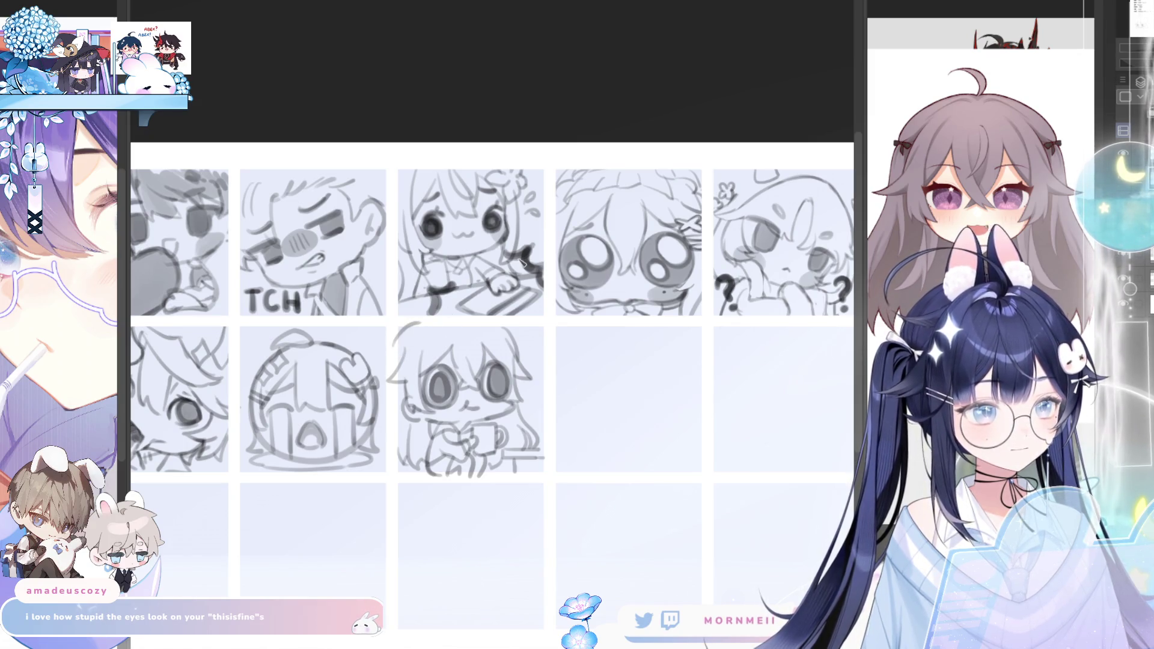
Transform the mug emote sketch slightly smaller and lower in its cell, then confirm
key("ctrl+t")
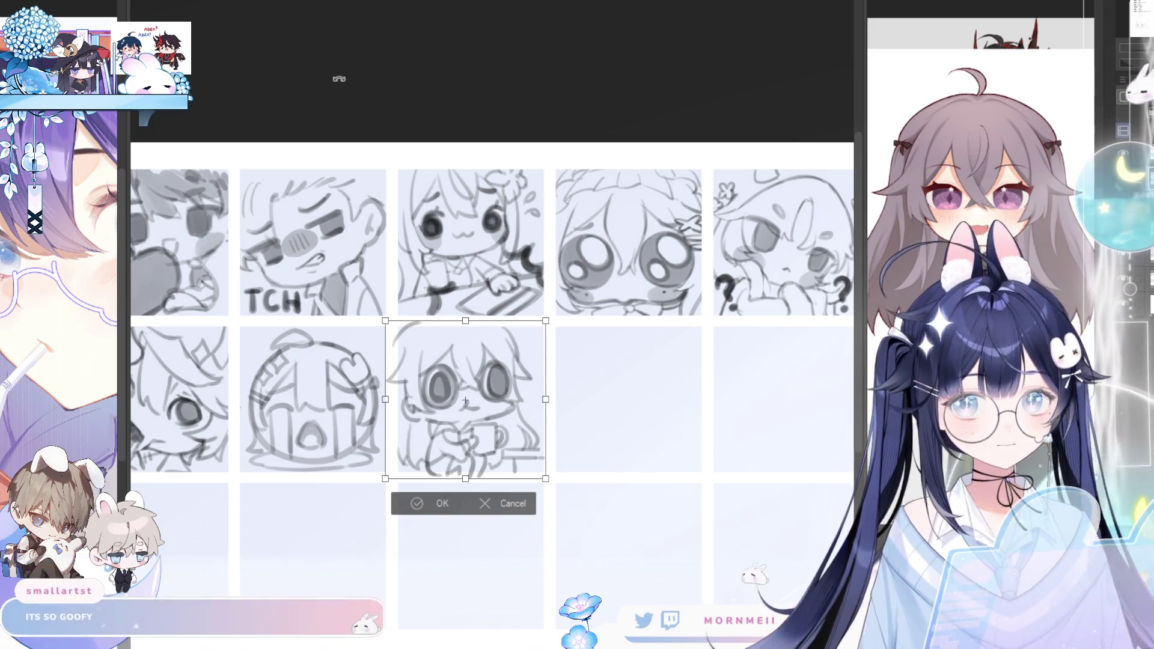
left_click_drag(470, 331, 468, 339)
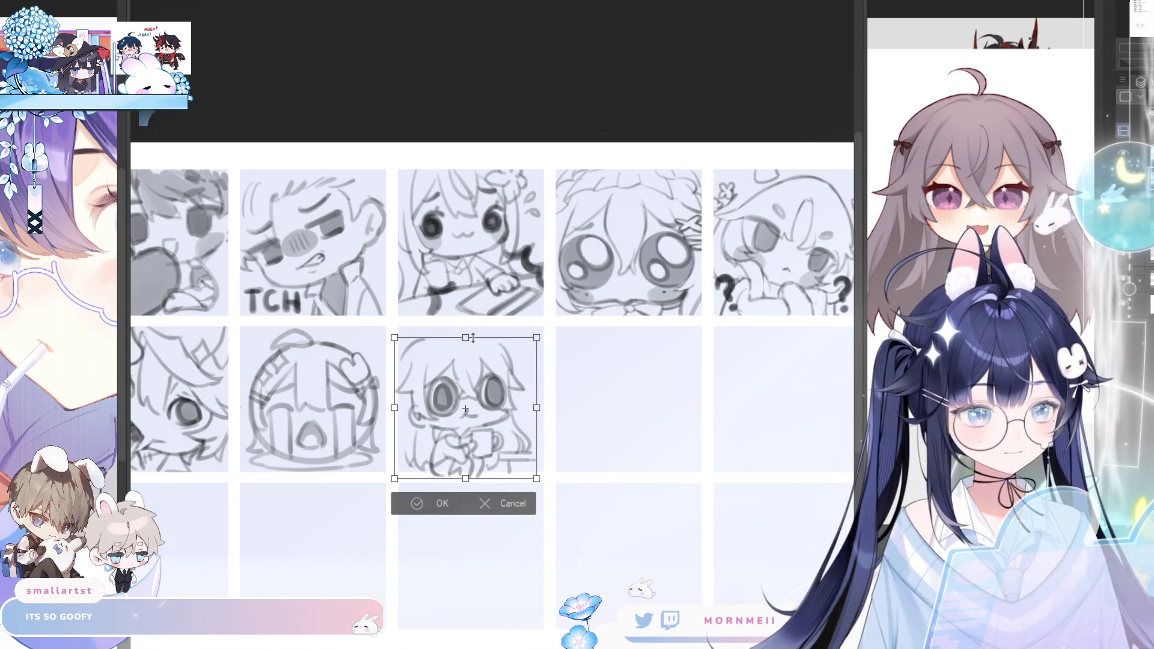
left_click_drag(512, 423, 512, 471)
left_click(447, 506)
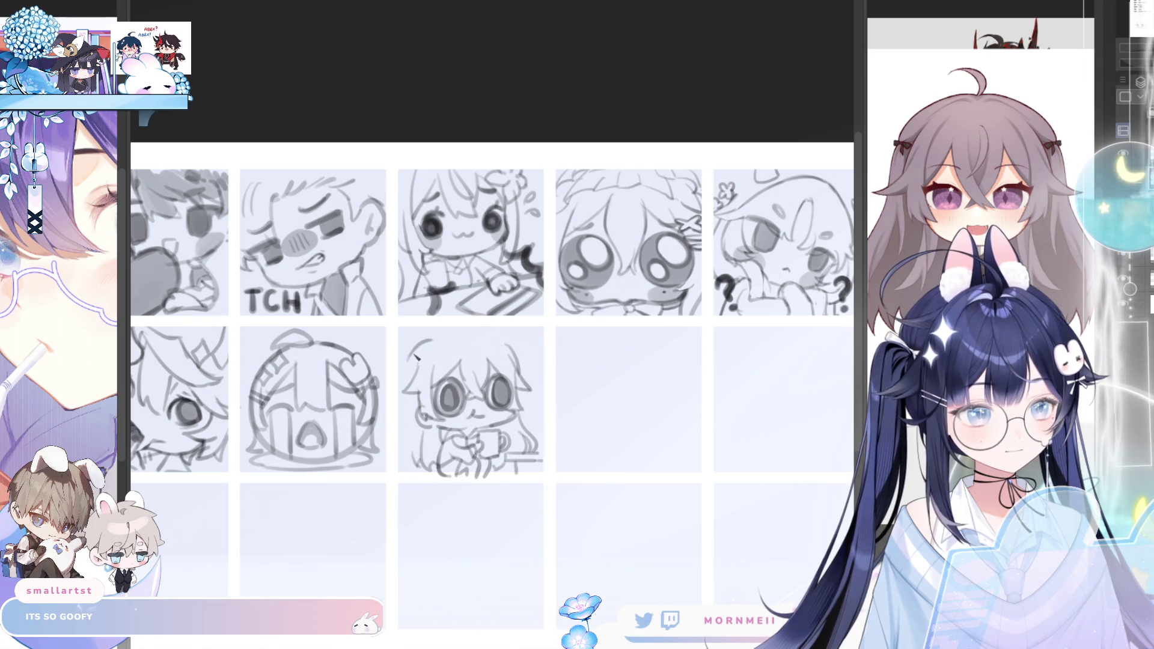